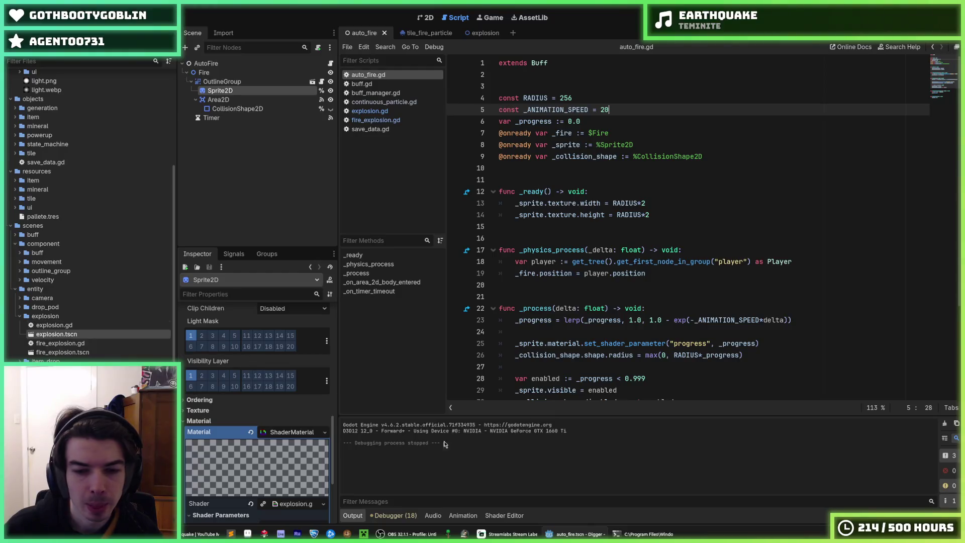
Step: Look through fire_explosion.gd, save_data.gd and explosion.gd, then return to auto_fire.gd
click(661, 216)
scroll(661, 215, down, 4)
scroll(661, 215, up, 4)
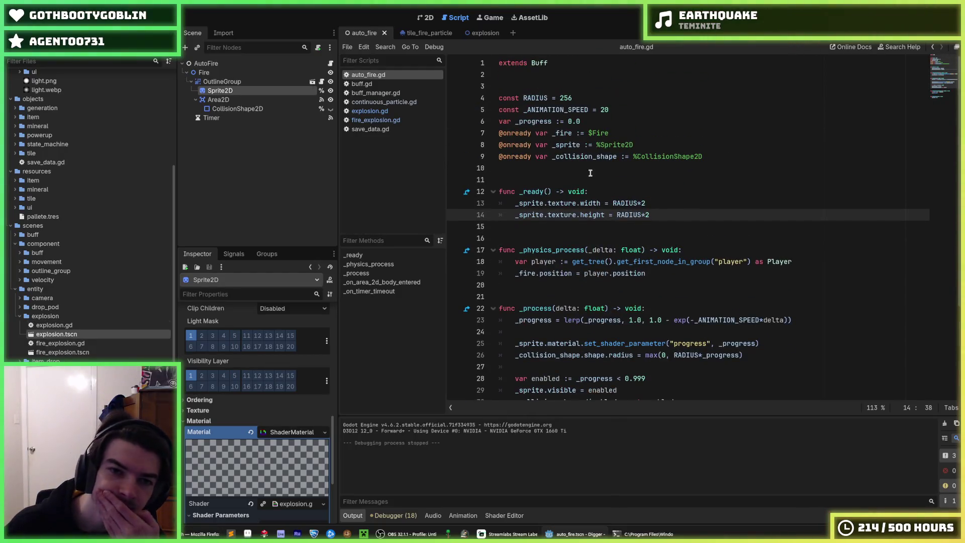
click(391, 119)
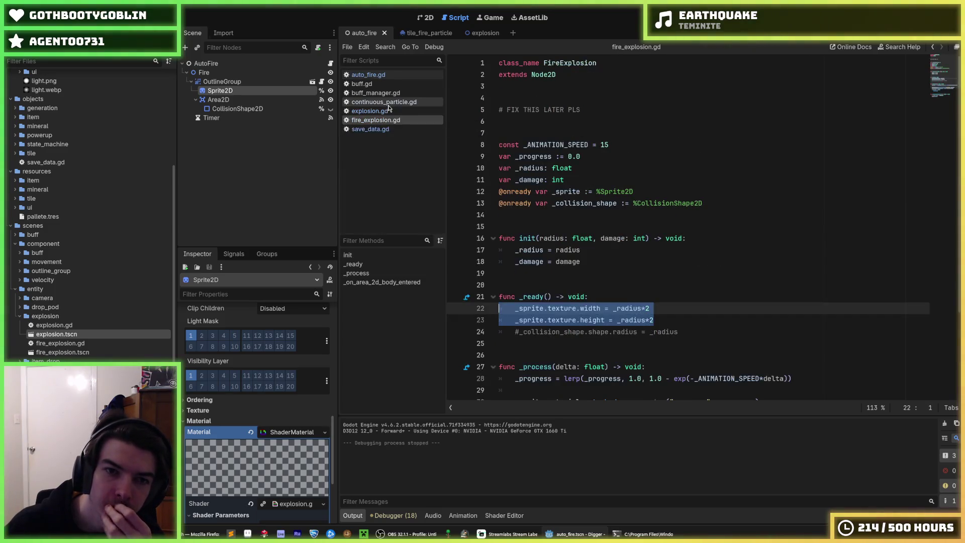
click(372, 130)
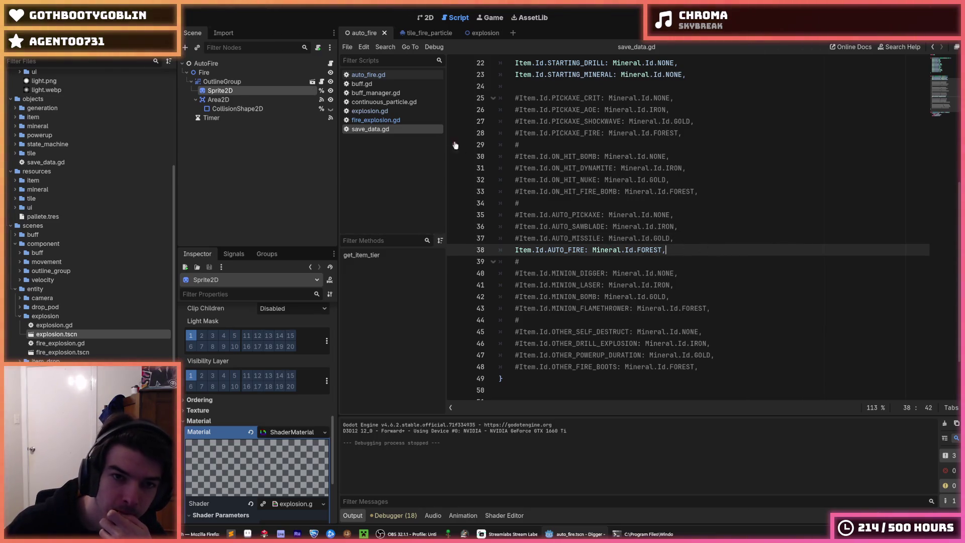
click(372, 110)
click(375, 119)
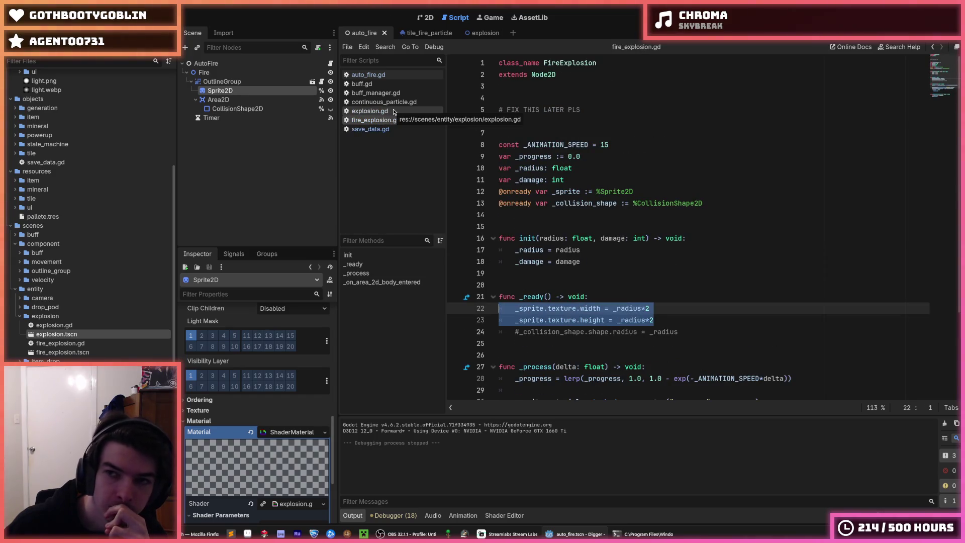
click(391, 77)
scroll(631, 215, down, 4)
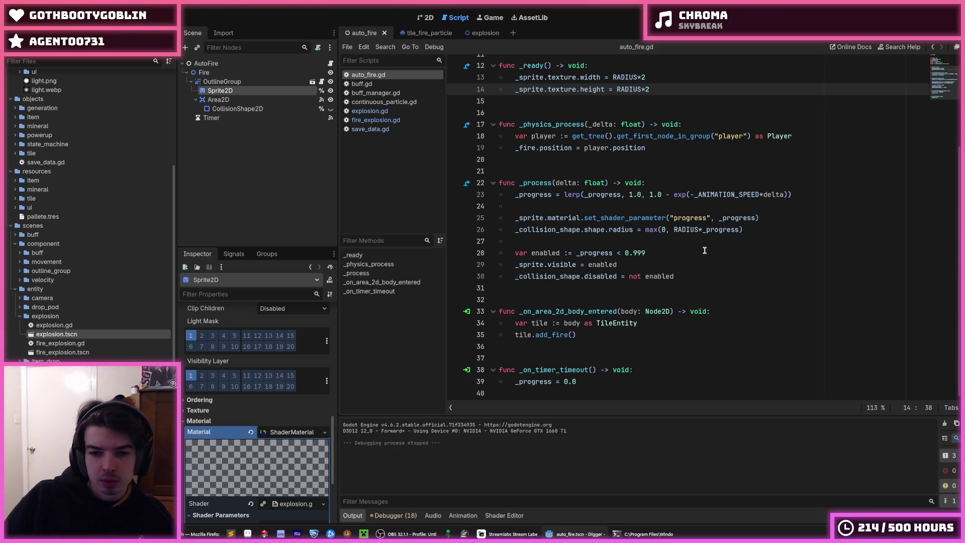
click(670, 323)
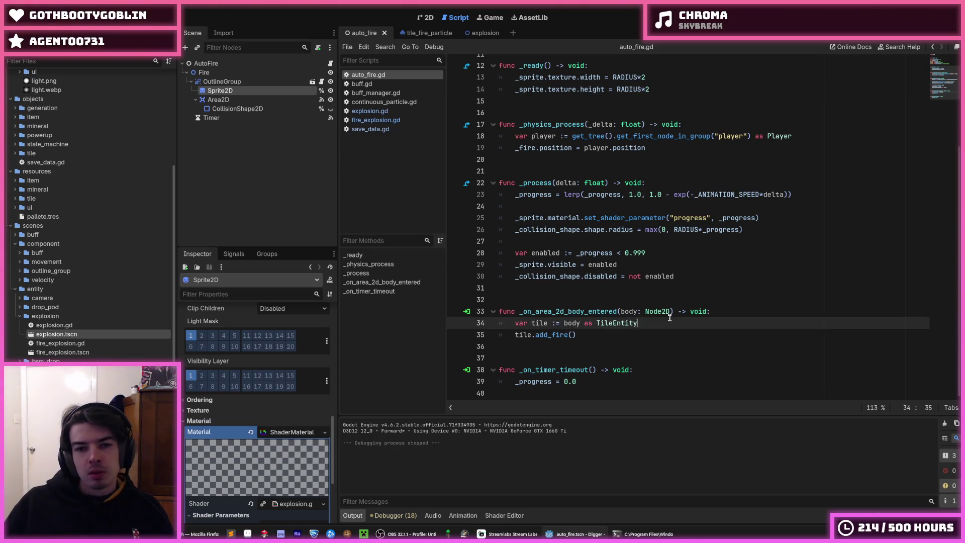
Step: Set the AutoFire Timer's Wait Time to 5.0 and save the scene
click(211, 117)
click(282, 337)
text(5)
key(Return)
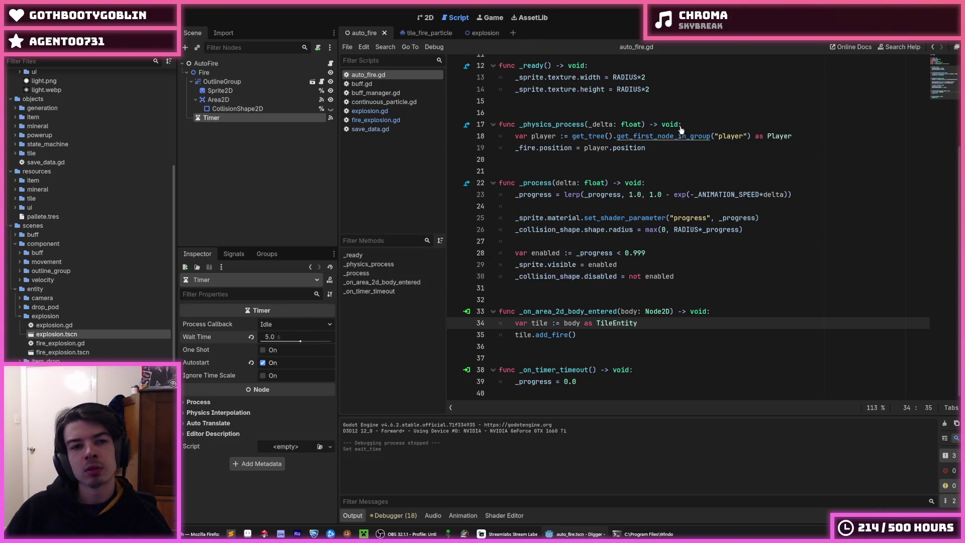
key(ctrl+s)
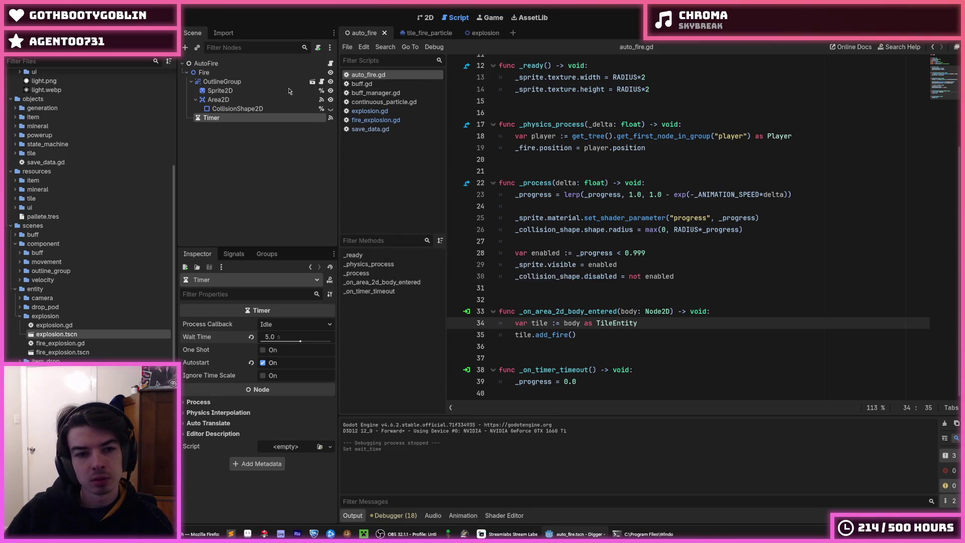
key(ctrl+s)
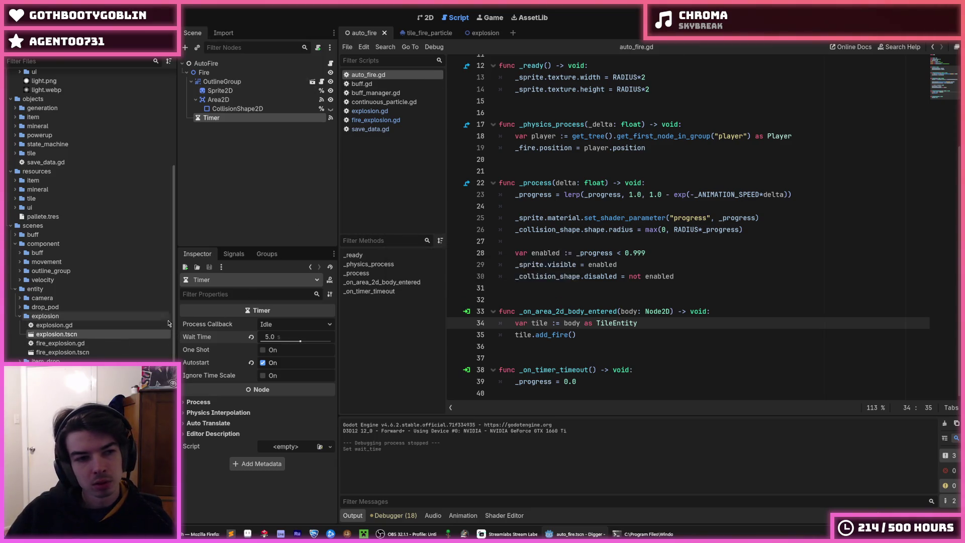
Step: Revert the Timer's Wait Time to its default 1.0 and save the scene
click(252, 336)
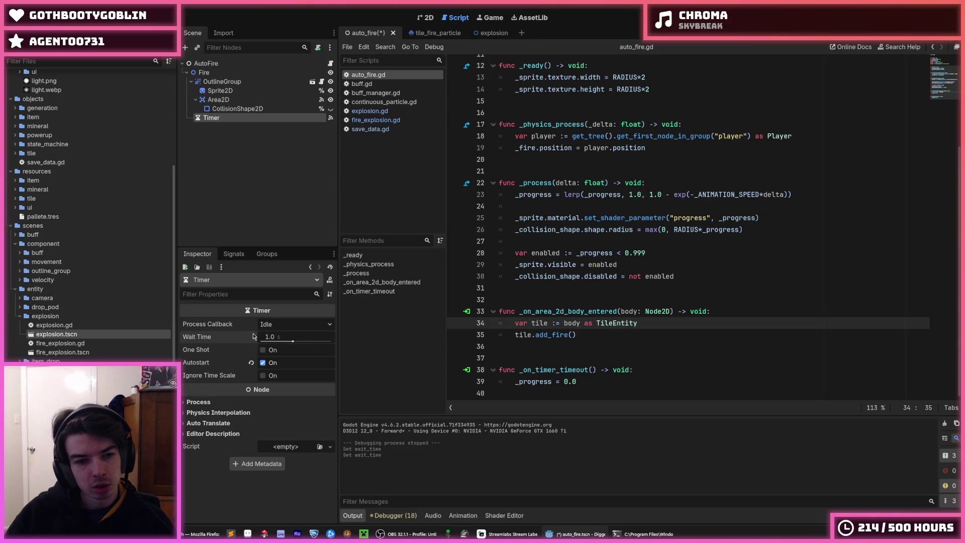
key(ctrl+s)
scroll(539, 186, up, 4)
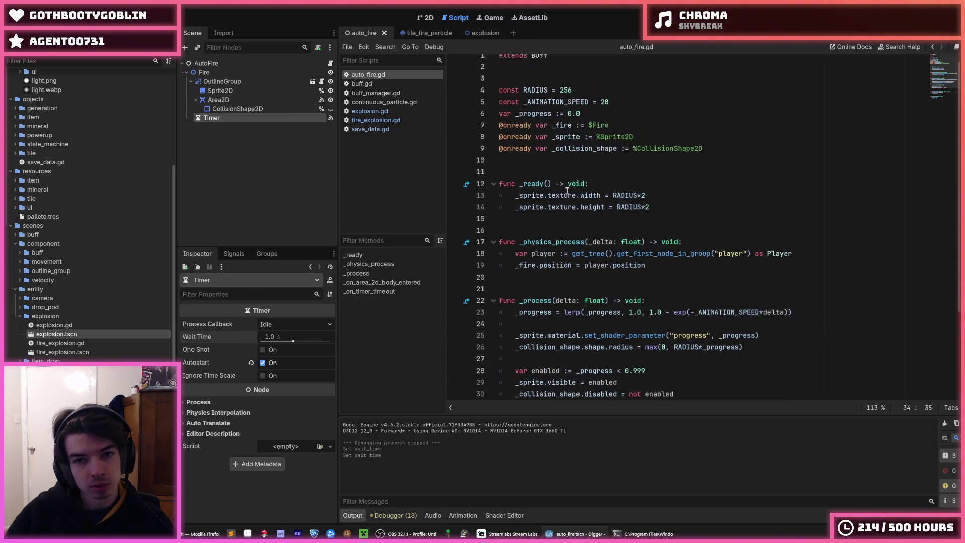
key(ctrl+s)
scroll(65, 256, up, 5)
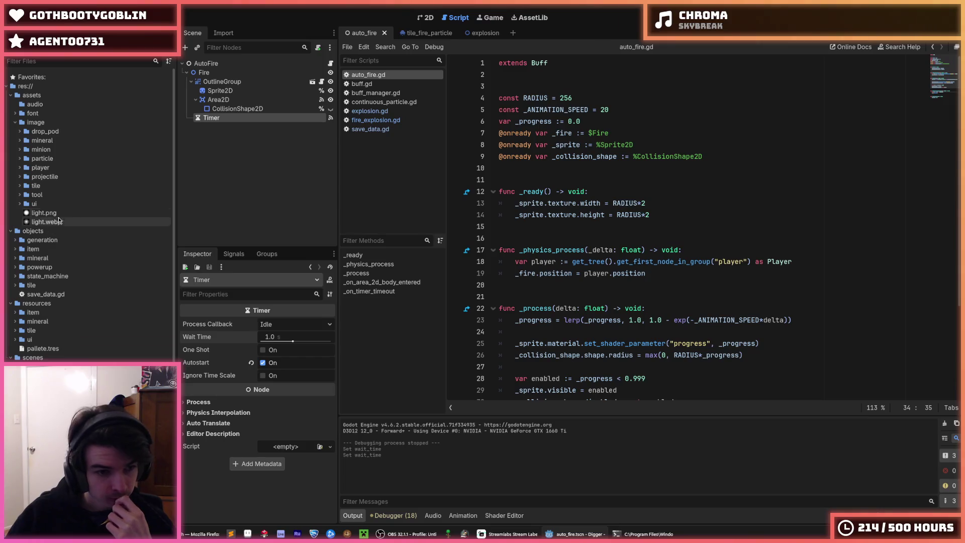
scroll(54, 322, down, 5)
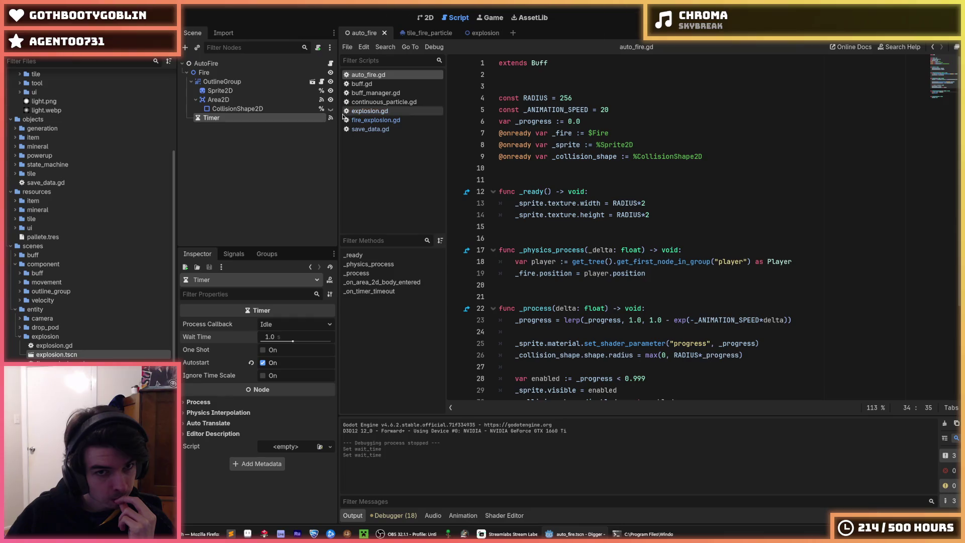
scroll(56, 302, up, 5)
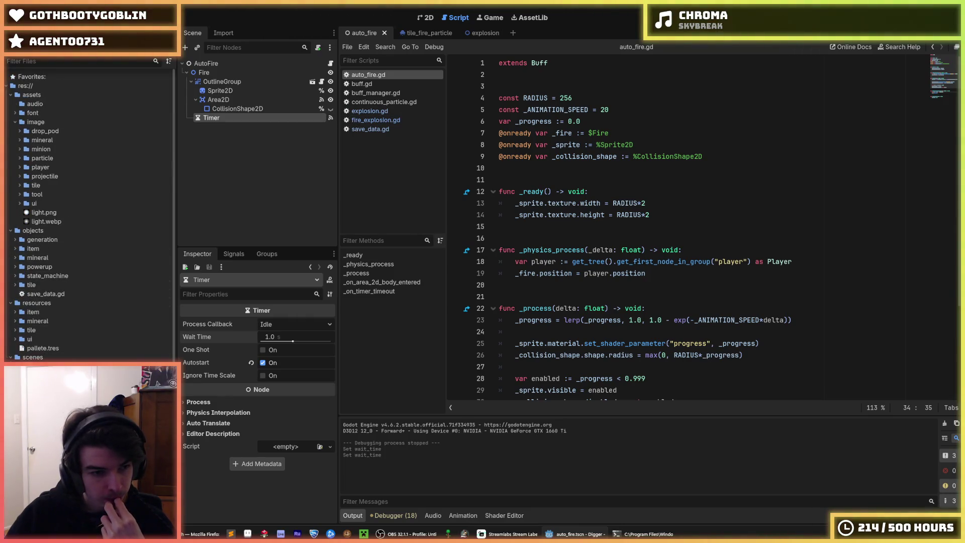
scroll(57, 325, down, 7)
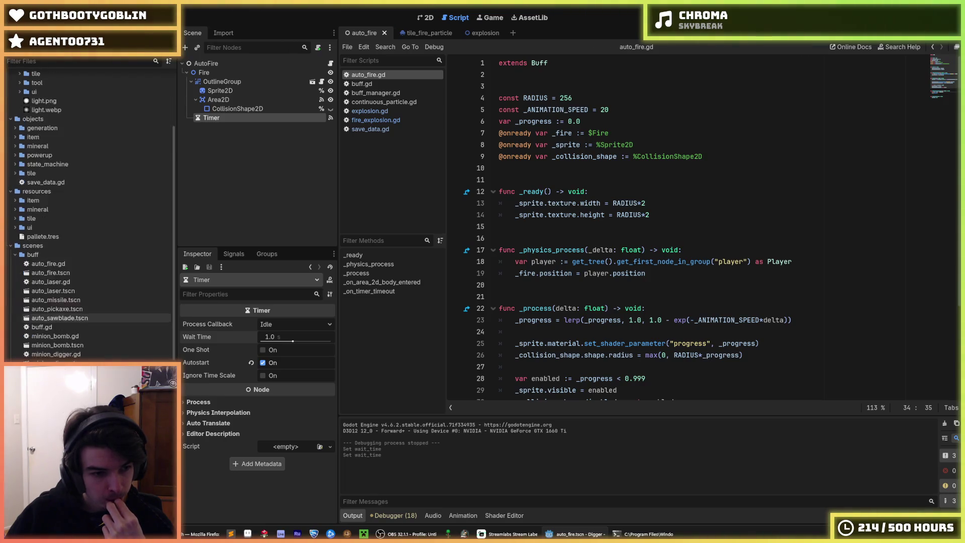
double_click(57, 324)
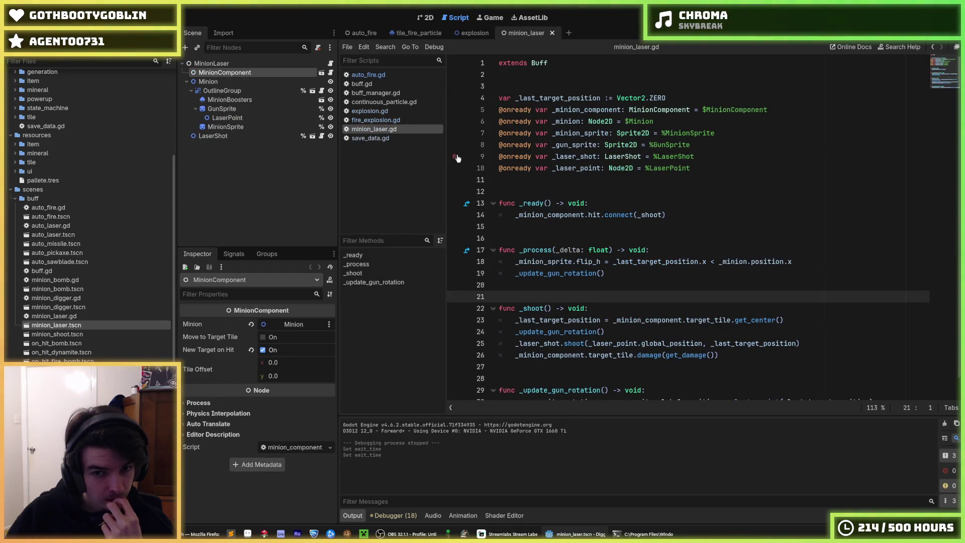
Step: Open the MinionComponent script and minion_component scene, then check its Timer node's settings
scroll(556, 202, down, 1)
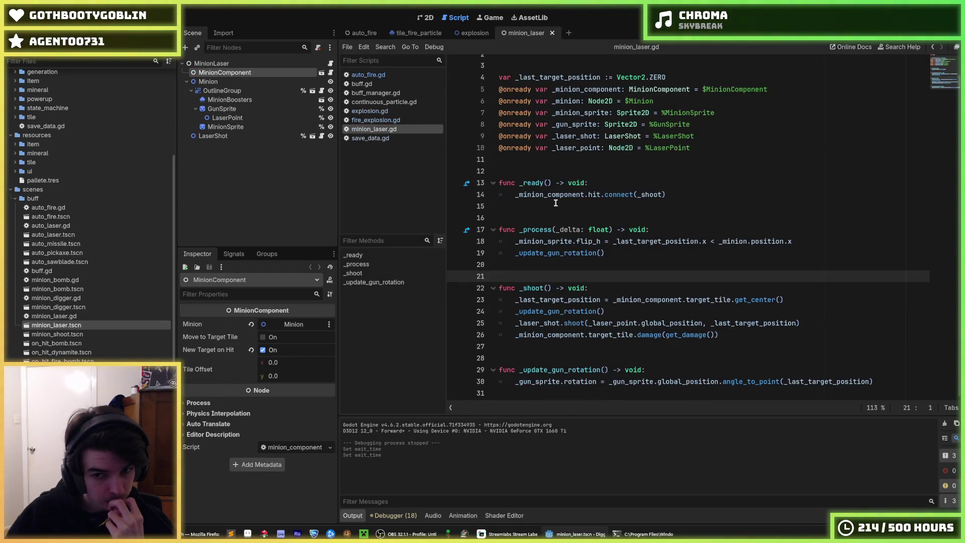
click(331, 73)
scroll(539, 250, down, 5)
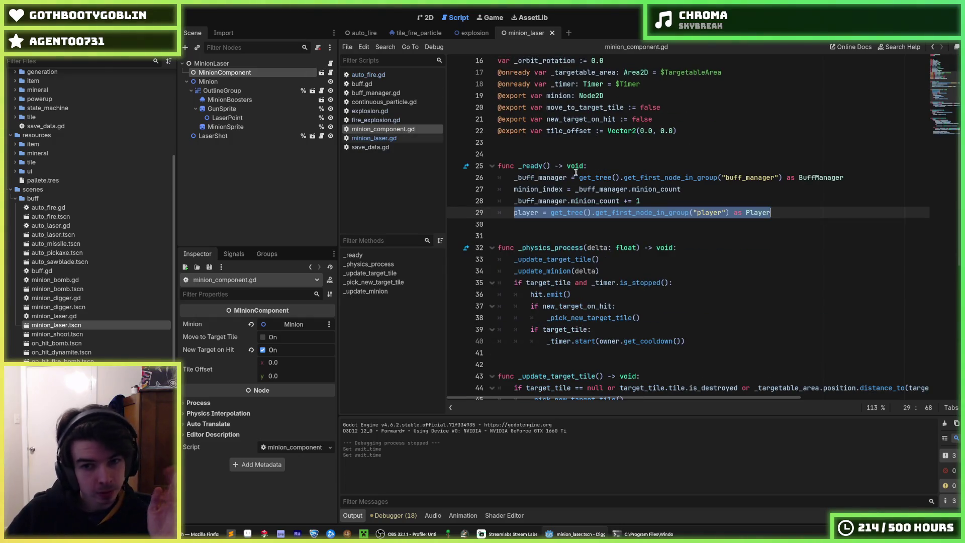
scroll(528, 274, down, 3)
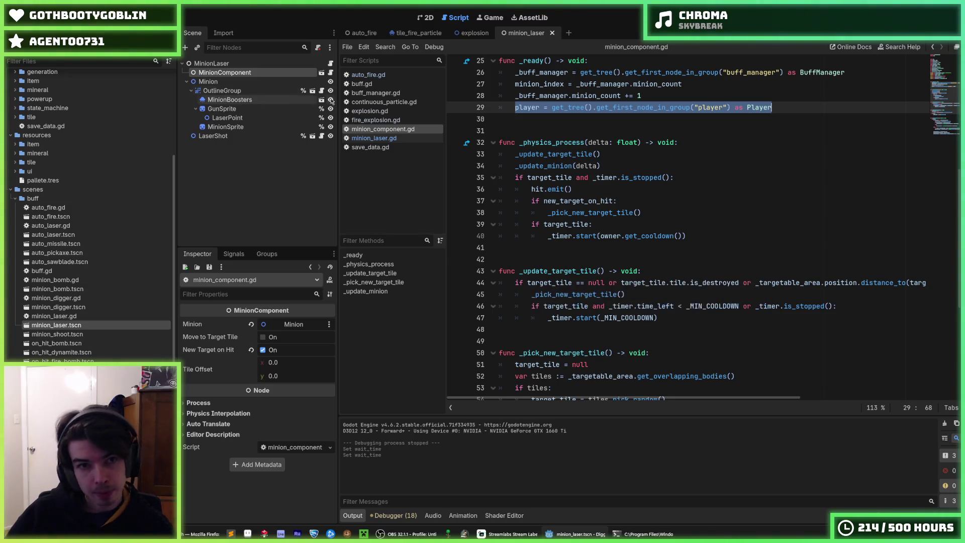
click(321, 73)
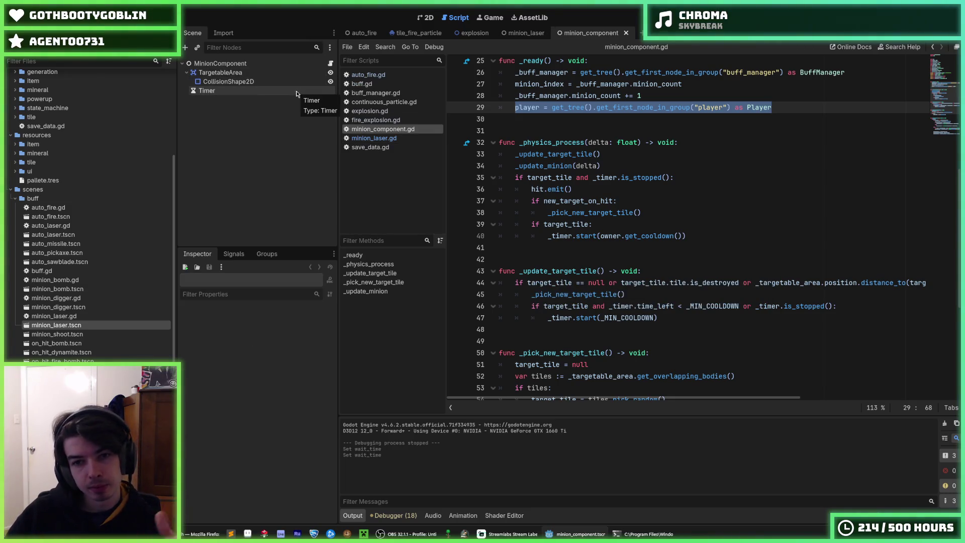
drag(693, 236, 548, 239)
click(229, 91)
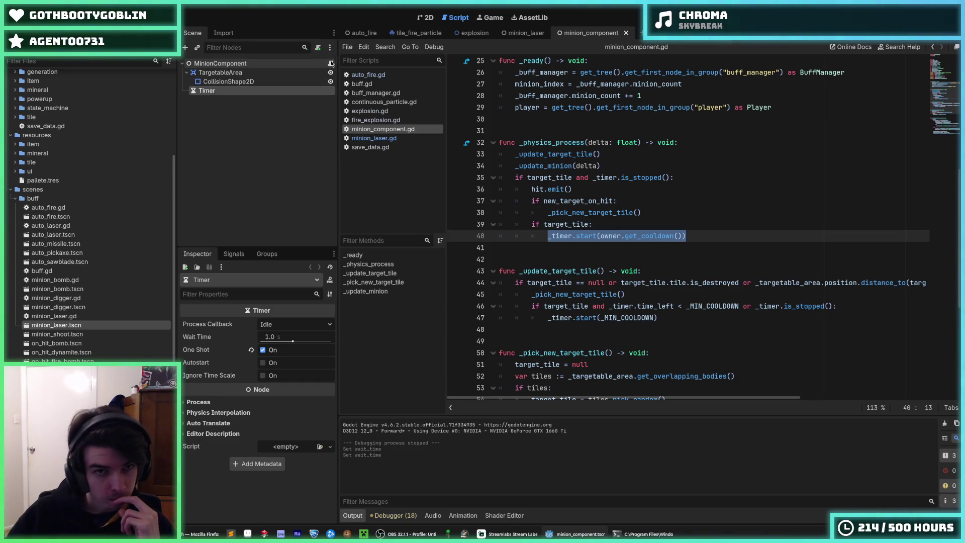
Step: Browse buff.gd, minion_laser.gd and minion_component.gd, then return to the auto_fire scene
click(331, 64)
scroll(584, 240, down, 6)
click(585, 239)
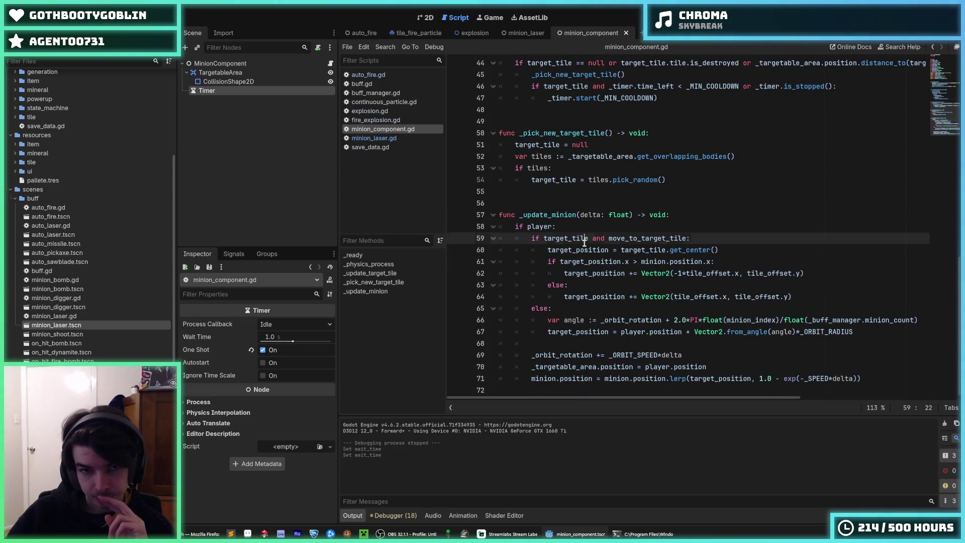
click(401, 84)
click(374, 139)
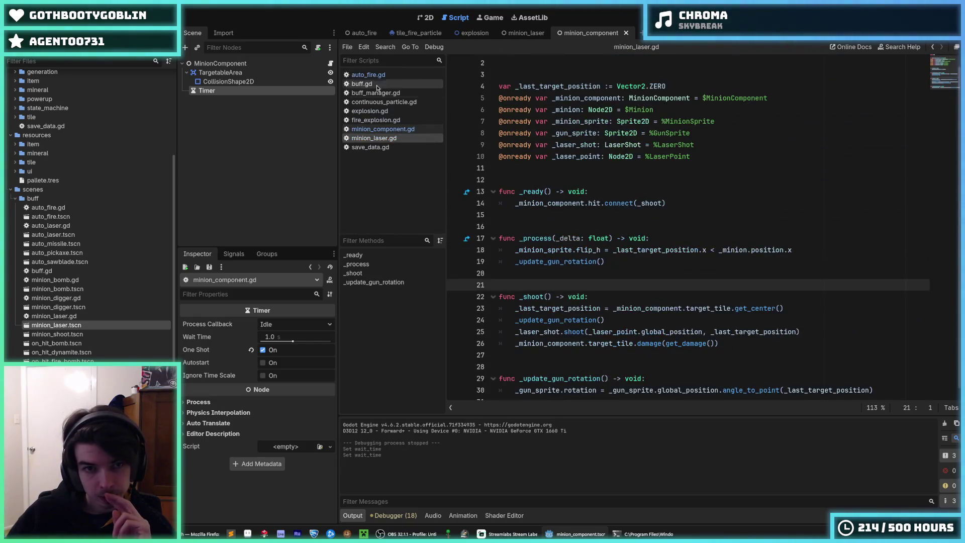
click(374, 76)
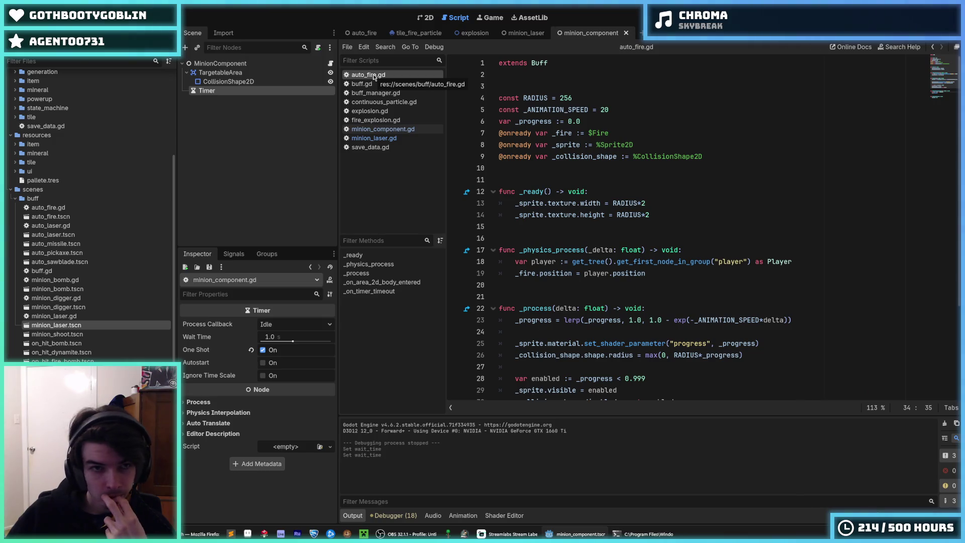
click(383, 129)
click(374, 138)
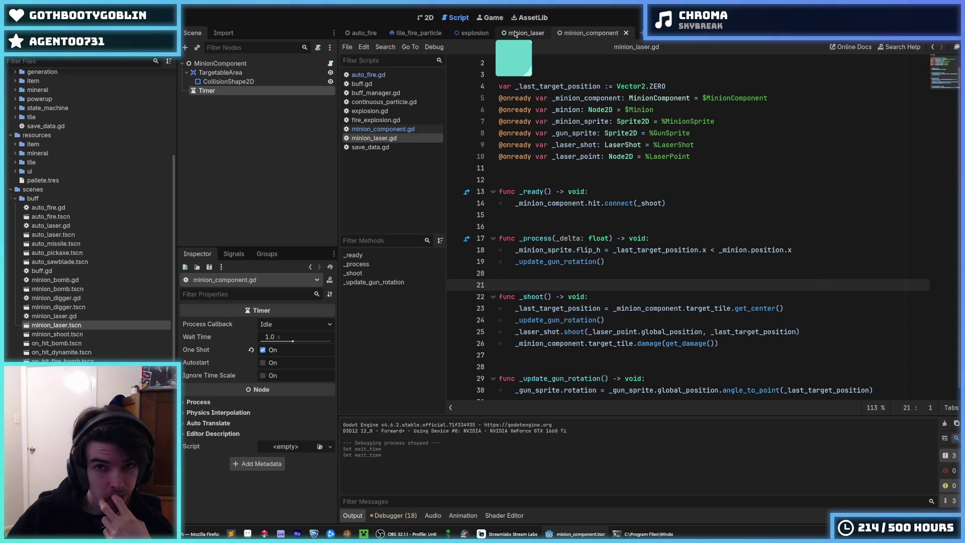
click(358, 33)
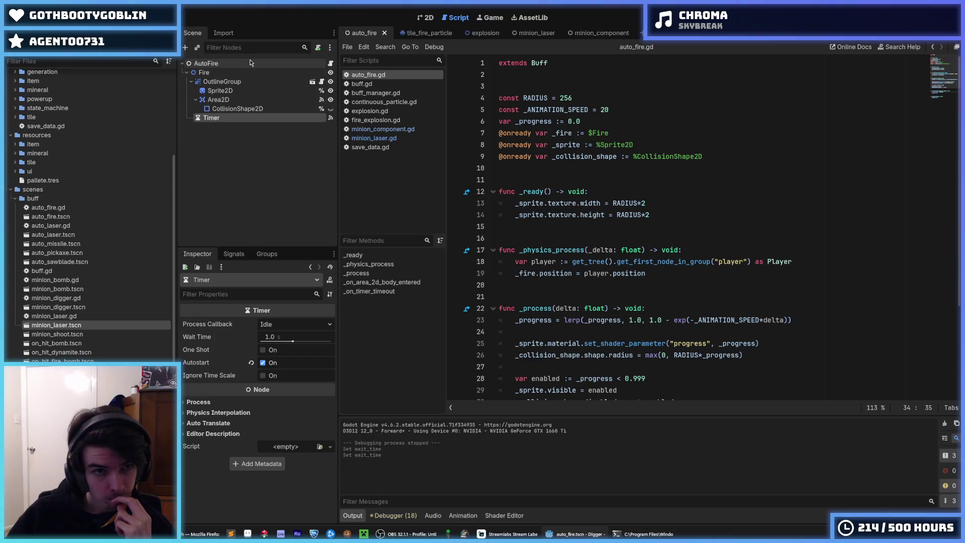
Step: View the auto_fire scene, select the Fire node, and return to lines 13–14 of auto_fire.gd
click(425, 18)
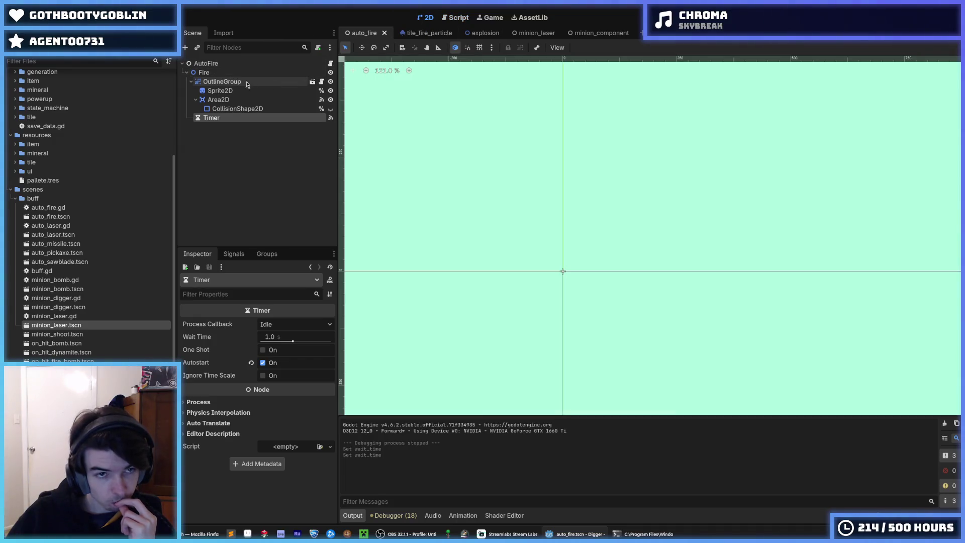
click(317, 75)
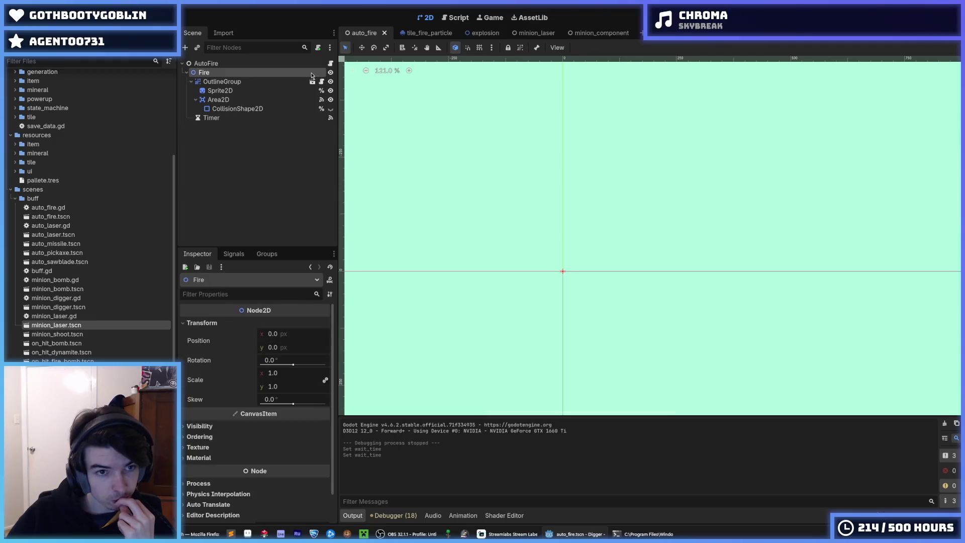
click(331, 63)
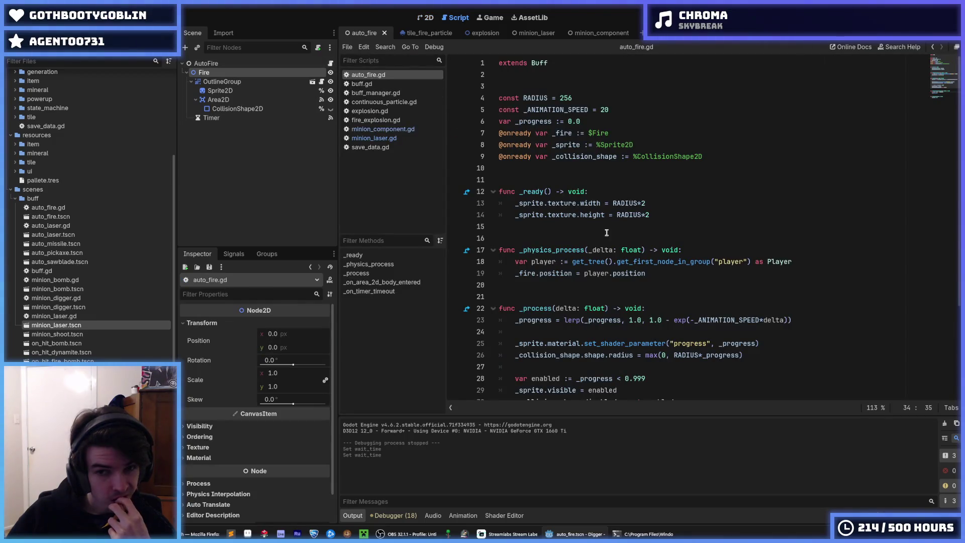
click(655, 201)
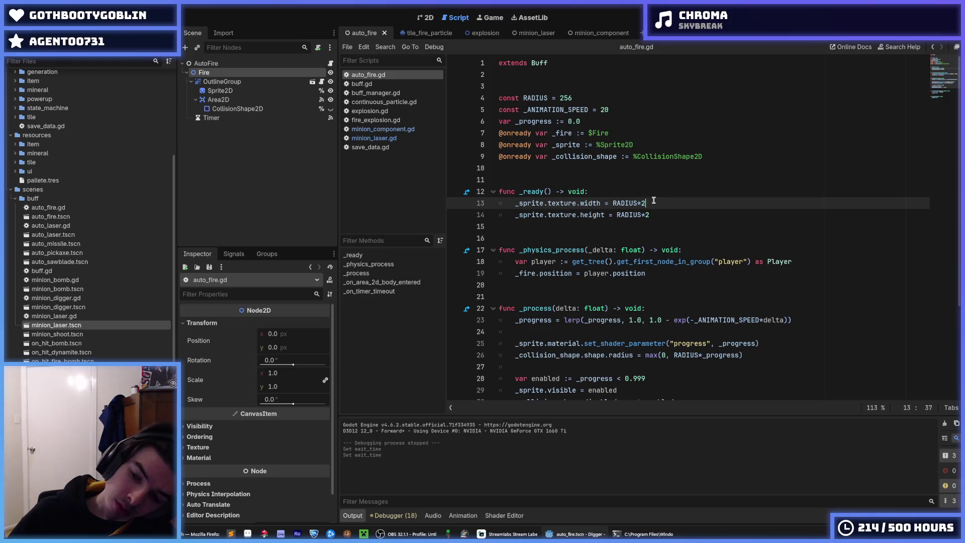
click(662, 212)
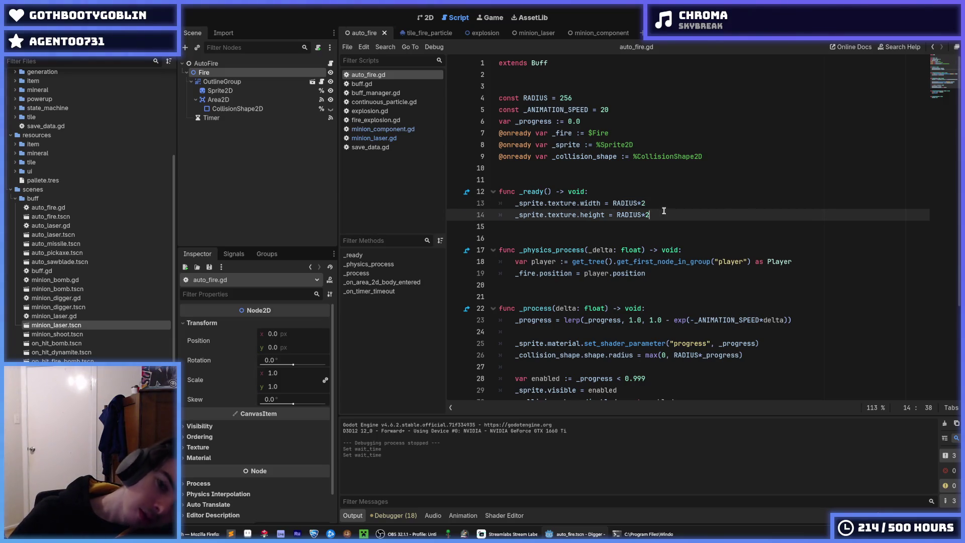
click(650, 205)
click(659, 215)
Step: Compare lines 13 and 14, then show the Timer's 1.0 s wait time and autostart in the Inspector
click(657, 203)
click(660, 215)
click(658, 204)
click(660, 215)
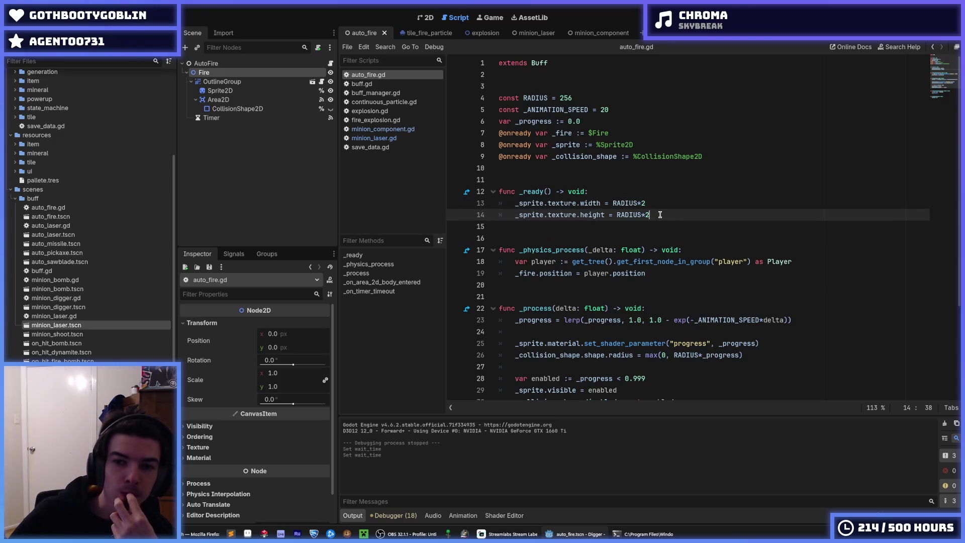
click(658, 204)
click(660, 215)
click(657, 203)
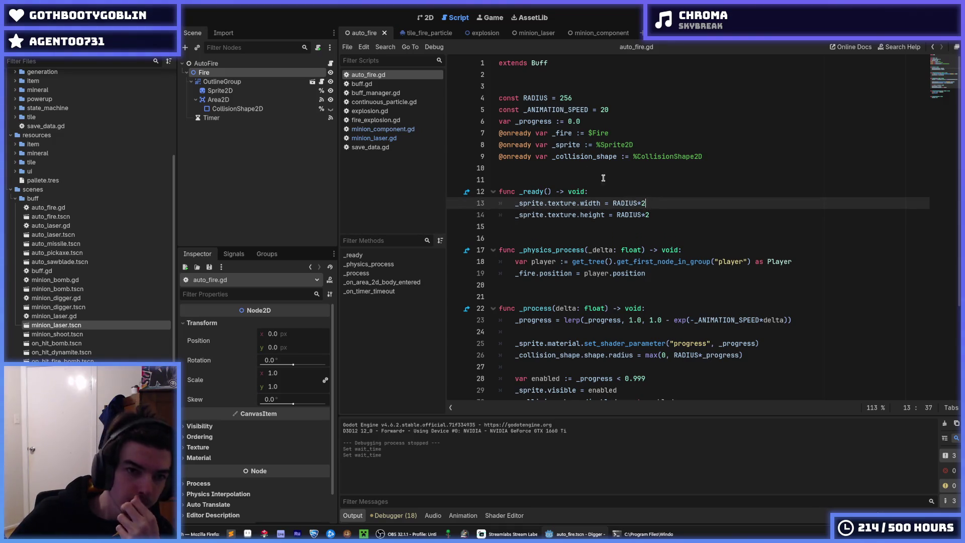
click(226, 119)
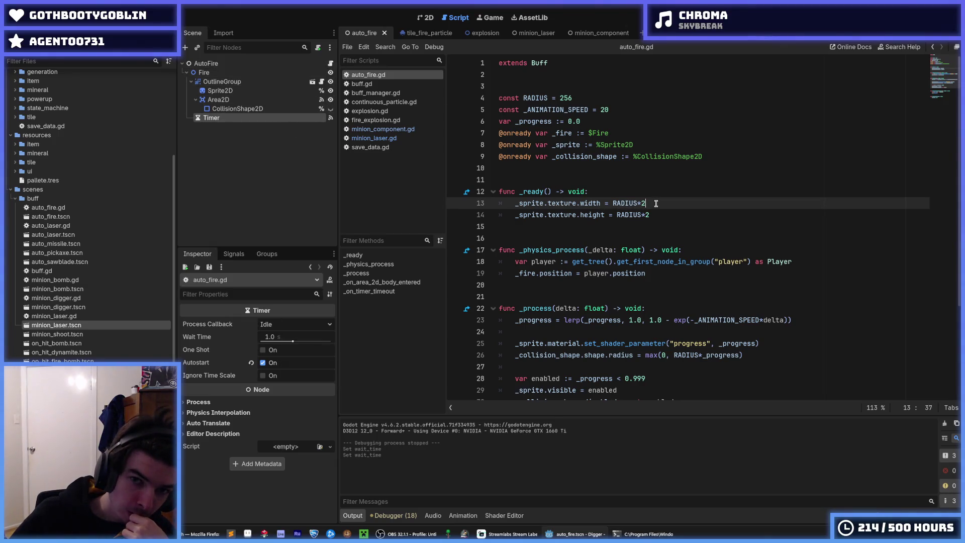
click(624, 133)
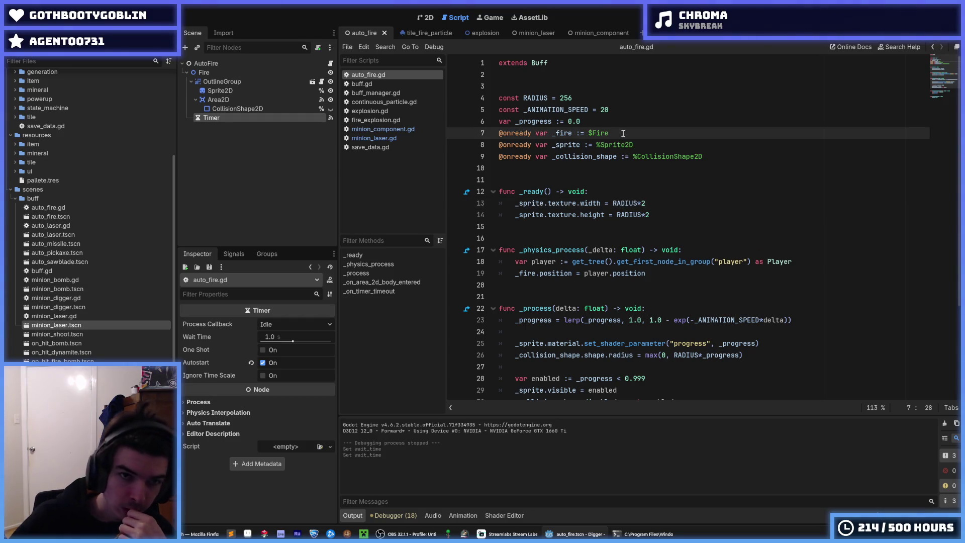
key(Return)
text(@onready var _timer :=)
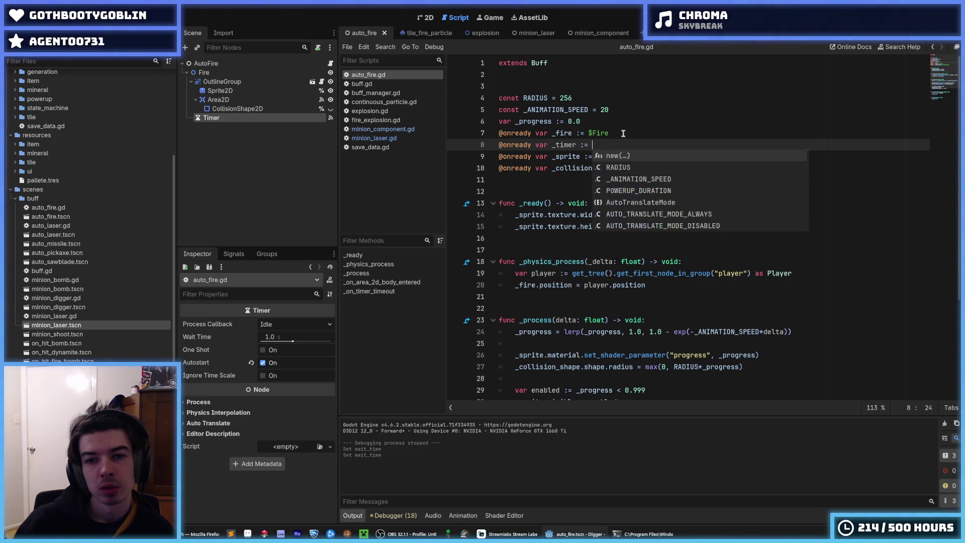
text( %Timer)
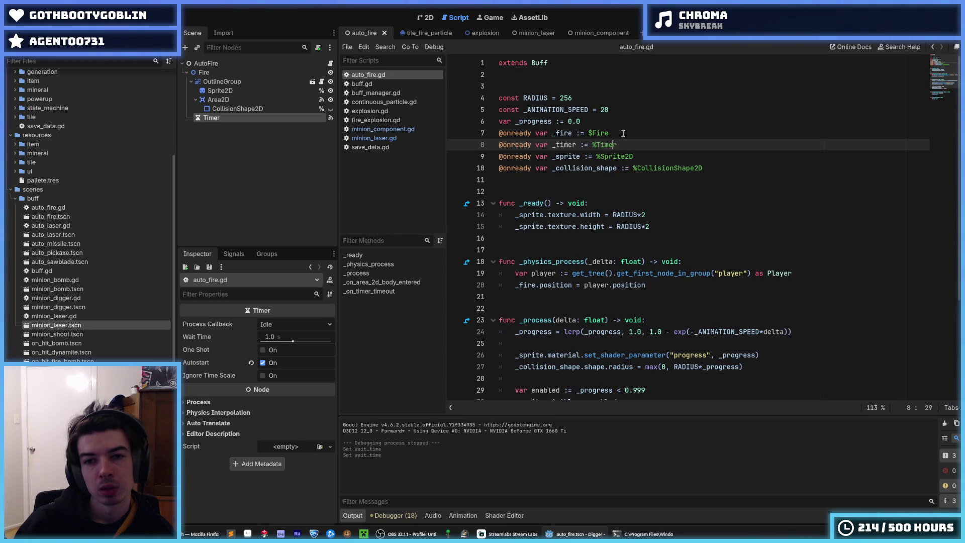
key(Left)
key(Left)
key(Left)
text(: Timer)
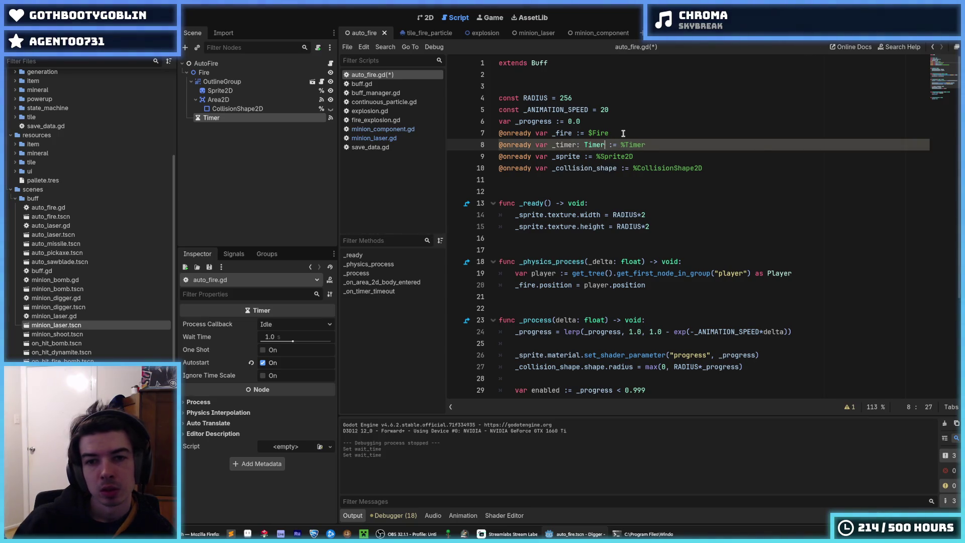
key(Delete)
Step: Type _sprite as Sprite2D and _collision_shape as CollisionShape2D
key(Escape)
key(Down)
key(Left)
key(Left)
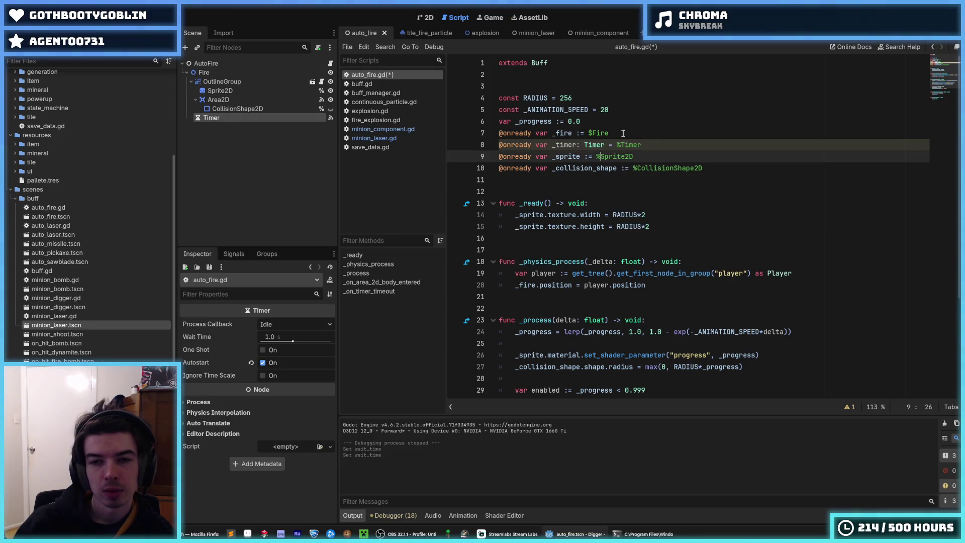
key(BackSpace)
key(BackSpace)
text(: Sprite2D)
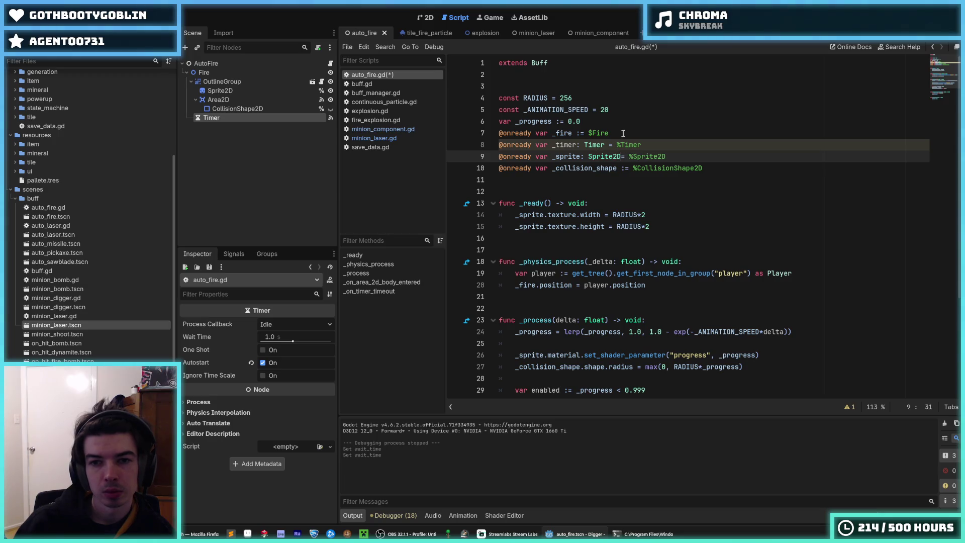
key(Down)
key(Left)
key(Left)
text(: CollisionS)
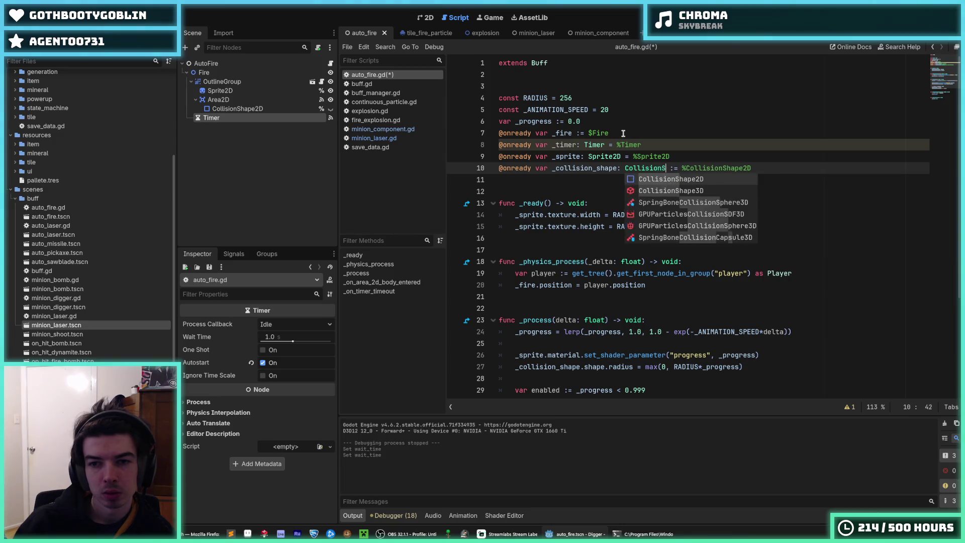
text(h)
key(Return)
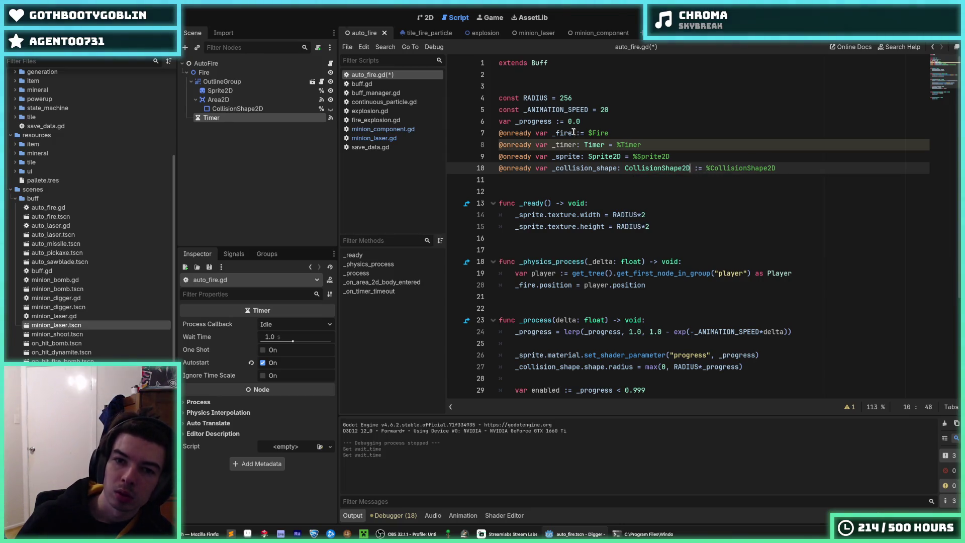
Step: Type _fire as Node2D, use plain '=' assignments, move _timer below the others, and save
click(574, 133)
text(Node2D)
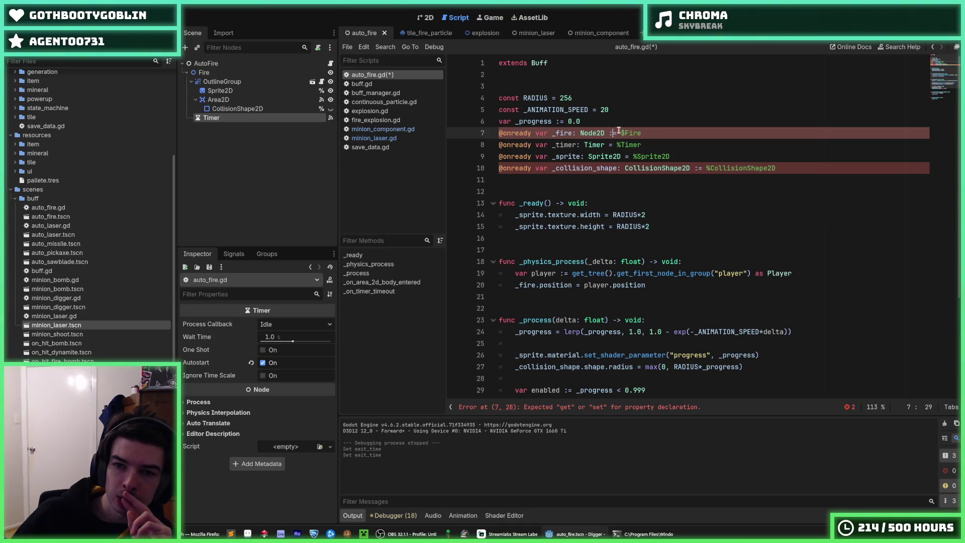
key(BackSpace)
click(698, 168)
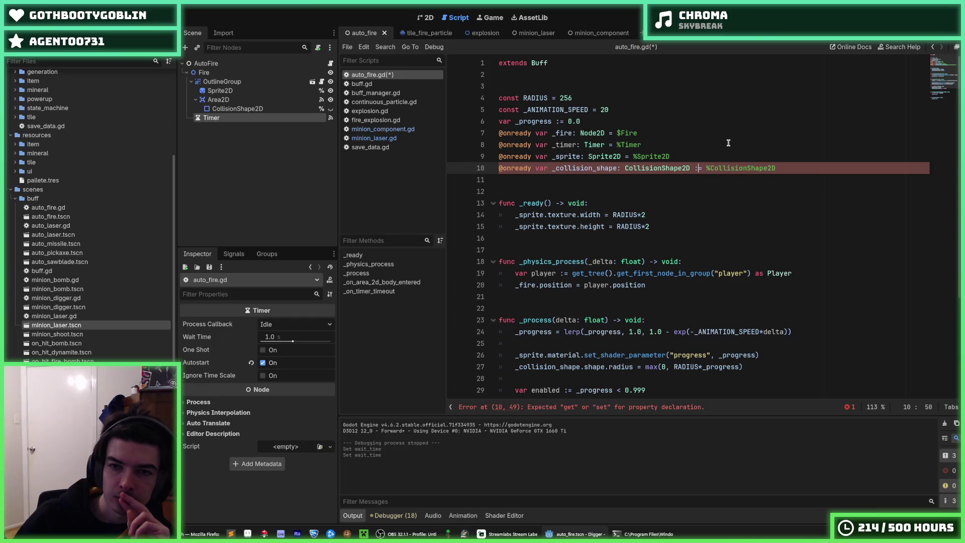
key(BackSpace)
click(729, 144)
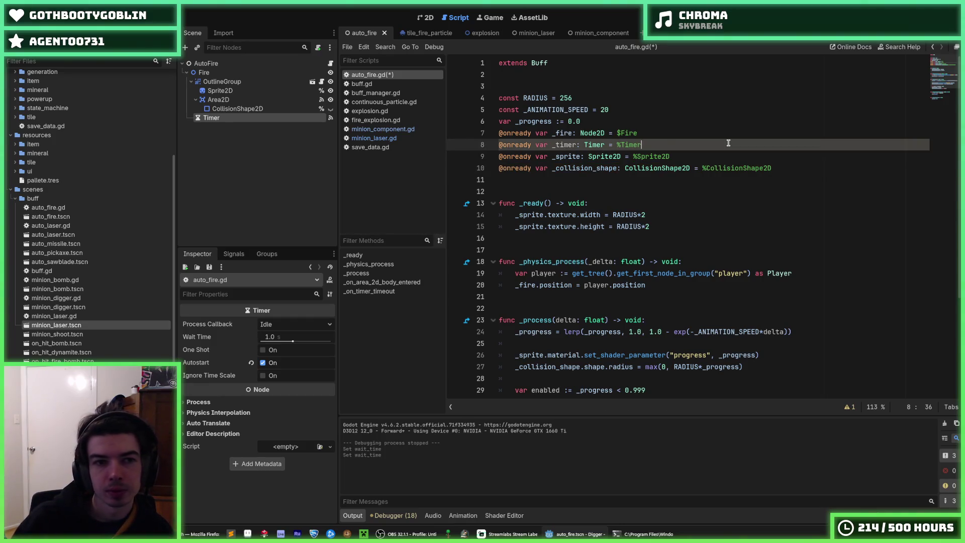
key(alt+Down)
key(alt+Down)
key(ctrl+s)
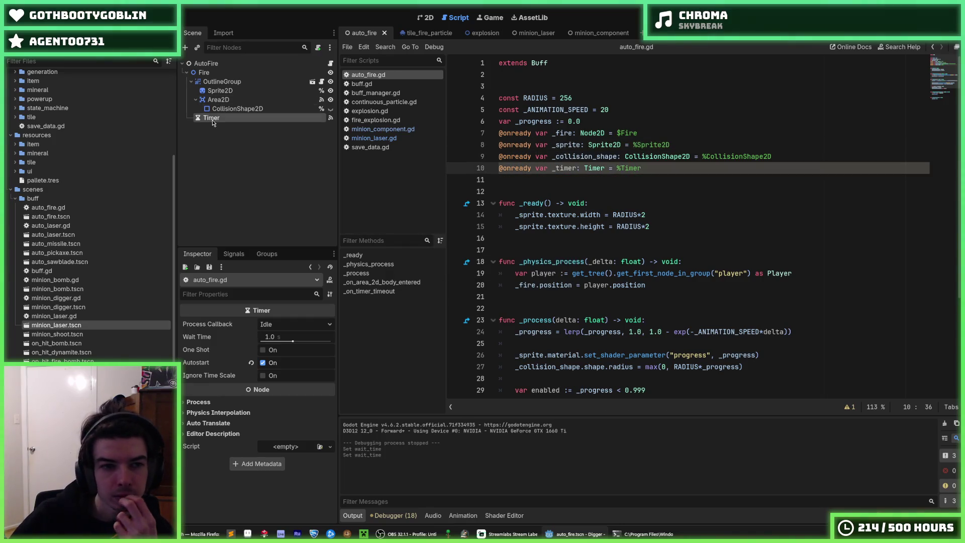
Step: Give the Timer a scene-unique name and add _timer.start(get_cooldown()) inside _ready
right_click(212, 118)
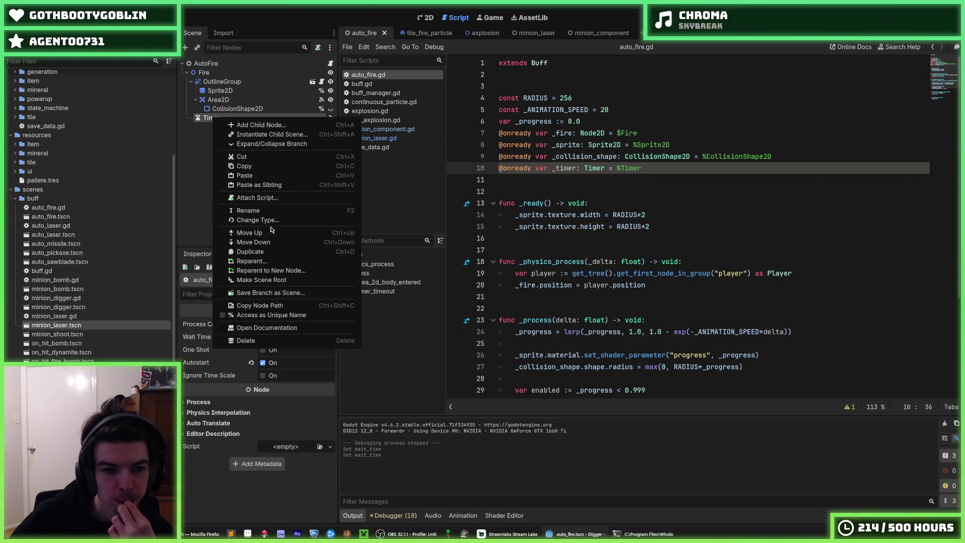
click(271, 314)
click(601, 201)
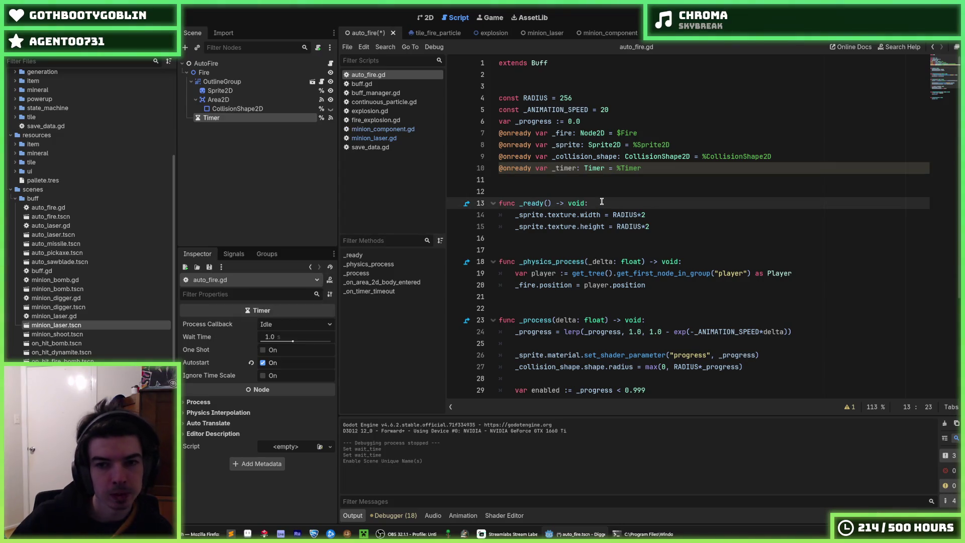
key(Return)
text(_ti)
key(BackSpace)
key(BackSpace)
key(BackSpace)
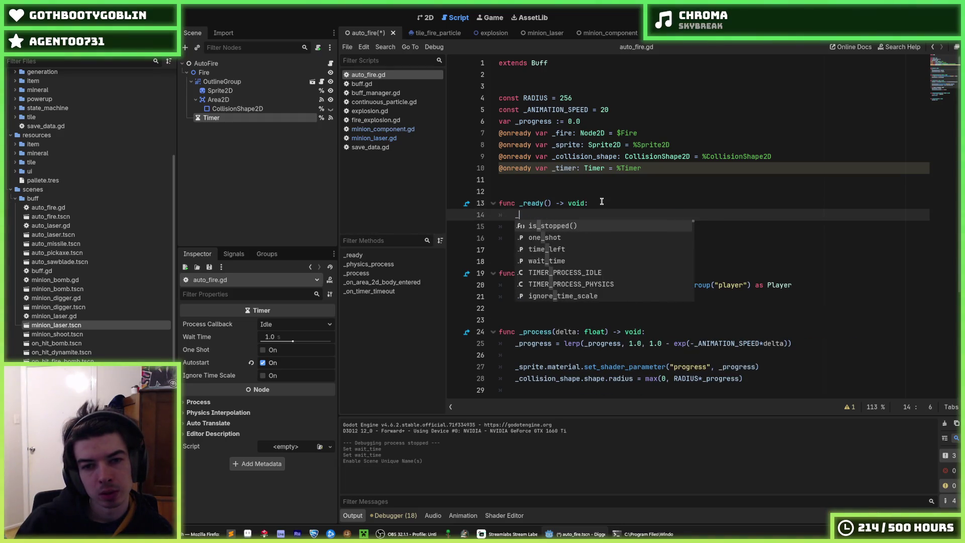
text(timer.start(owner.get_cooldown()))
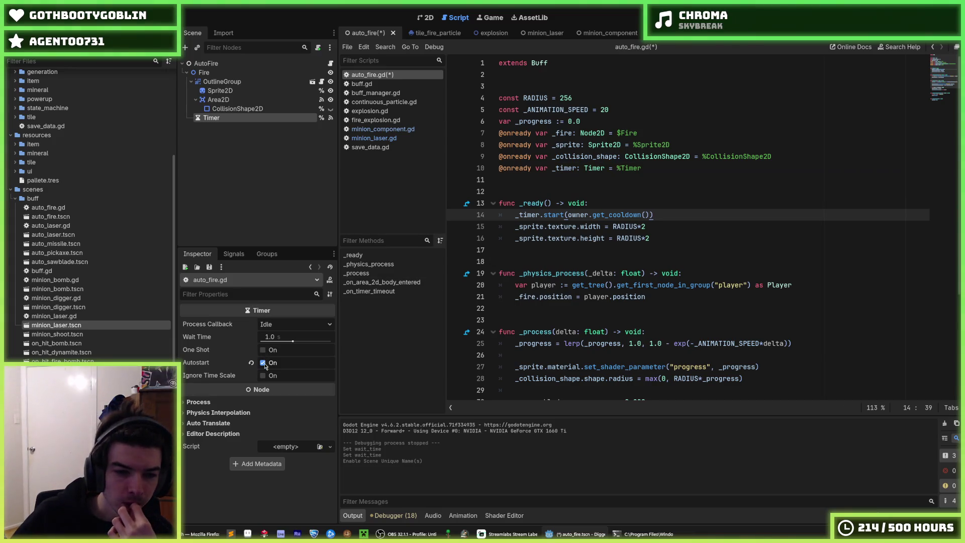
Step: Turn off the Timer's Autostart and remove the owner. prefix from the start call
click(263, 363)
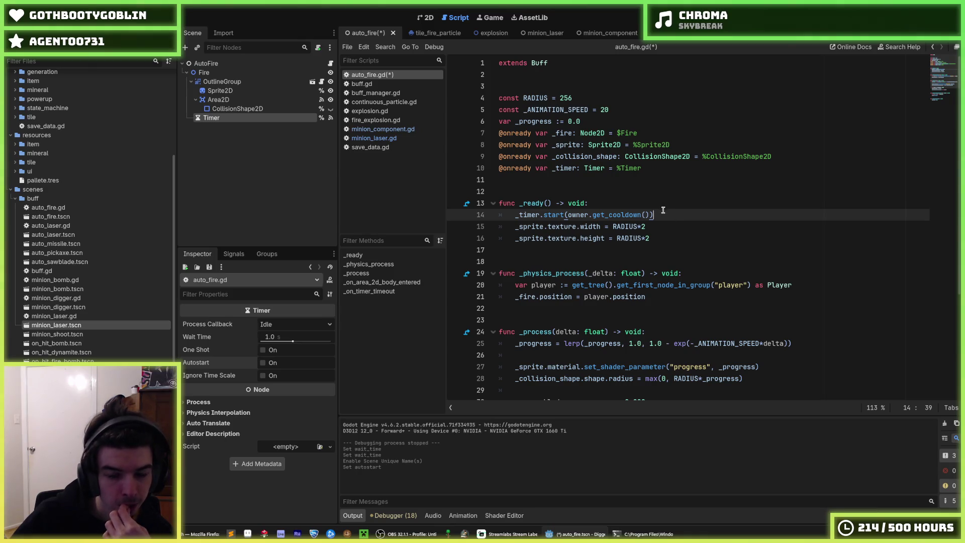
drag(593, 215, 568, 214)
scroll(642, 237, down, 2)
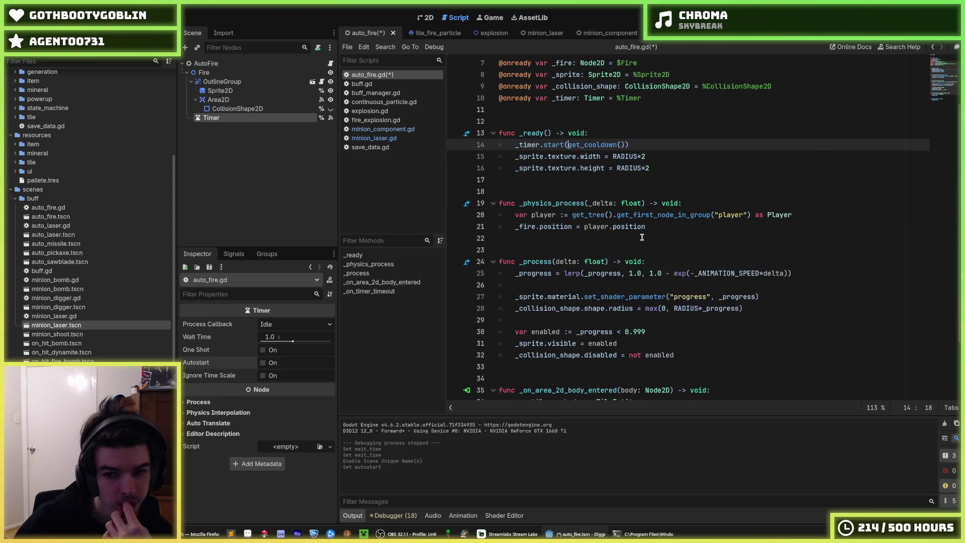
key(BackSpace)
scroll(636, 277, down, 2)
click(607, 339)
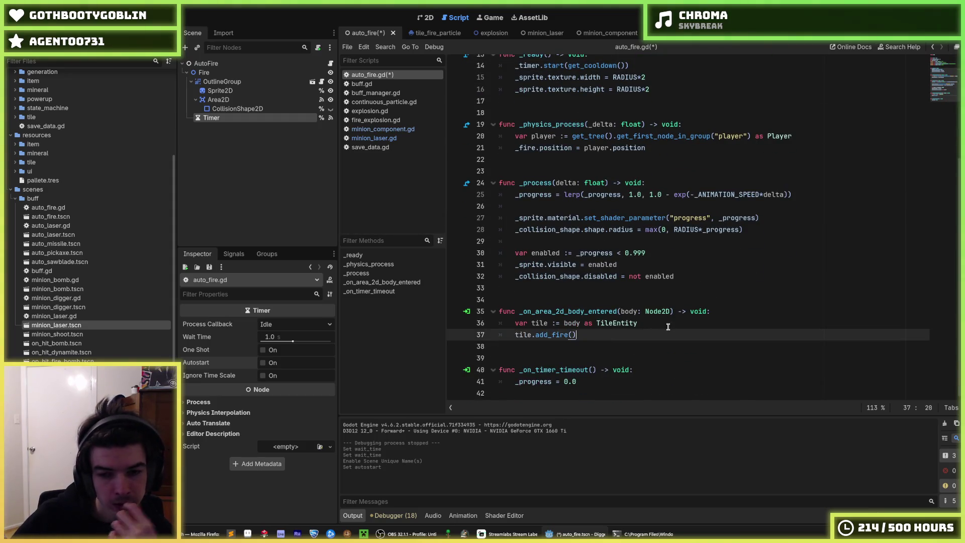
click(668, 326)
scroll(666, 317, up, 5)
scroll(664, 307, down, 5)
Step: Save the script and scene, then launch the game with F5
key(ctrl+s)
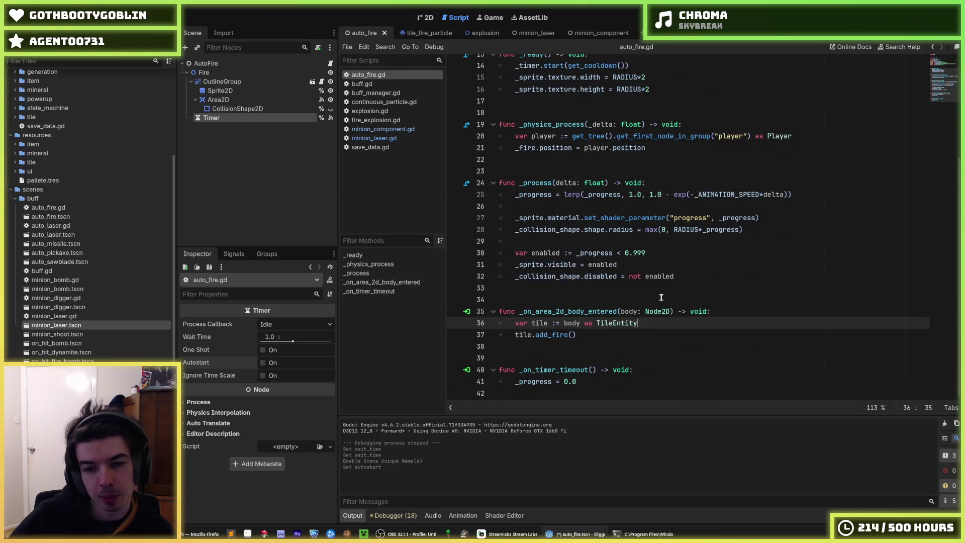
key(Down)
key(ctrl+s)
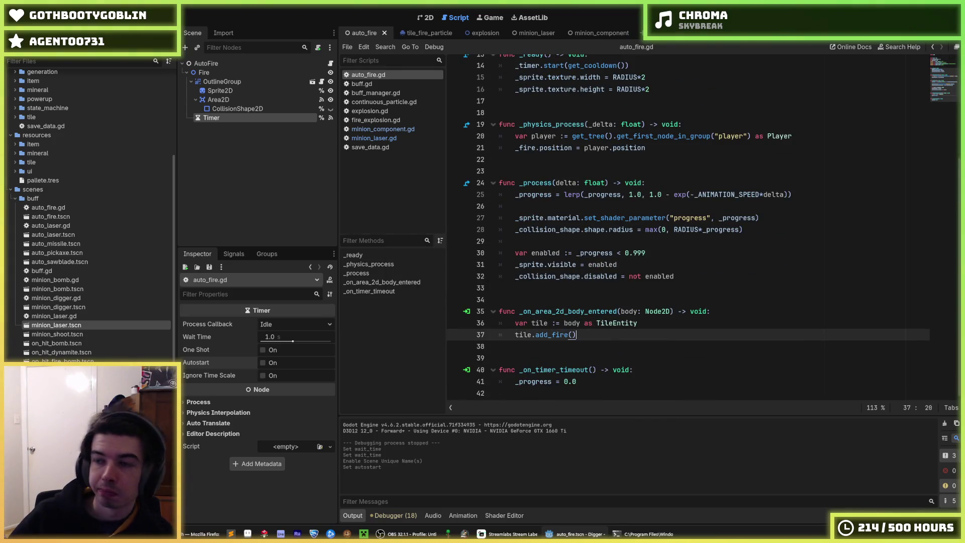
key(F5)
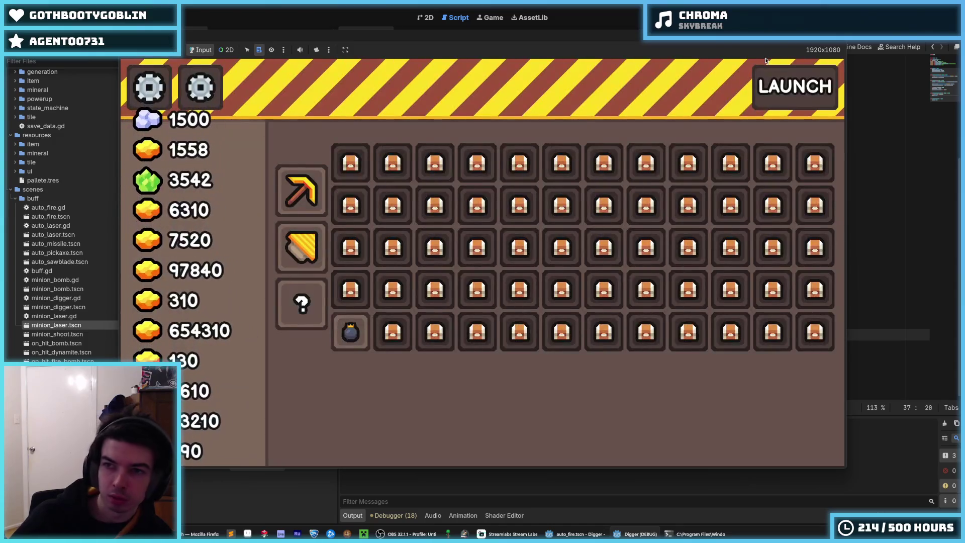
Step: Stop the debug run with F8 once the run reaches the upgrade screen
key(F8)
Step: Return to the auto_fire.gd script editor at line 19
click(748, 124)
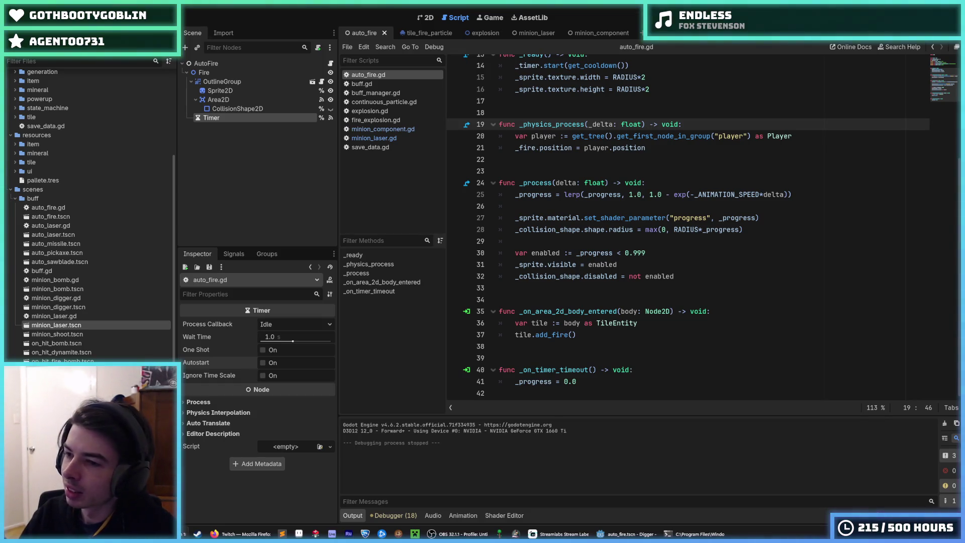
click(701, 231)
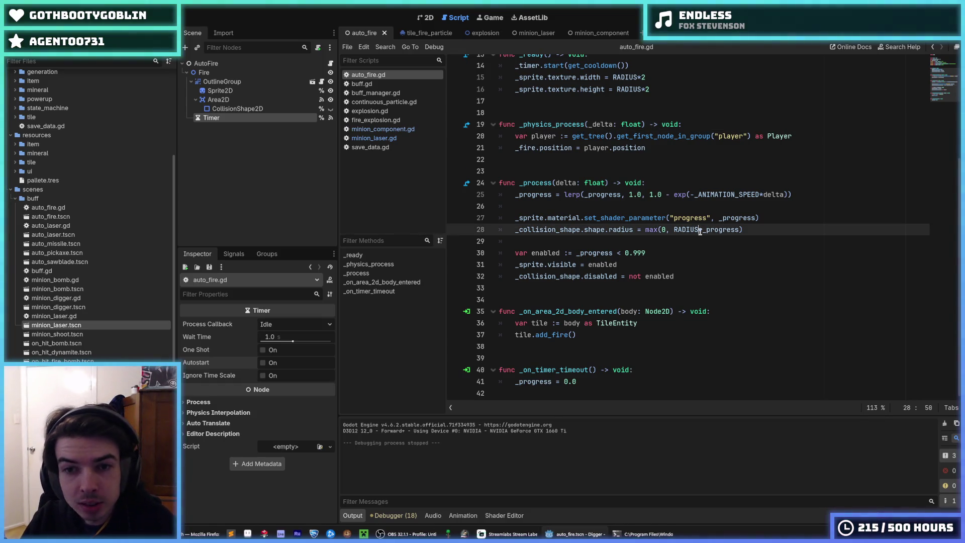
click(701, 161)
click(676, 149)
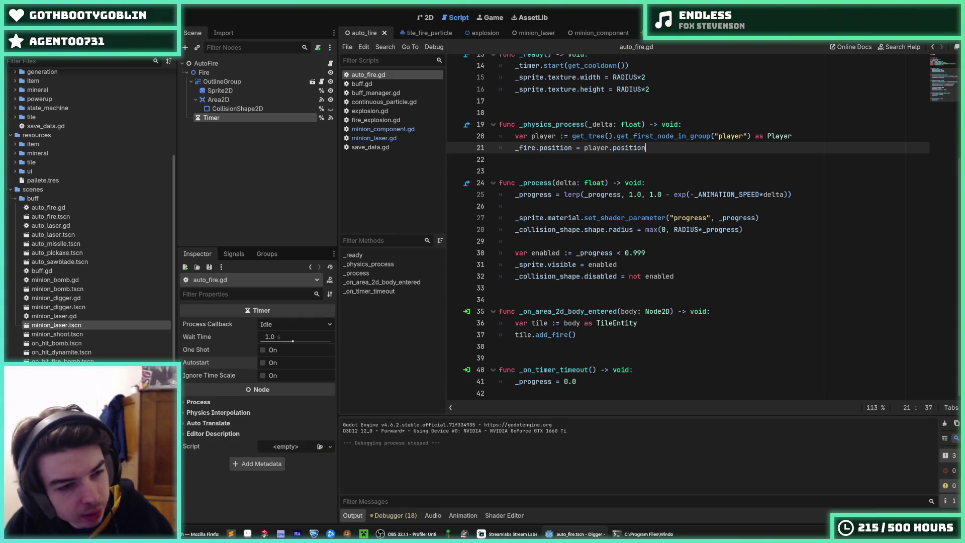
scroll(90, 211, up, 3)
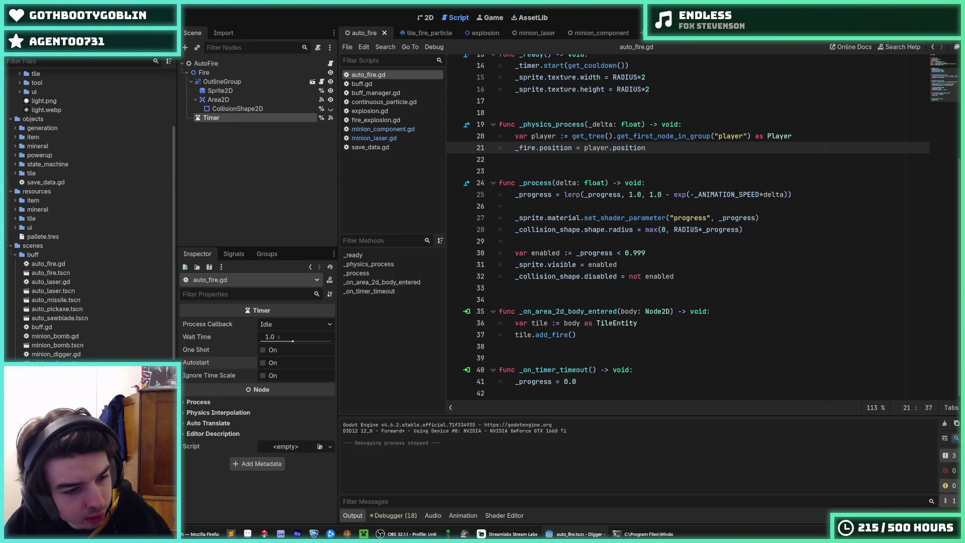
Step: Switch to the other_tile_explosion script and save
key(ctrl+Tab)
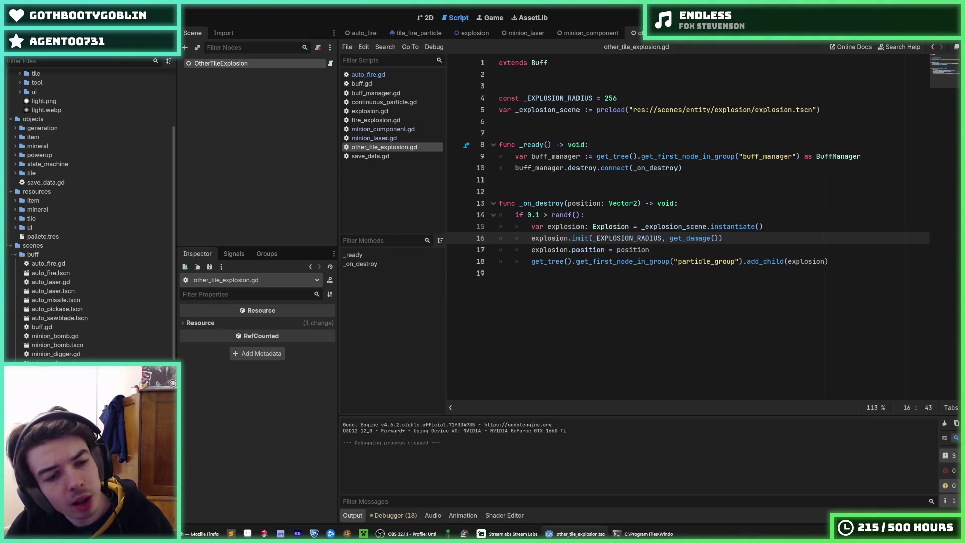
key(ctrl+s)
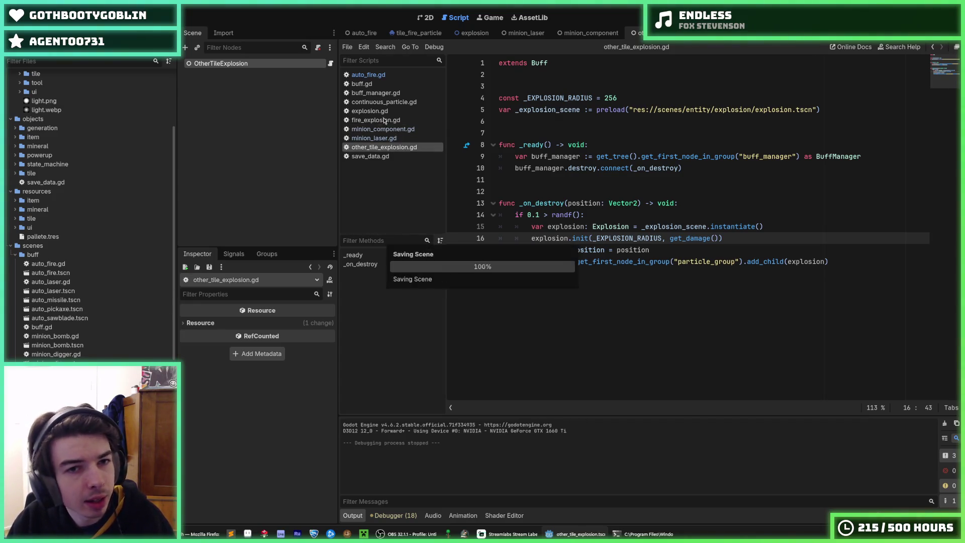
scroll(71, 343, down, 6)
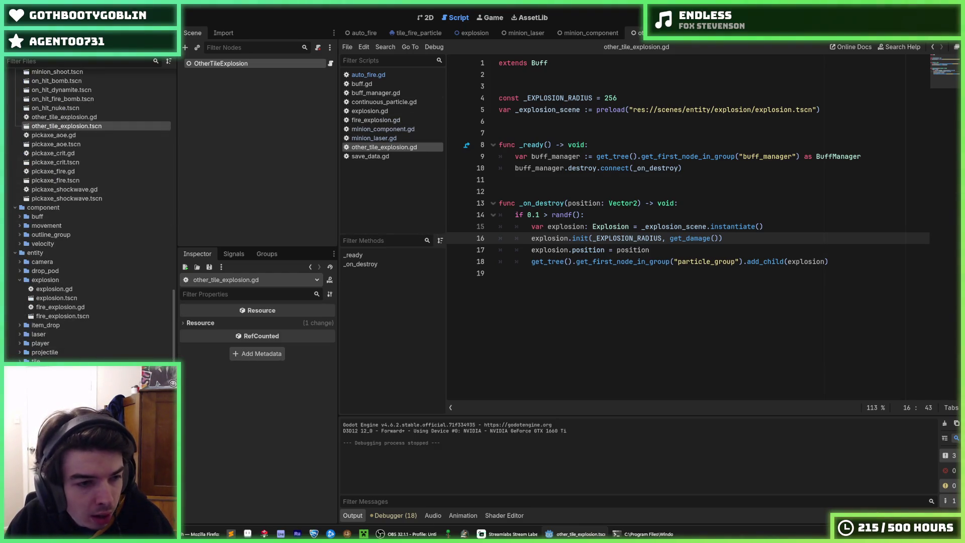
Step: Expand entity/player and open player.gd, reviewing its onready node references
click(19, 343)
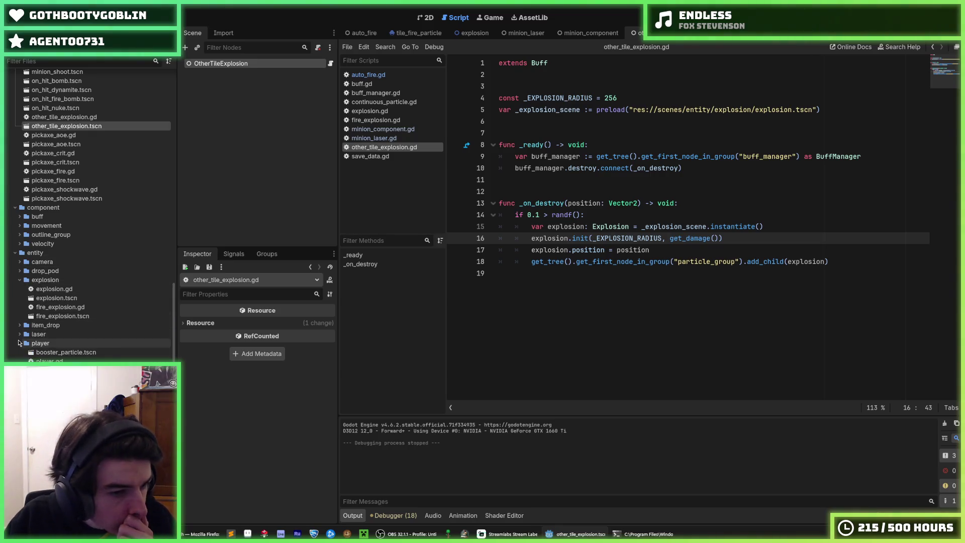
double_click(50, 360)
scroll(786, 213, up, 7)
scroll(787, 213, up, 20)
scroll(815, 184, up, 14)
scroll(862, 186, down, 5)
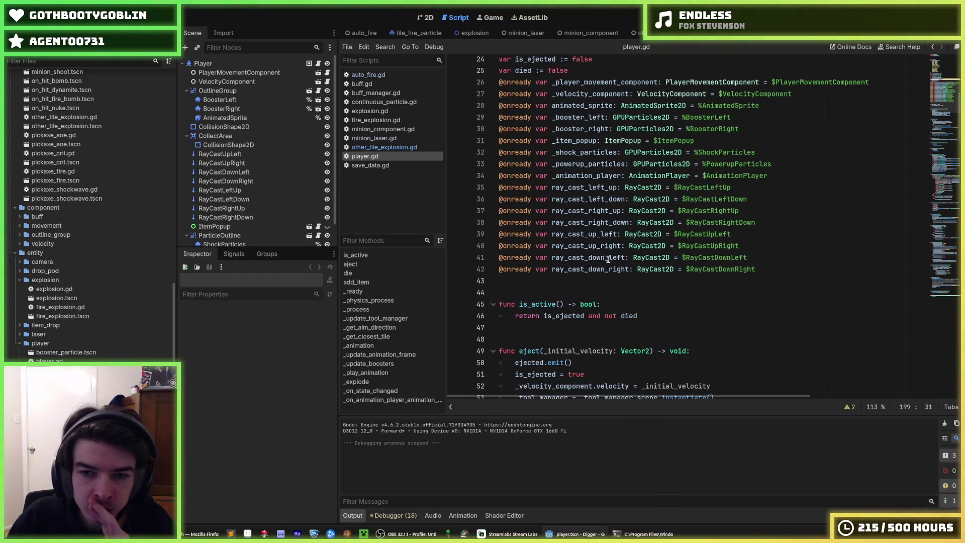
click(579, 235)
click(586, 245)
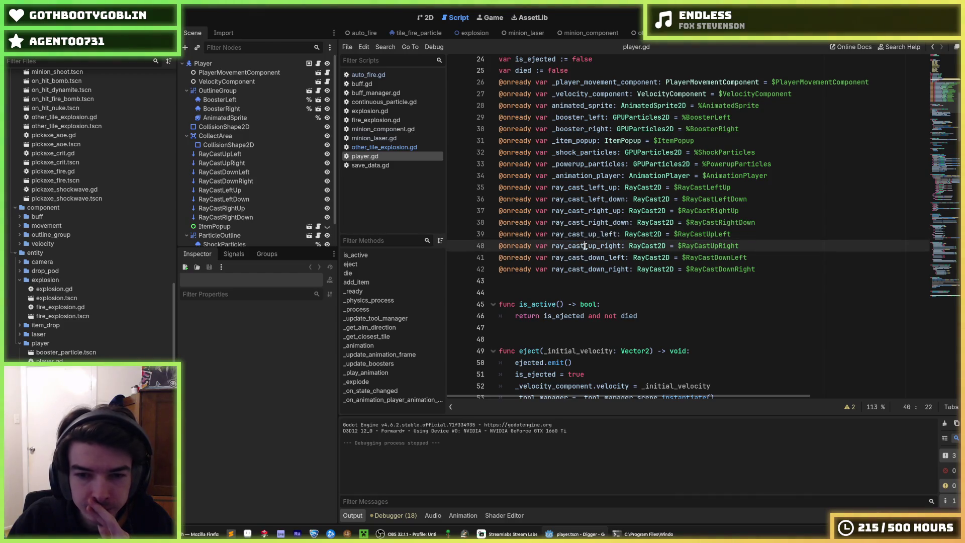
double_click(585, 246)
scroll(583, 241, down, 20)
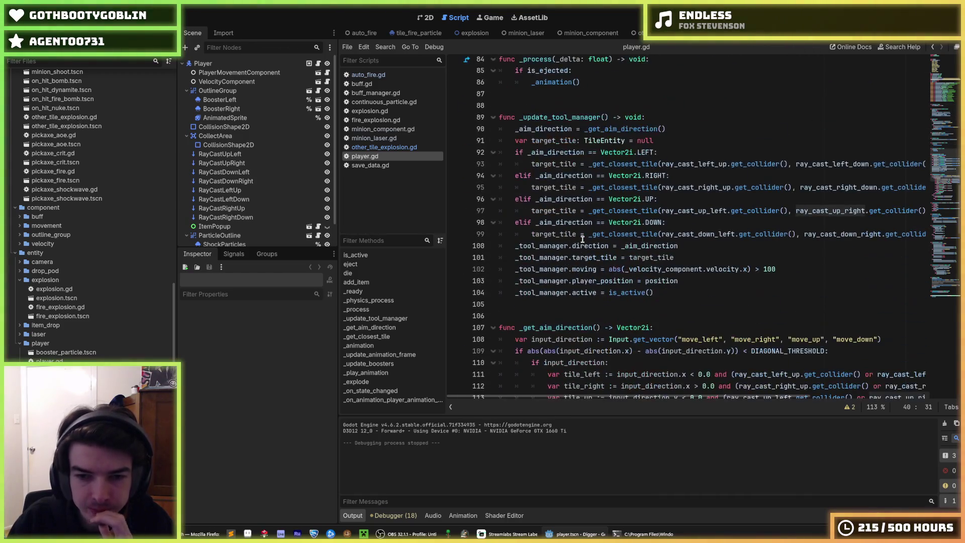
scroll(583, 240, down, 8)
scroll(583, 240, up, 7)
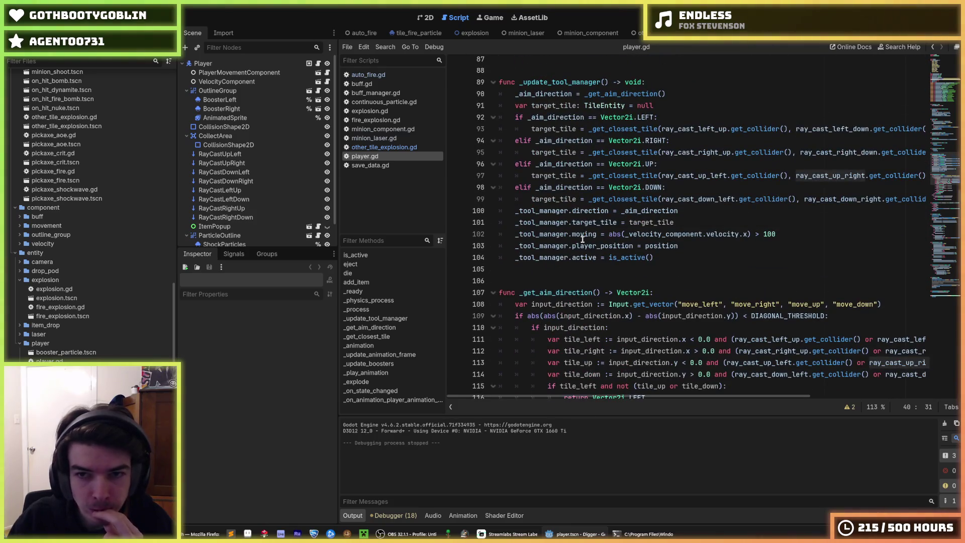
click(611, 175)
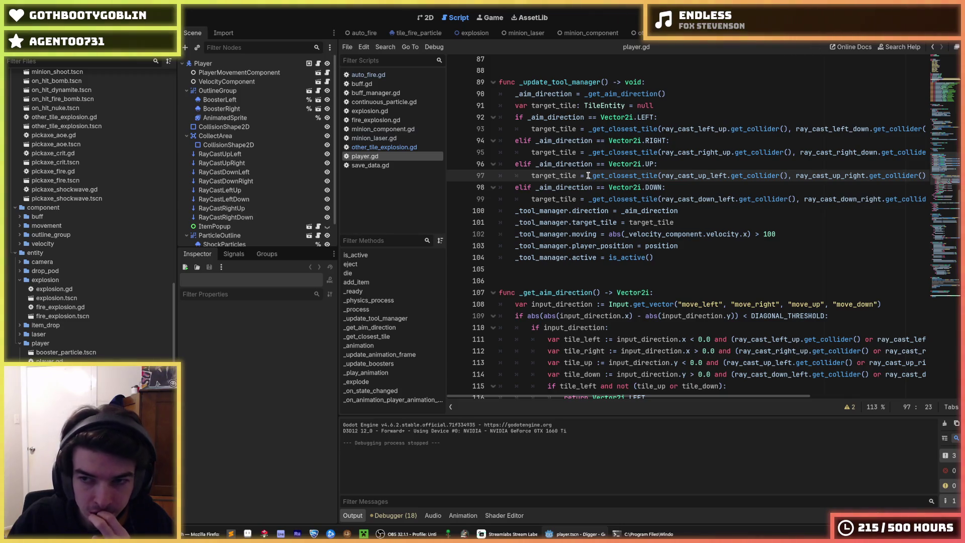
mouse_move(593, 174)
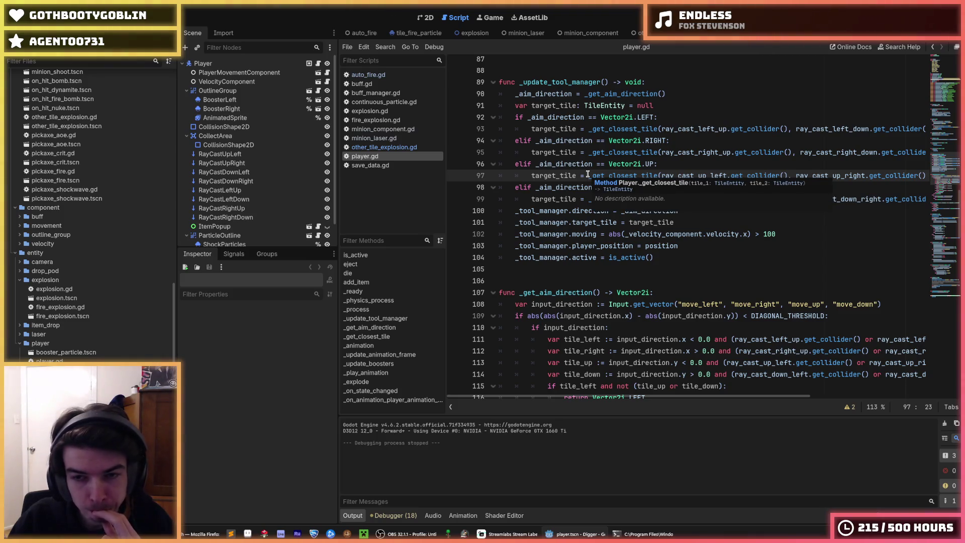
drag(588, 175, 937, 175)
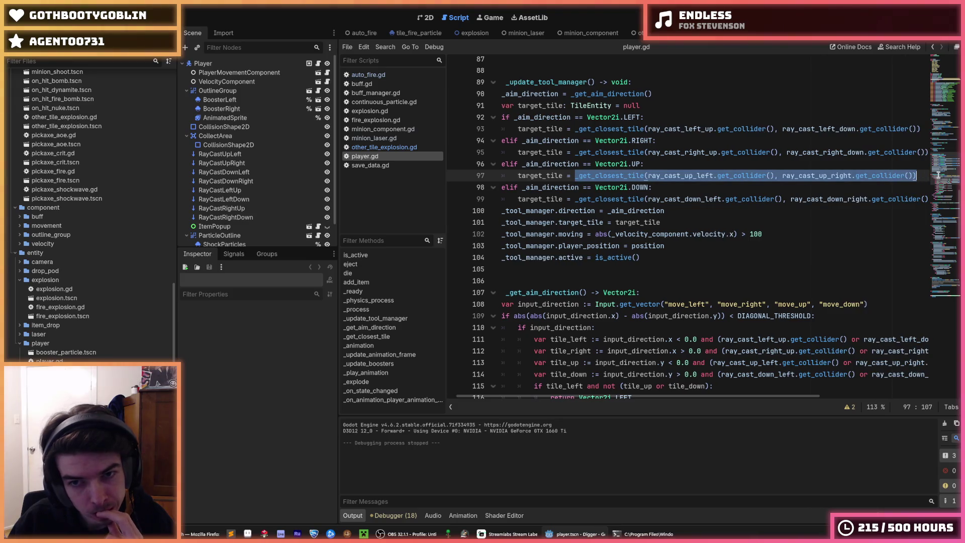
click(754, 187)
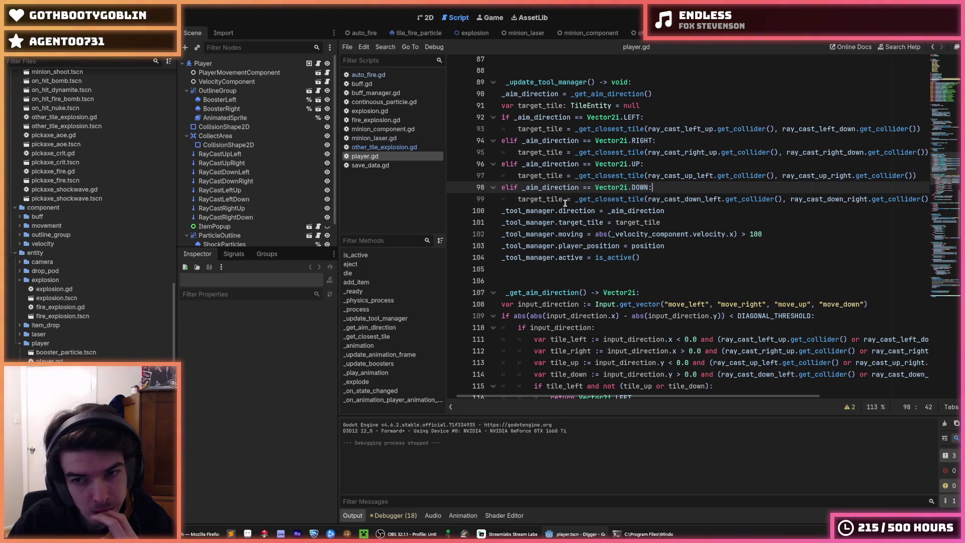
mouse_move(573, 200)
mouse_down()
mouse_move(920, 199)
mouse_move(492, 200)
mouse_up()
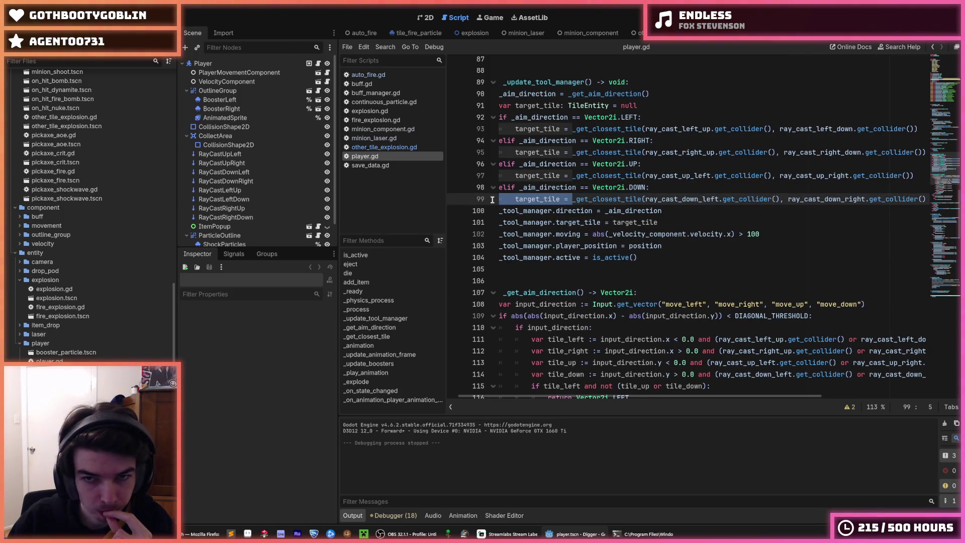
click(572, 200)
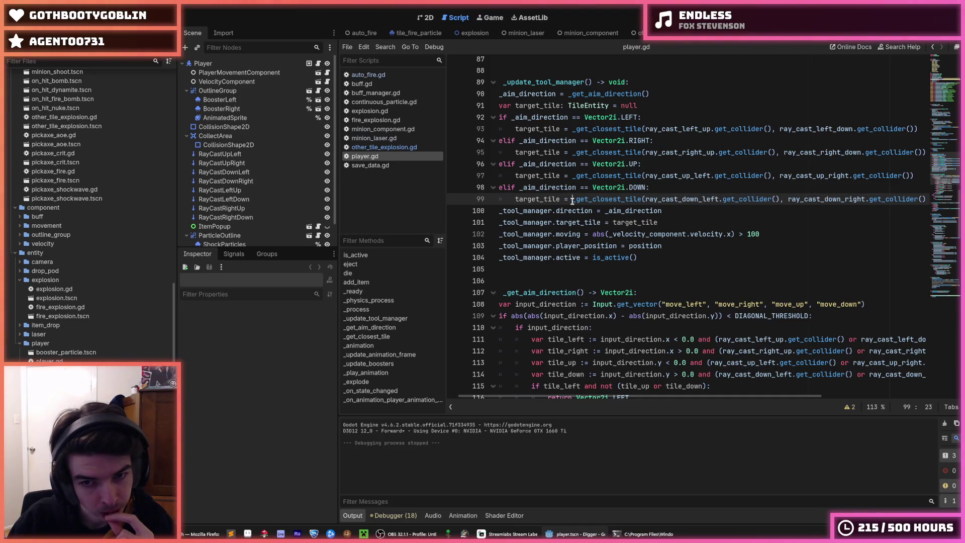
click(638, 259)
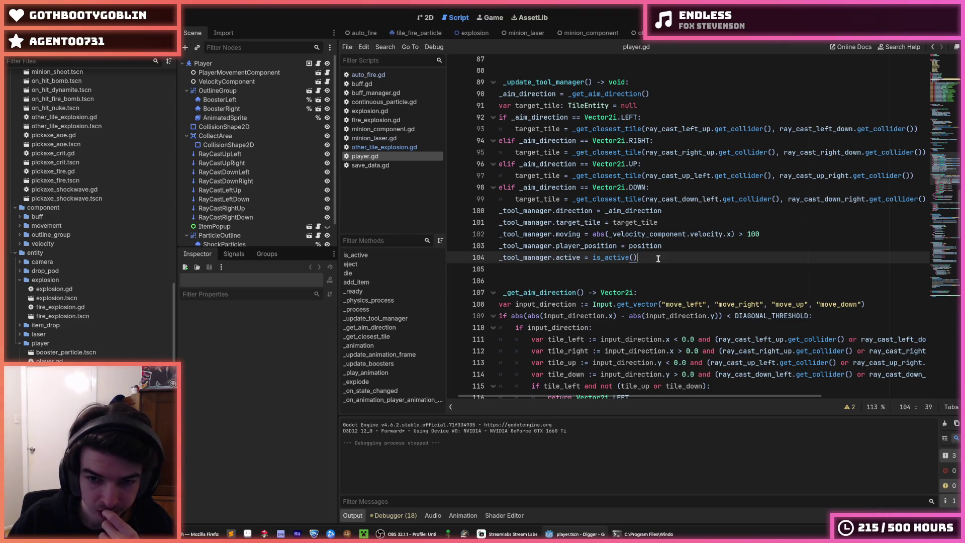
Step: Create 'func get_tile_below() -> TileEntity:' with a return statement in its body
scroll(659, 259, left, 1)
key(Return)
key(Return)
key(Return)
key(BackSpace)
text(func get_)
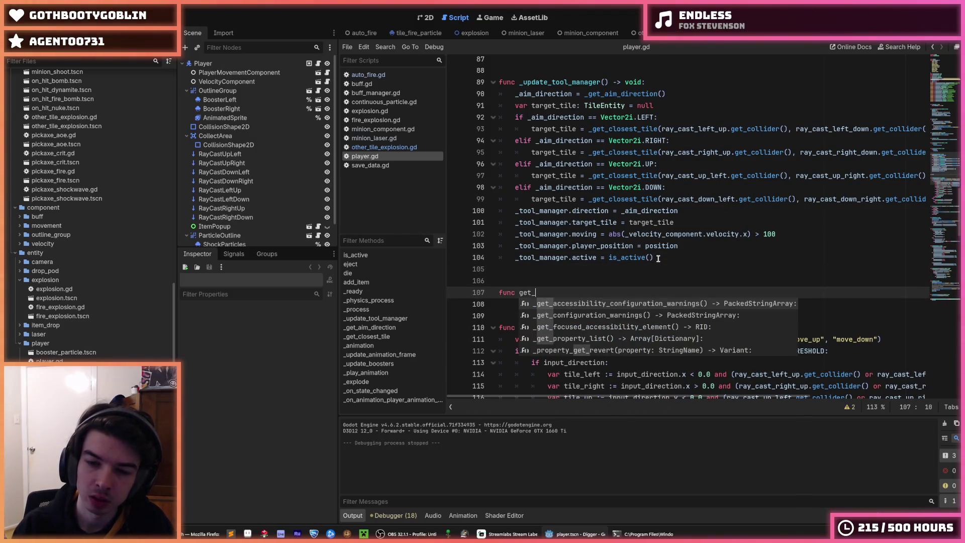
text(tile_below()
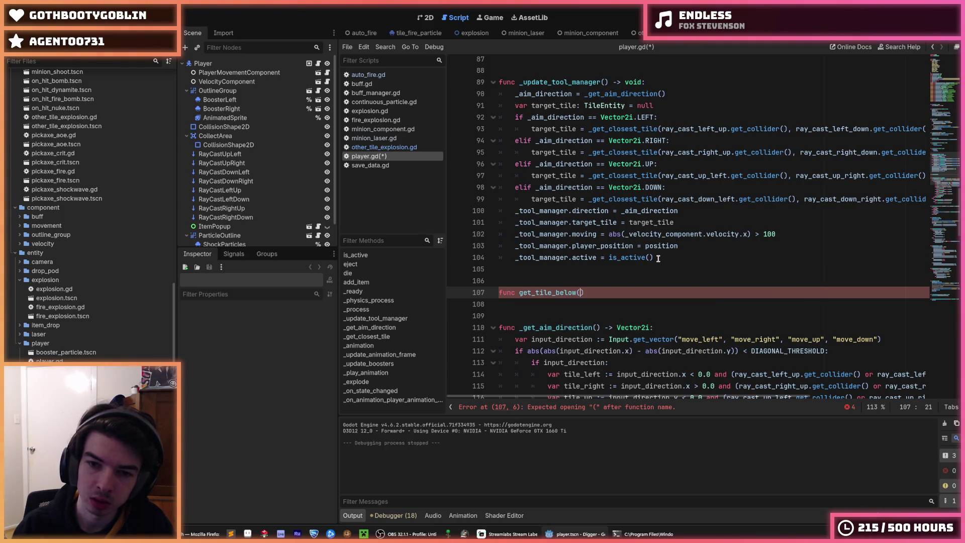
text() -> void:)
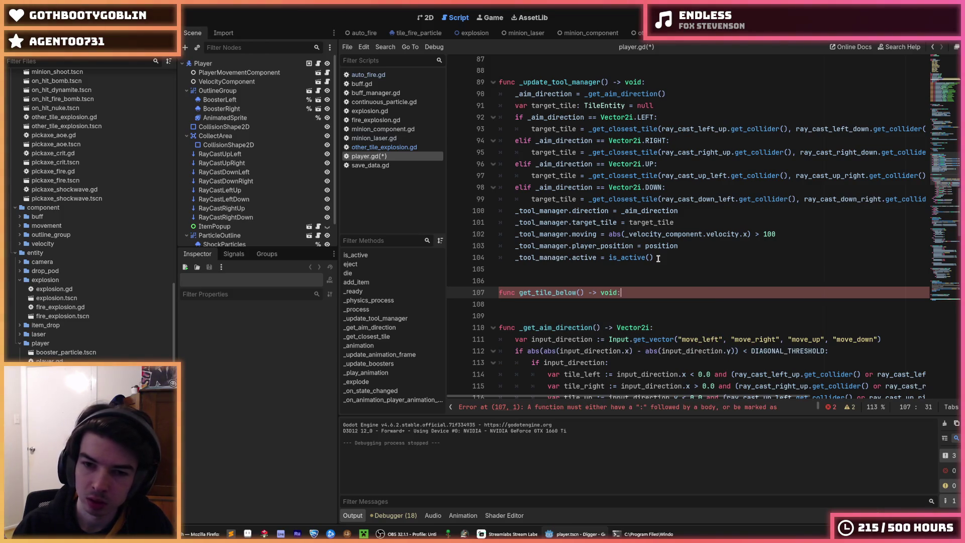
key(BackSpace)
key(BackSpace)
key(BackSpace)
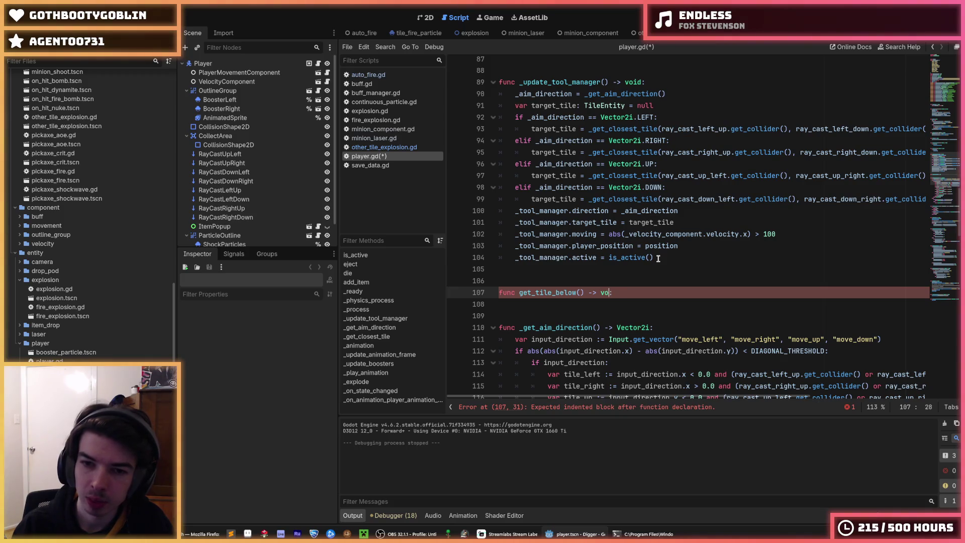
text(Tile)
text(Enti)
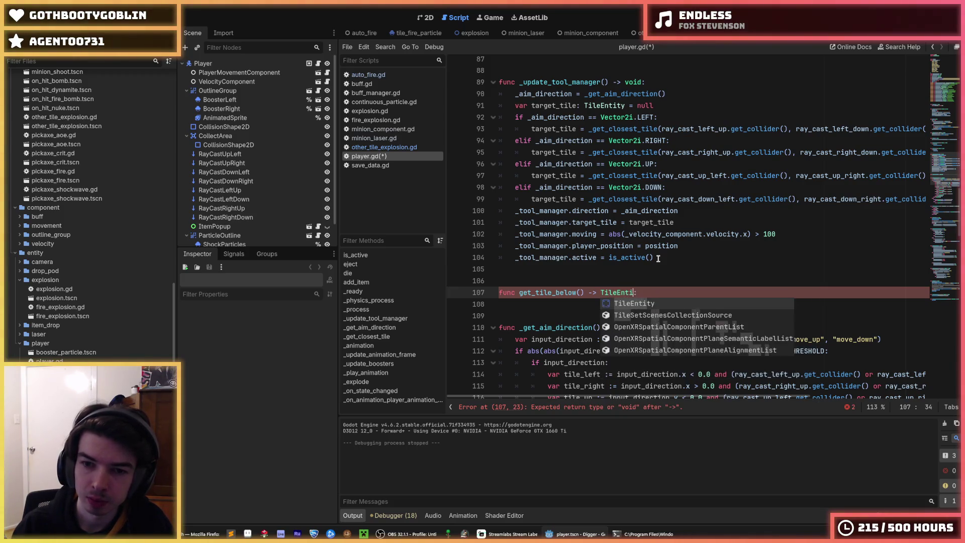
key(Return)
key(Down)
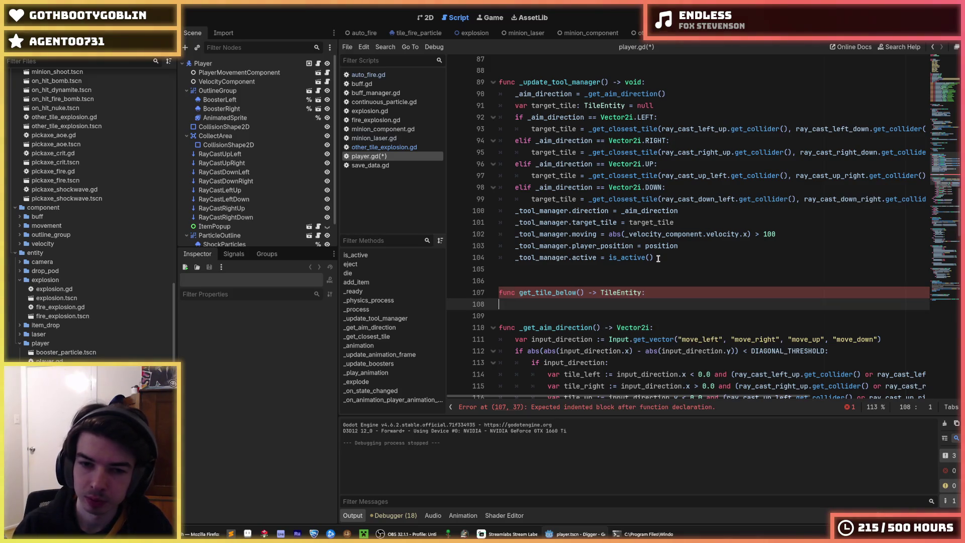
text(return)
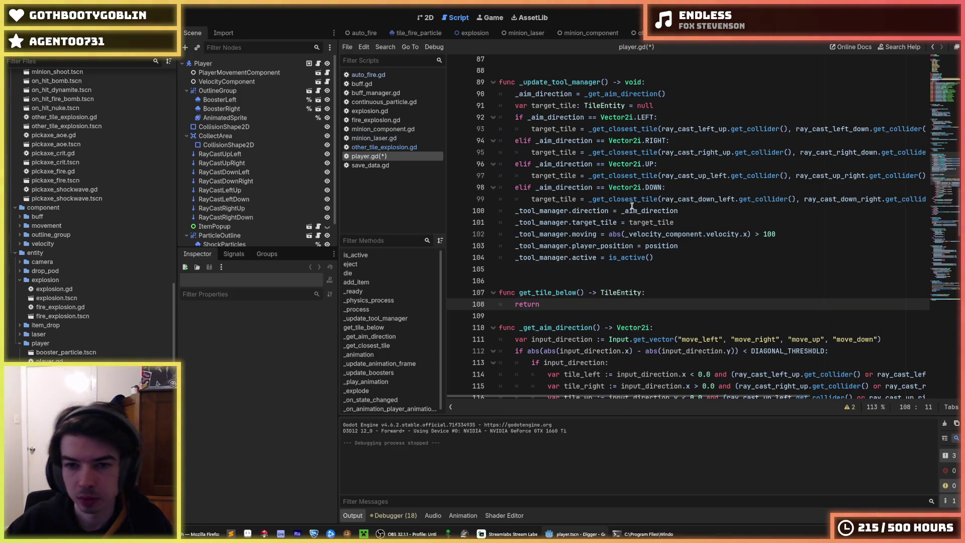
Step: Move line 99's downward _get_closest_tile call into get_tile_below's return
drag(588, 199, 926, 194)
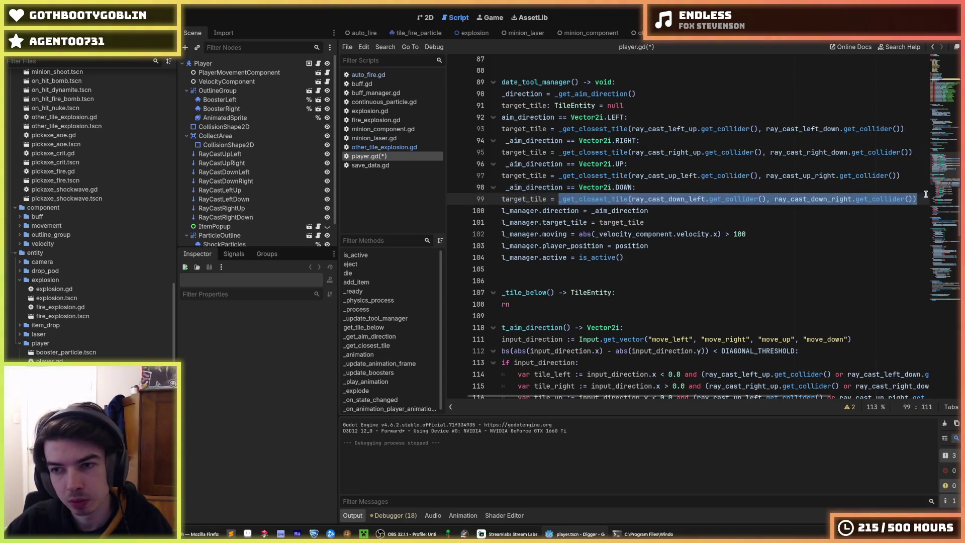
key(ctrl+x)
click(537, 301)
key(ctrl+v)
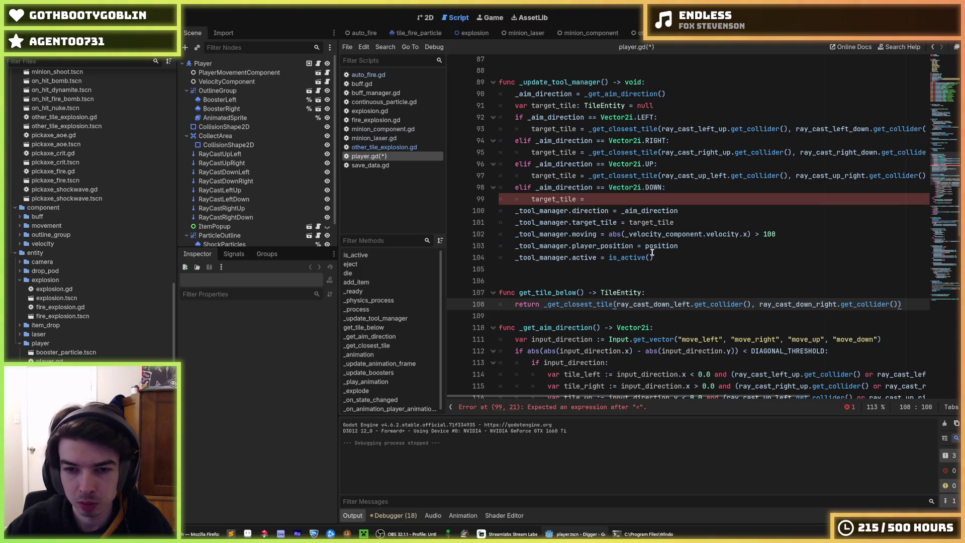
Step: Assign target_tile = get_tile_below() in the DOWN aim branch on line 99
mouse_move(641, 232)
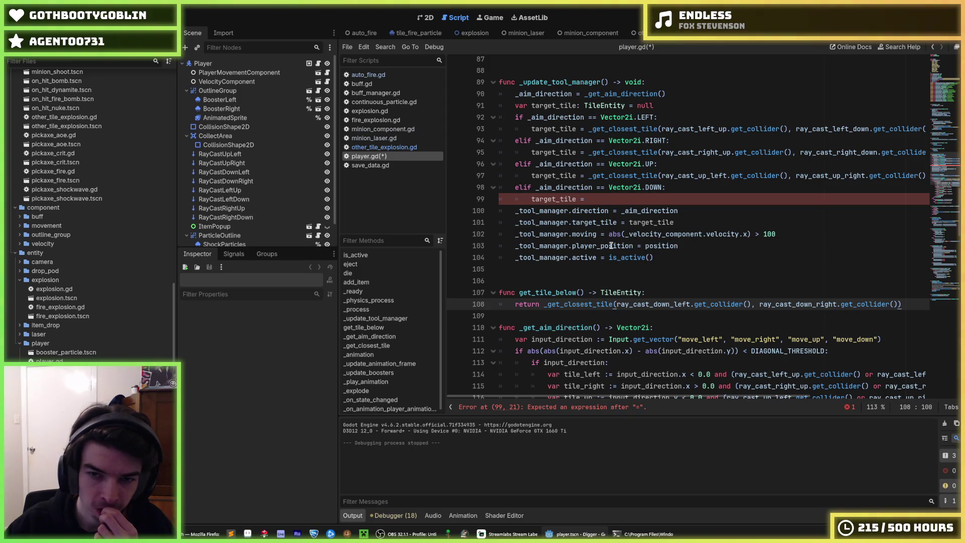
drag(584, 293, 520, 293)
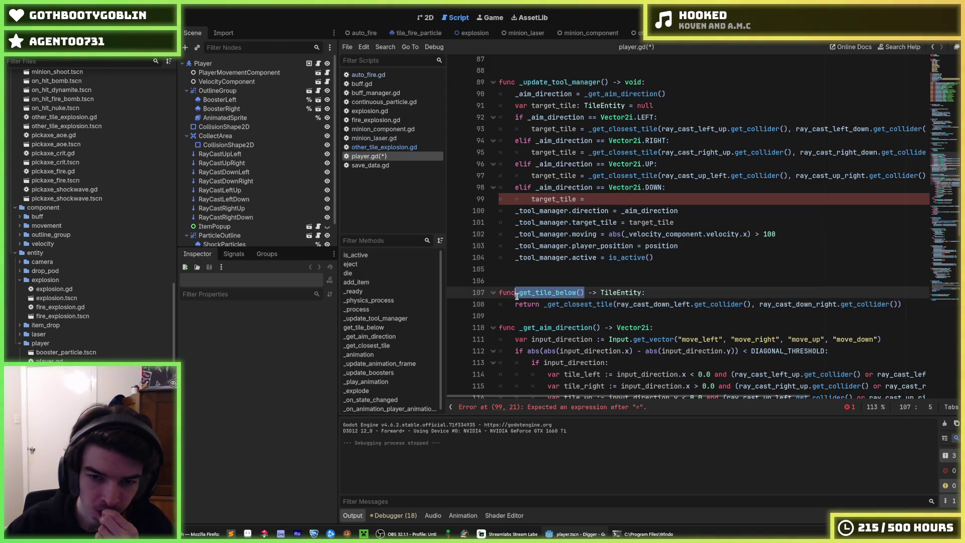
key(ctrl+c)
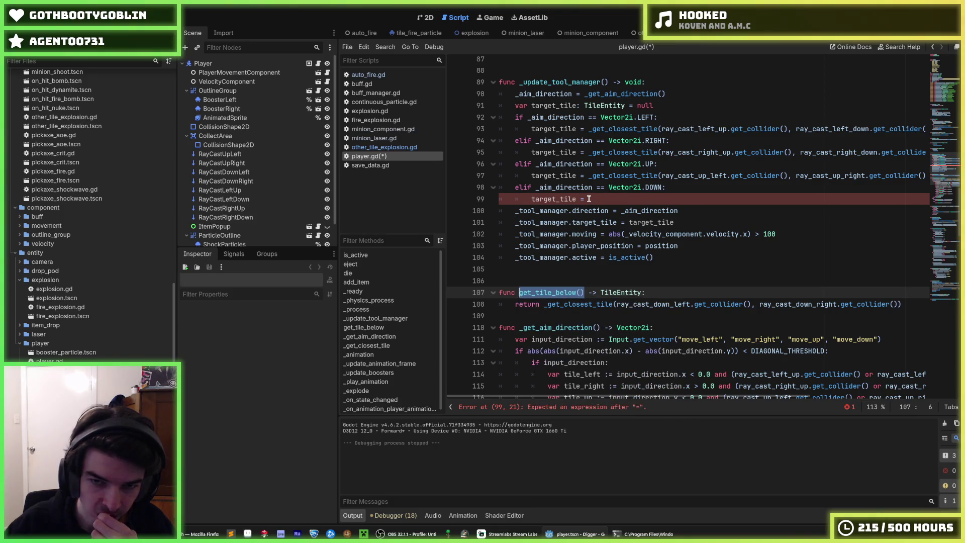
click(628, 200)
key(ctrl+v)
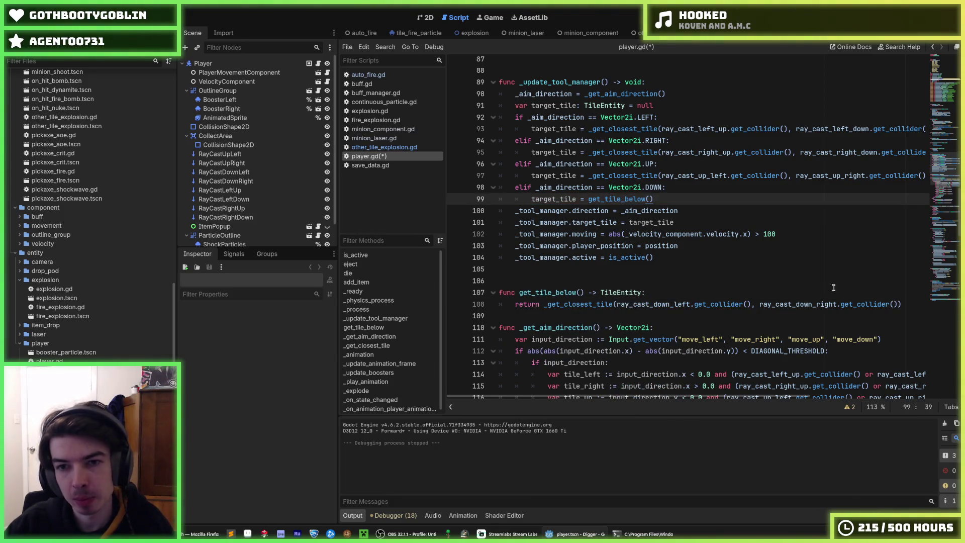
click(905, 304)
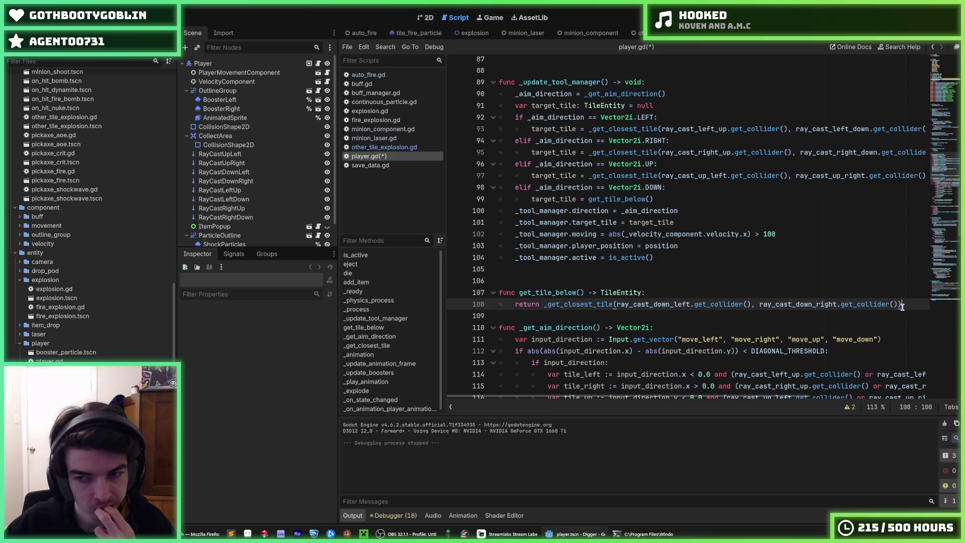
mouse_move(902, 307)
mouse_down()
mouse_move(549, 292)
mouse_move(568, 273)
mouse_up()
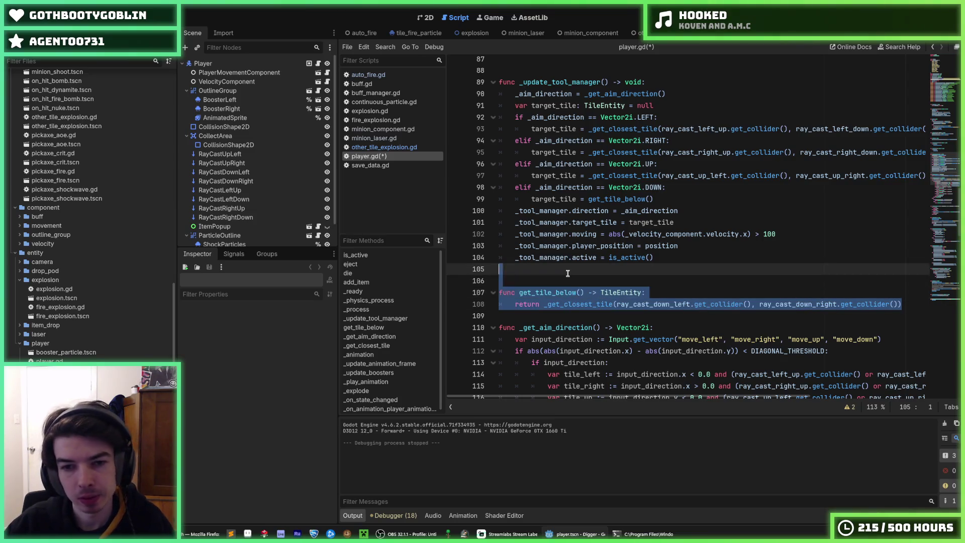
Step: Duplicate get_tile_below as get_tile_up and move it above get_tile_below
key(ctrl+shift+d)
key(Left)
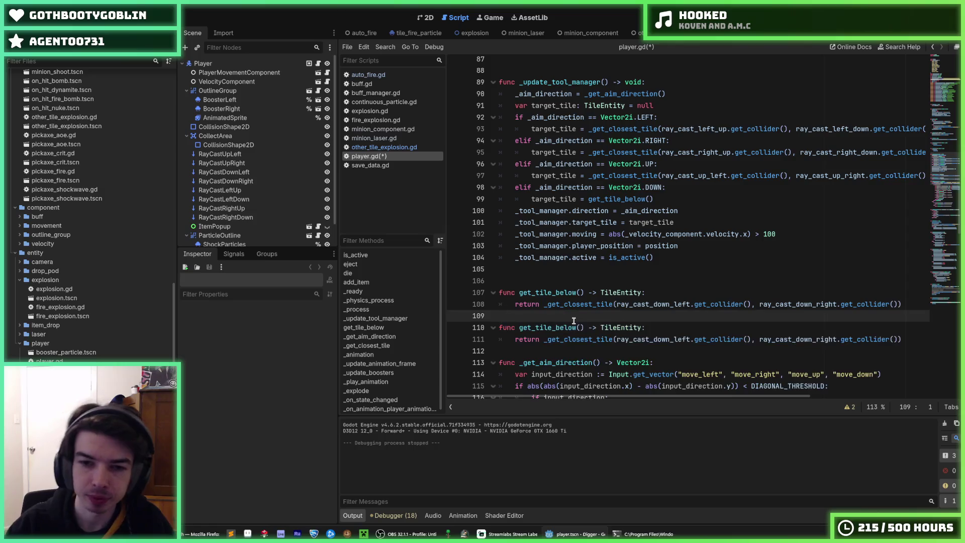
key(Down)
key(Down)
key(Right)
key(Right)
key(Delete)
key(Delete)
key(BackSpace)
key(BackSpace)
key(BackSpace)
text(up)
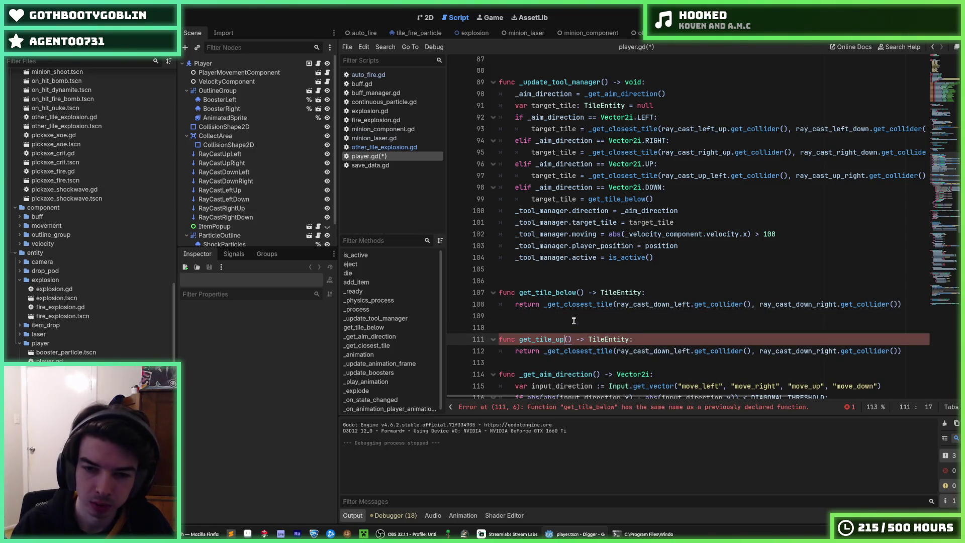
key(Down)
key(shift+Up)
key(shift+Up)
key(shift+Up)
key(alt+Up)
key(alt+Up)
key(alt+Up)
key(alt+Up)
key(Up)
key(Down)
key(Down)
key(Down)
key(End)
Step: Copy get_tile_up into three functions named get_tile_left, get_tile_right and get_tile_above
key(shift+Up)
key(shift+Up)
key(shift+Up)
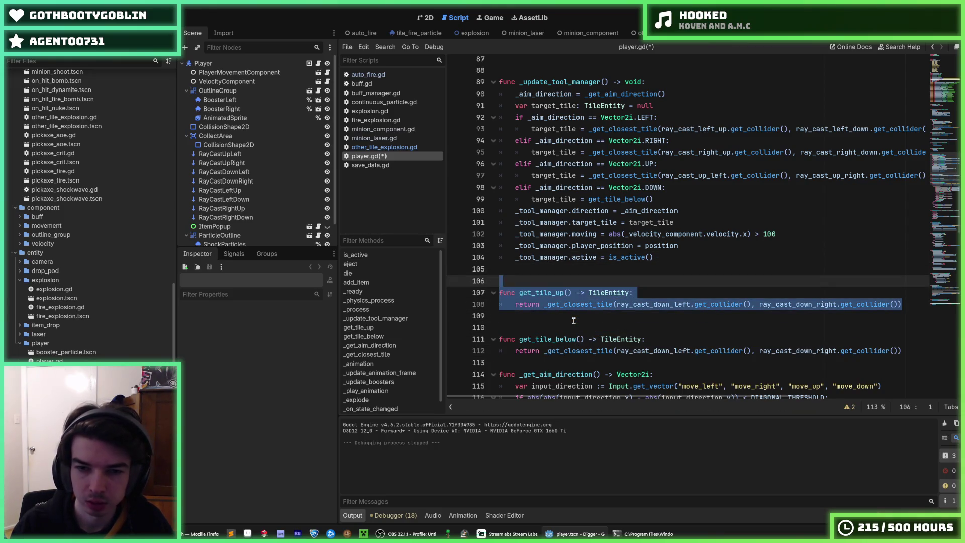
key(ctrl+shift+d)
key(ctrl+shift+d)
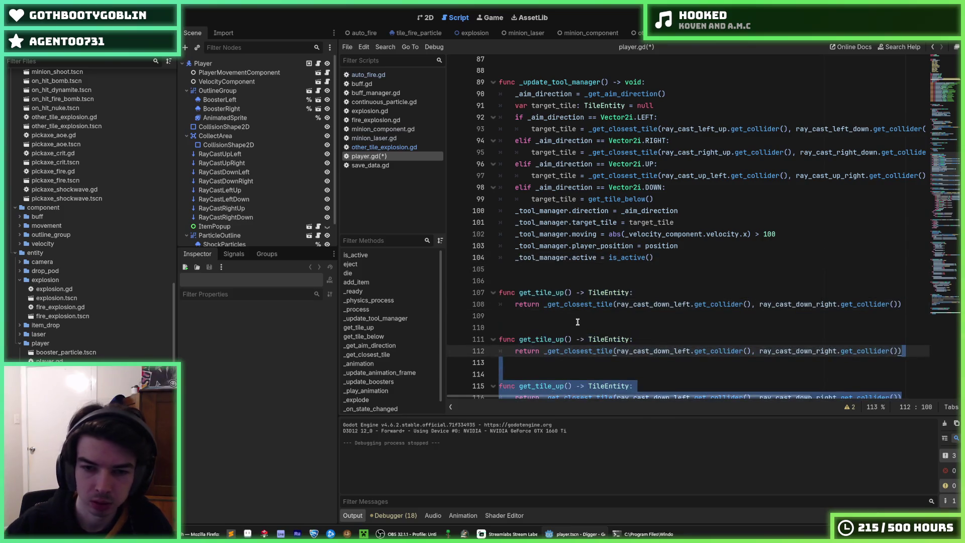
scroll(574, 321, down, 3)
click(566, 189)
key(BackSpace)
key(BackSpace)
text(left)
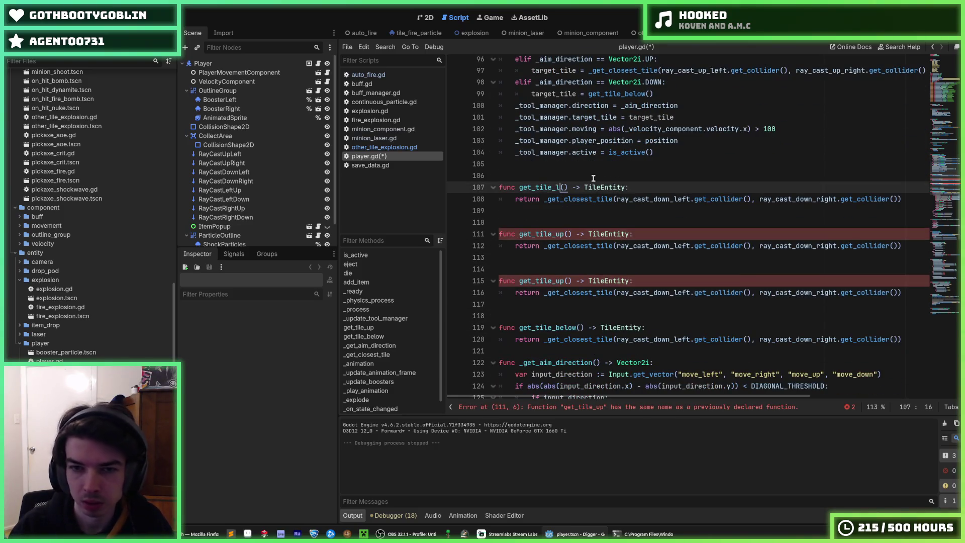
key(Down)
key(Down)
key(Down)
key(BackSpace)
key(BackSpace)
text(right)
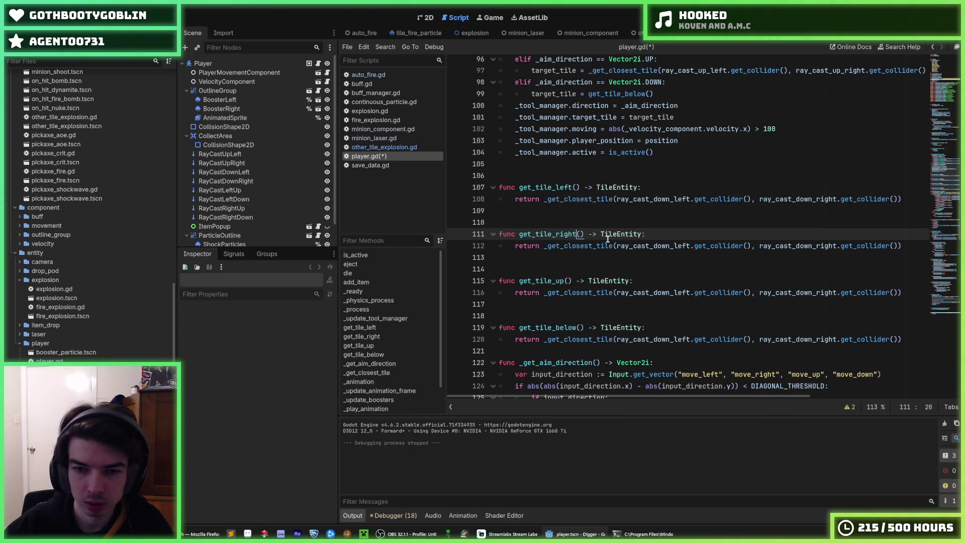
scroll(608, 239, up, 3)
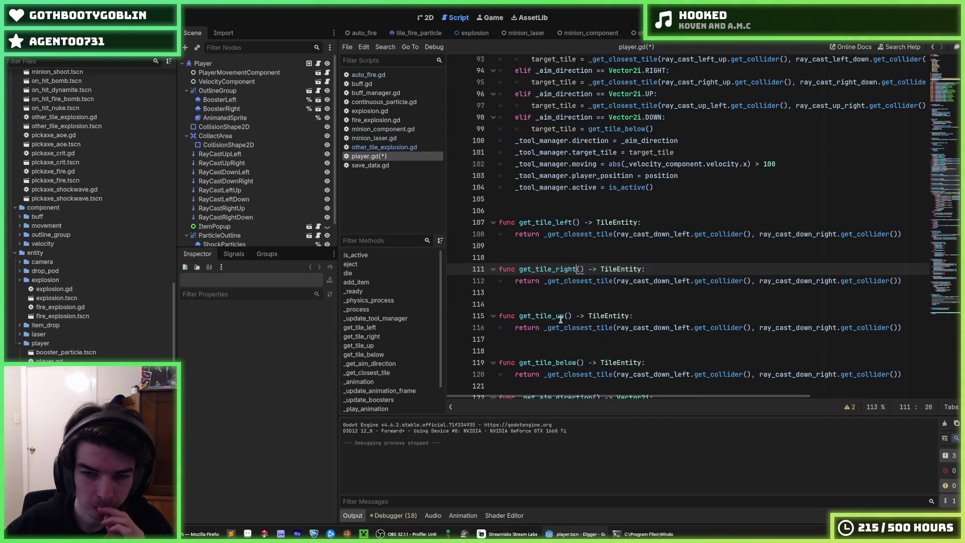
drag(564, 317, 556, 316)
text(above)
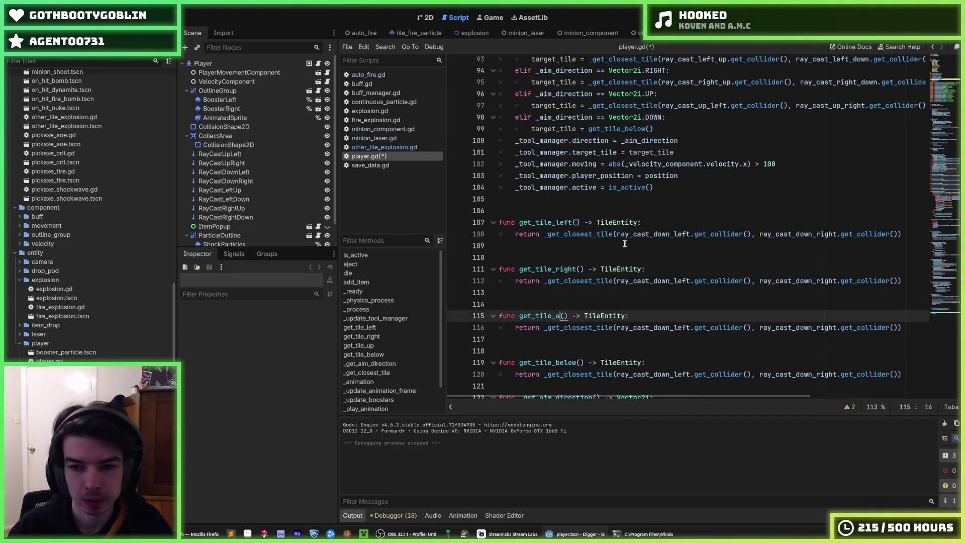
Step: Cut the up-direction _get_closest_tile call out of _update_tool_manager
scroll(625, 244, up, 2)
drag(589, 176, 928, 173)
key(ctrl+x)
scroll(704, 251, down, 2)
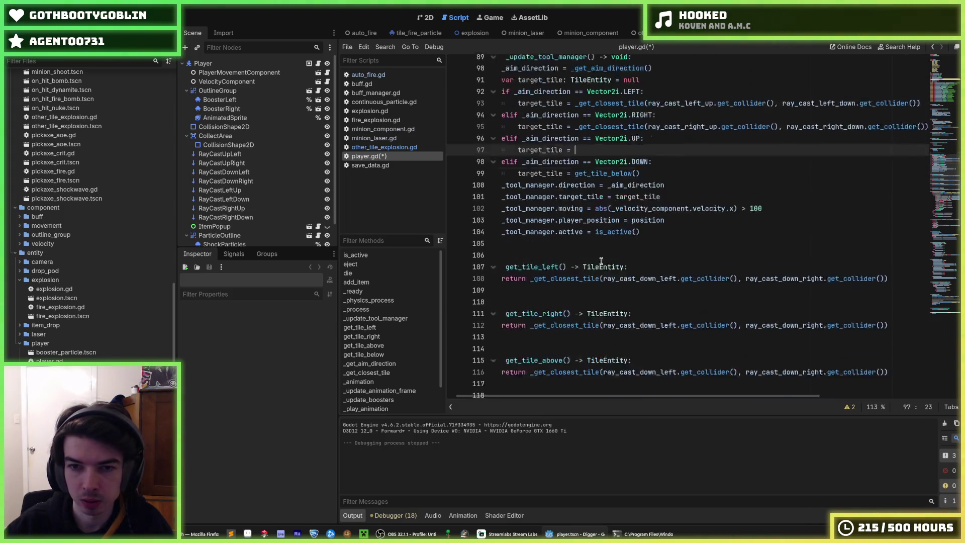
Step: Move the up, right and left ray-cast lookups into get_tile_above, get_tile_right and get_tile_left
click(530, 327)
key(shift+End)
key(ctrl+v)
scroll(598, 163, up, 1)
scroll(597, 164, up, 2)
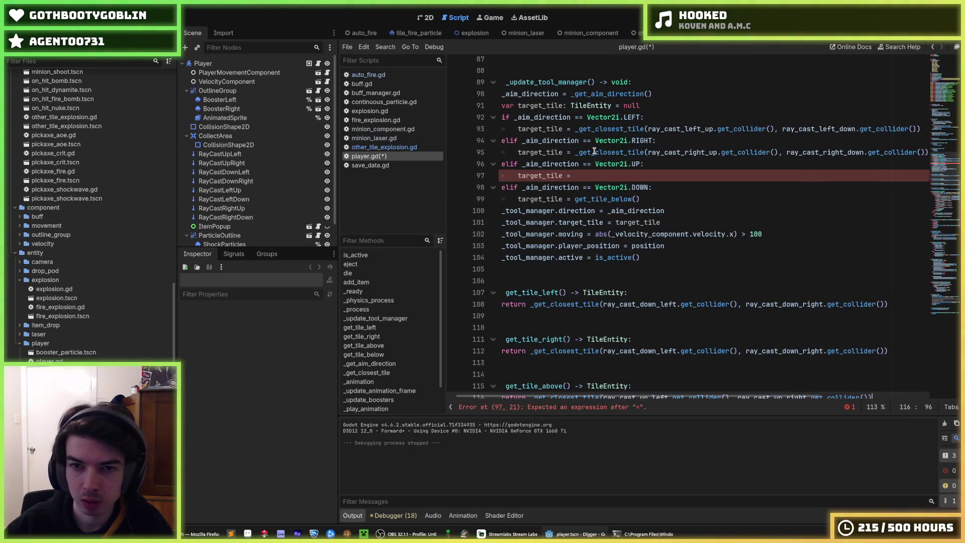
drag(577, 152, 937, 149)
key(ctrl+x)
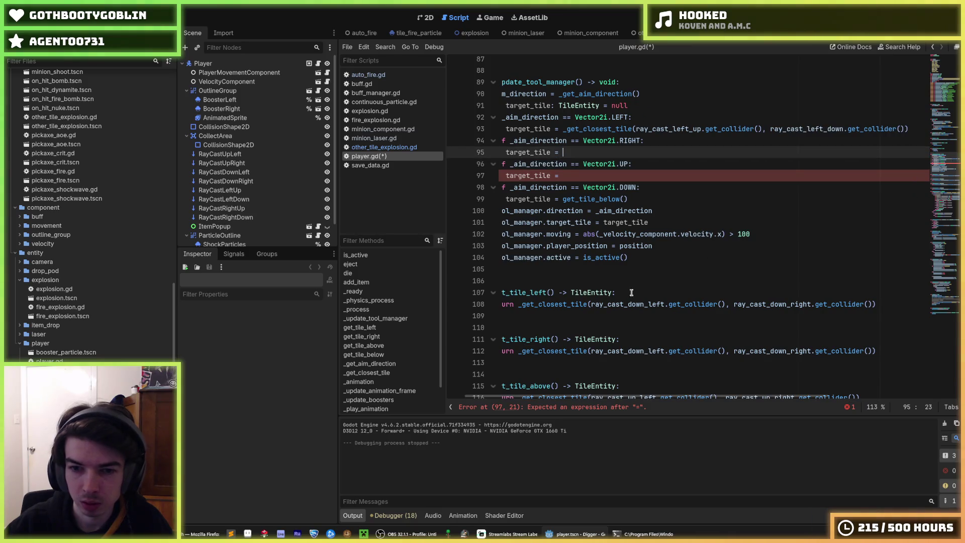
drag(518, 351, 877, 351)
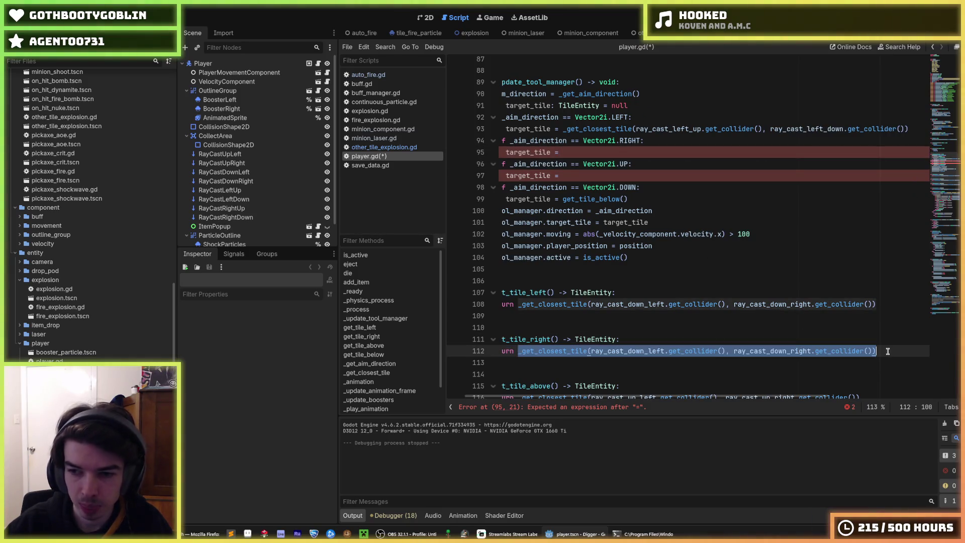
key(ctrl+v)
drag(566, 129, 910, 130)
key(ctrl+x)
drag(518, 304, 877, 304)
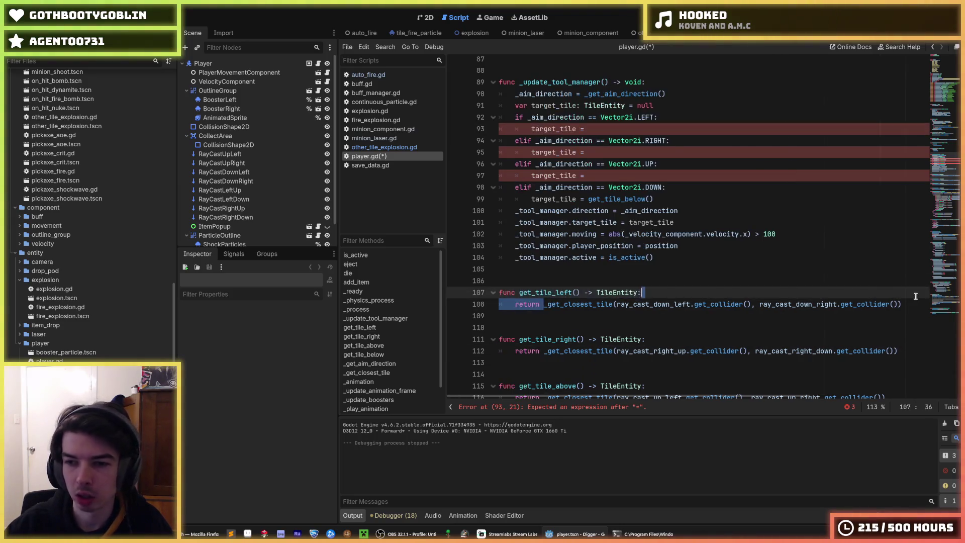
key(ctrl+v)
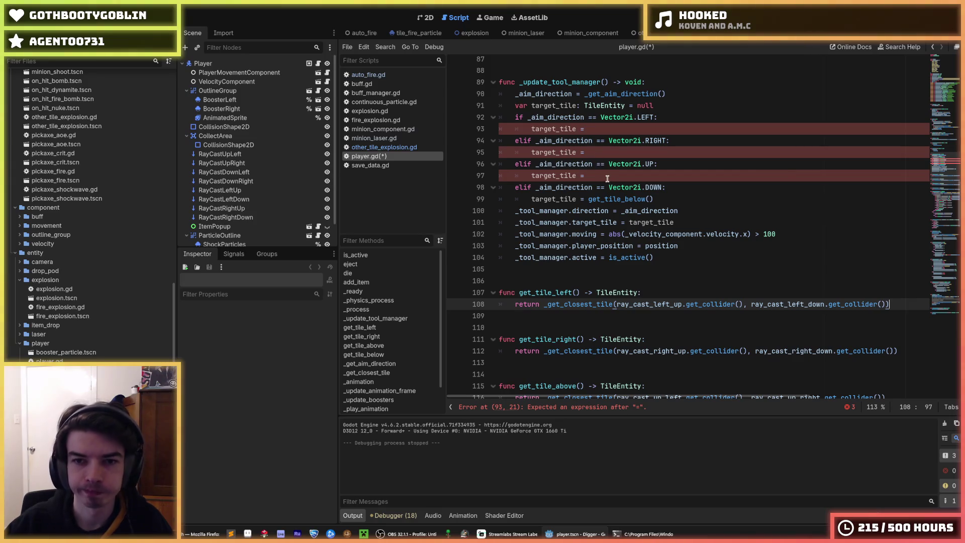
Step: Make the aim branches call get_tile_above(), get_tile_right() and get_tile_left(), then run the game
drag(654, 199, 584, 199)
key(ctrl+c)
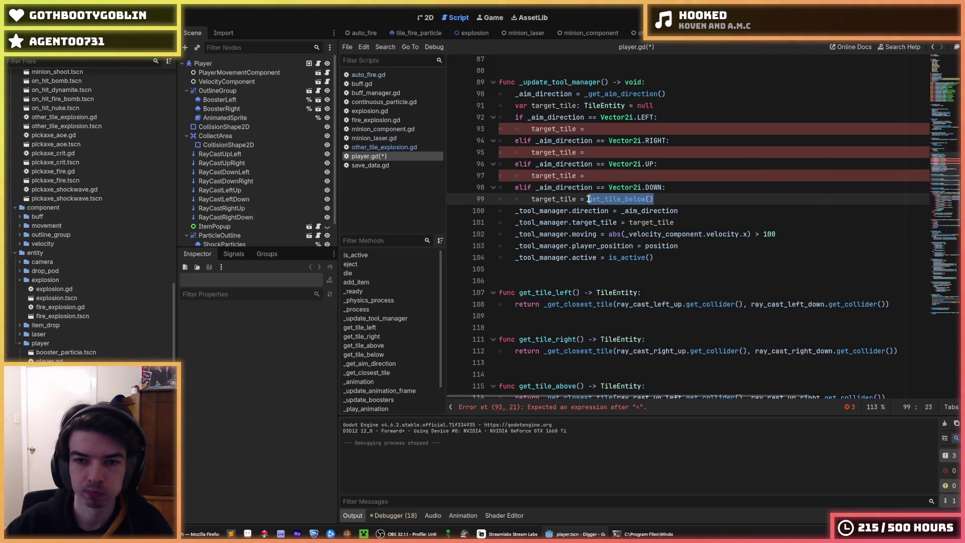
click(598, 176)
key(ctrl+v)
double_click(626, 175)
text(above)
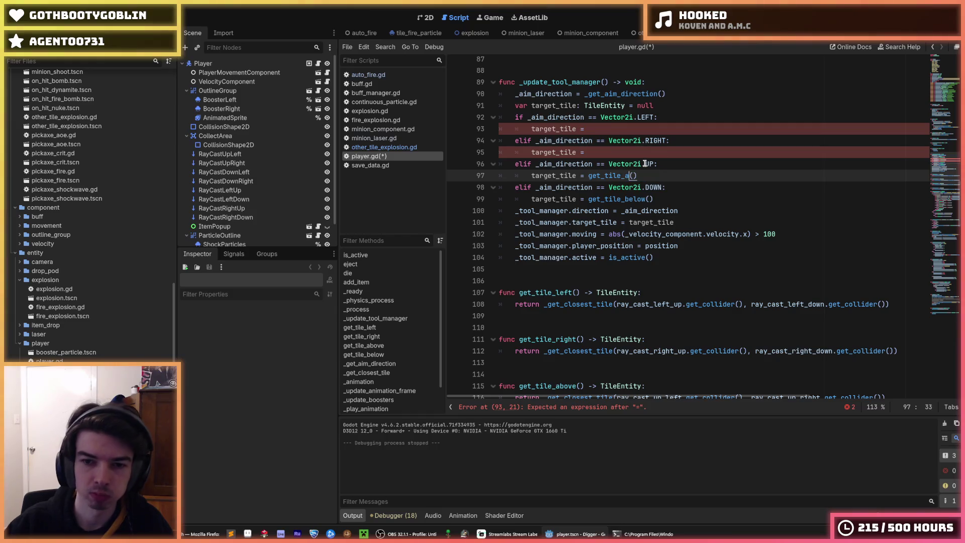
click(622, 154)
text(get_)
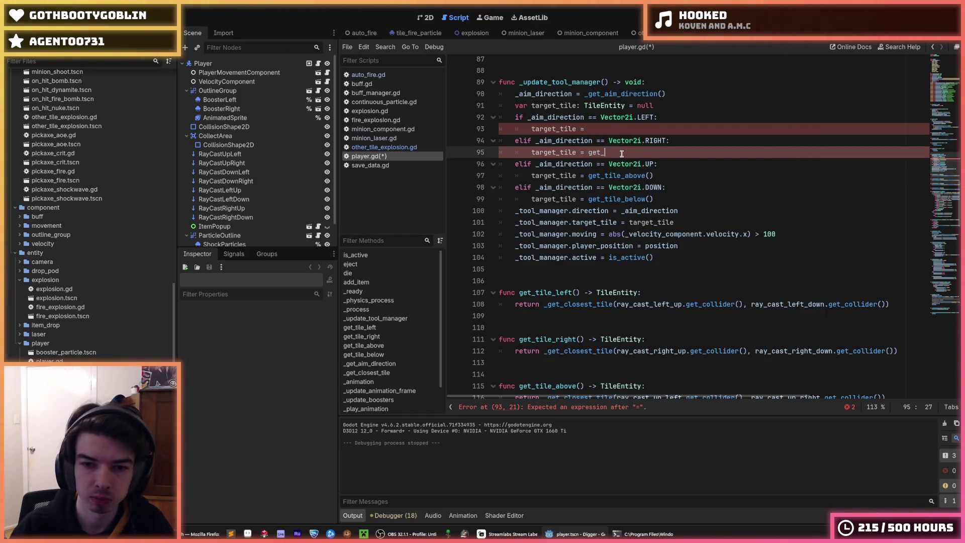
text(tile_ri)
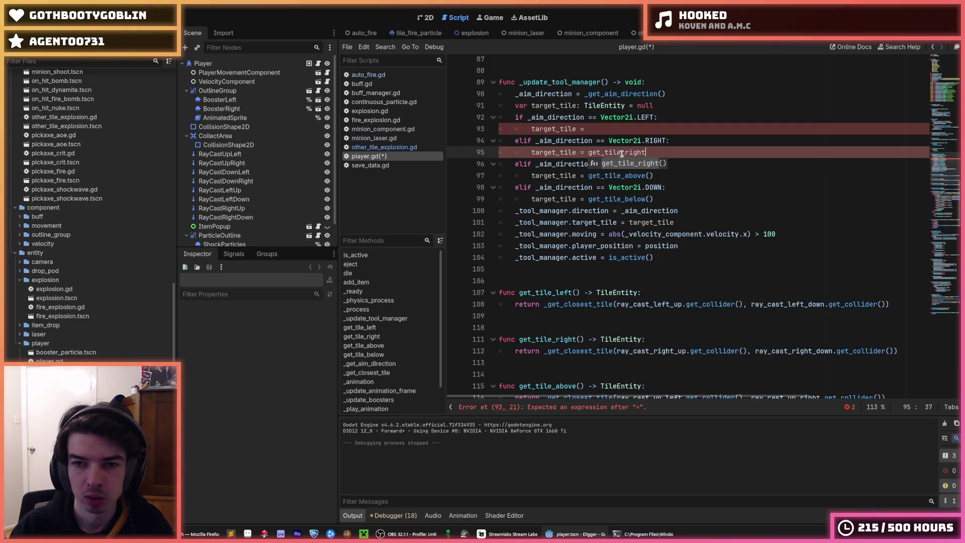
key(Return)
key(Up)
key(Up)
text(get_tile_left)
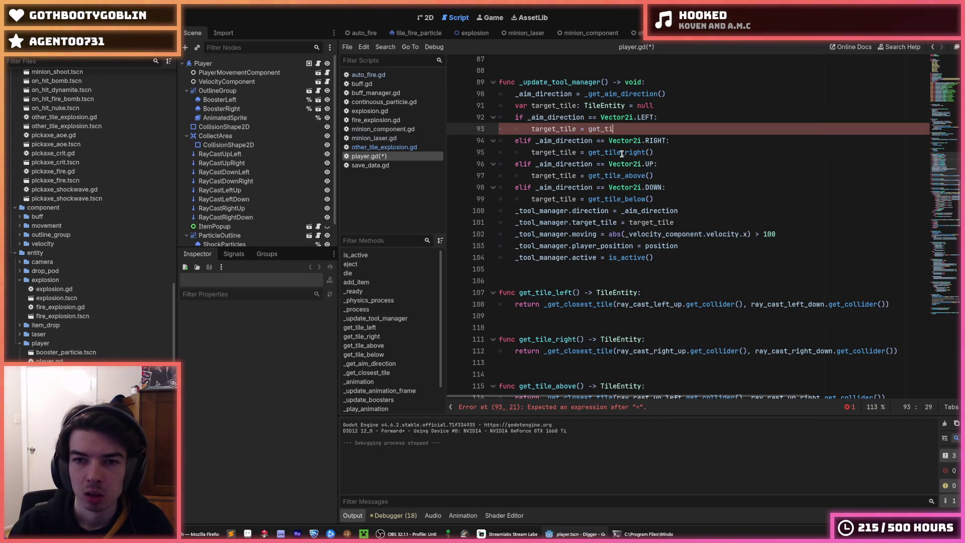
key(Return)
key(F5)
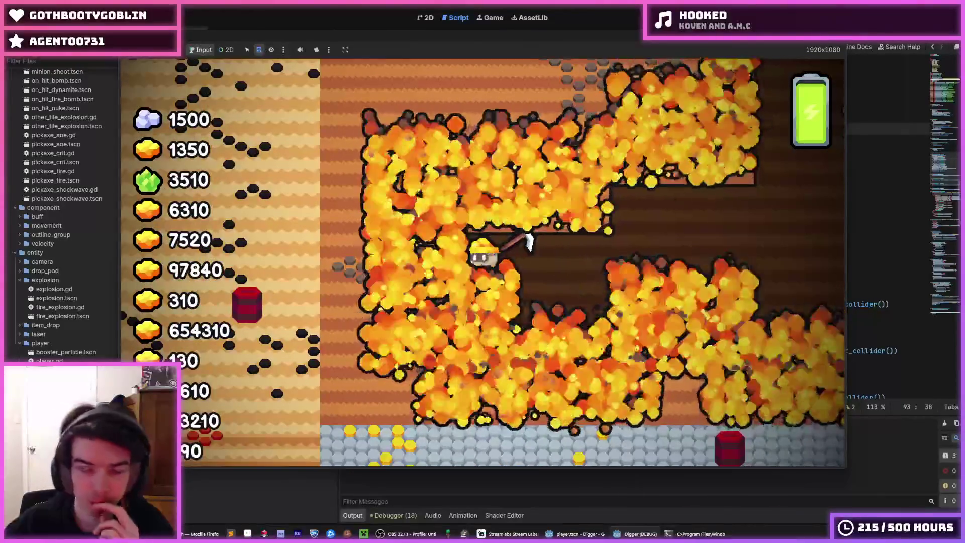
Step: Stop the running Digger game with F8 and return to player.gd in the editor
key(F8)
click(702, 258)
click(687, 246)
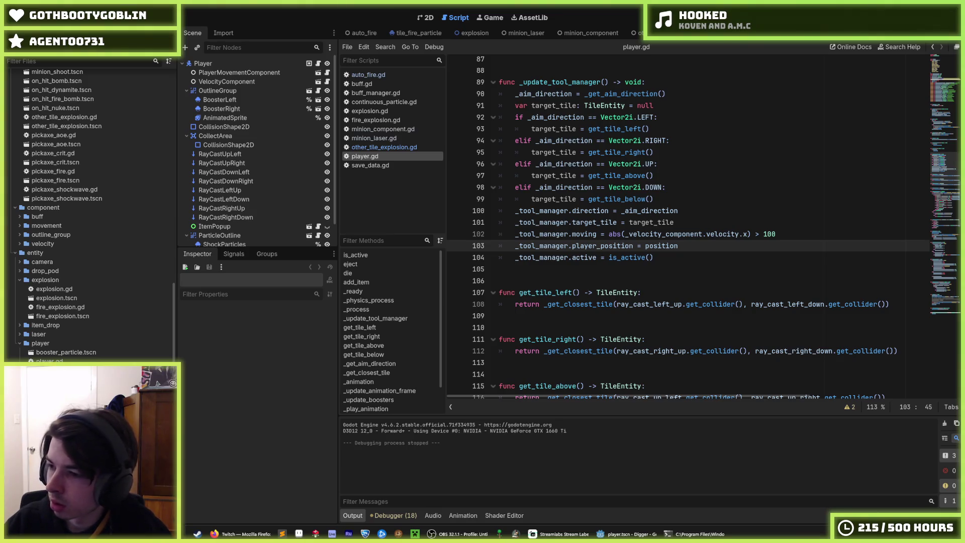
Step: Insert an extra blank line after the get_tile_below function in player.gd
click(734, 217)
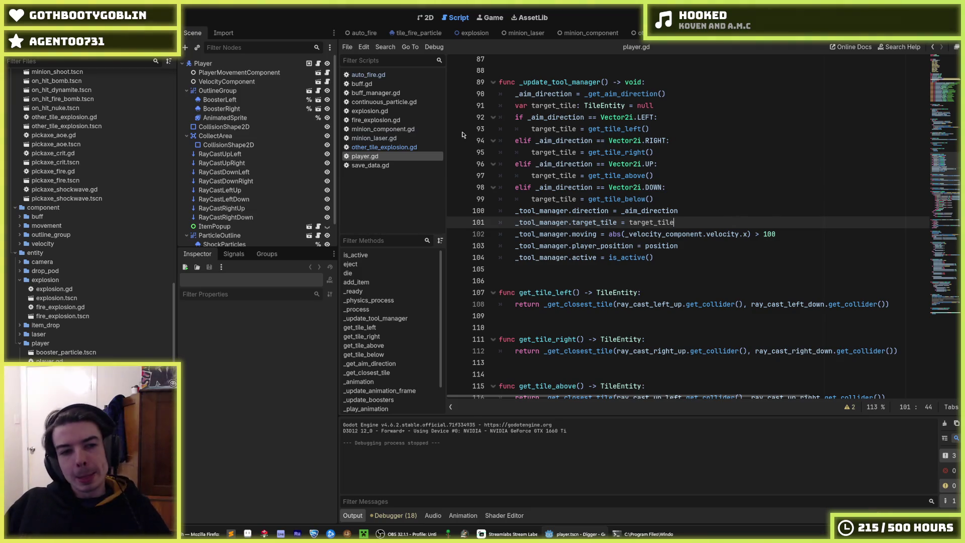
scroll(325, 196, down, 1)
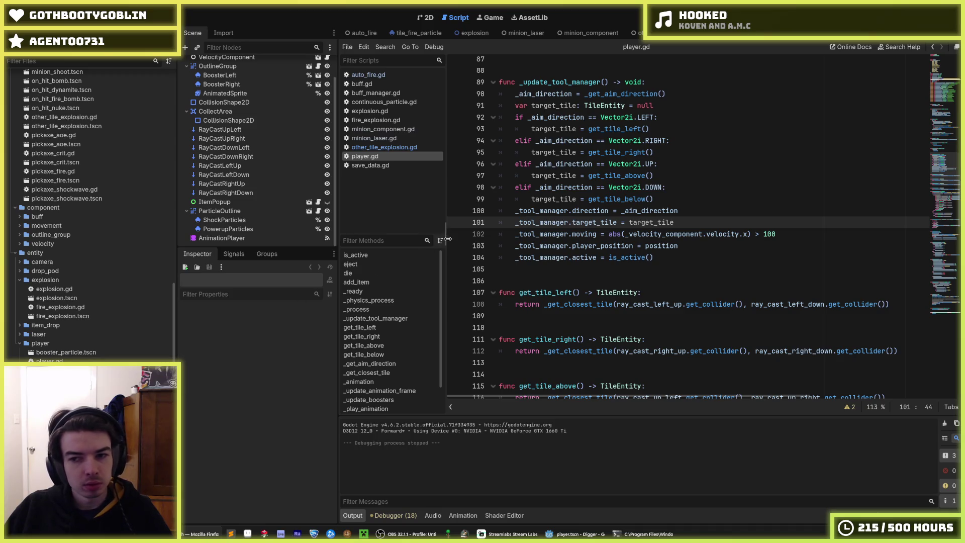
scroll(617, 243, down, 6)
click(568, 242)
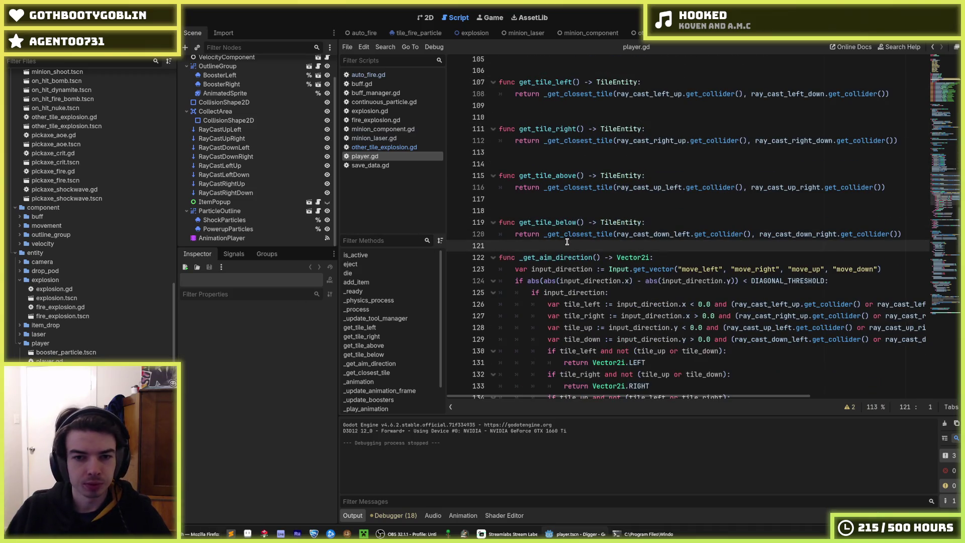
key(Return)
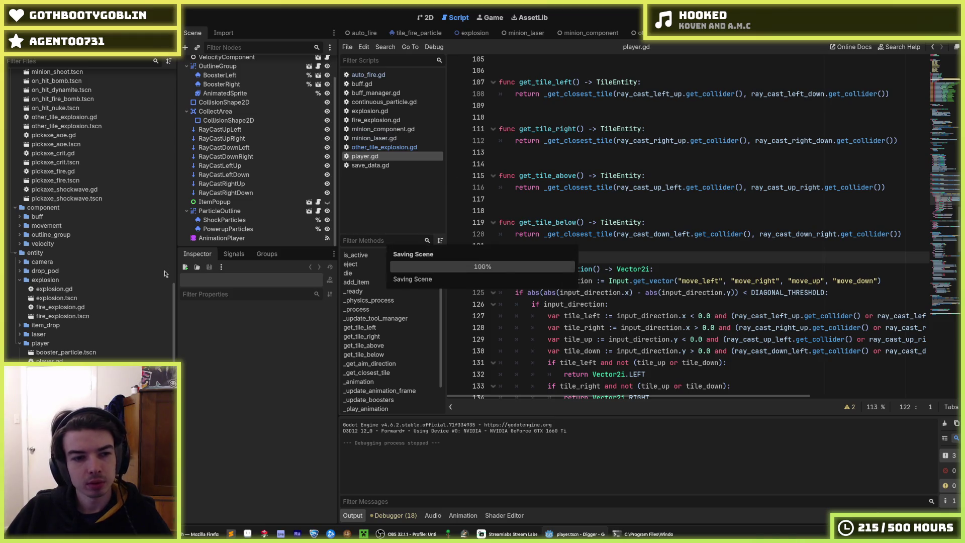
scroll(103, 291, up, 4)
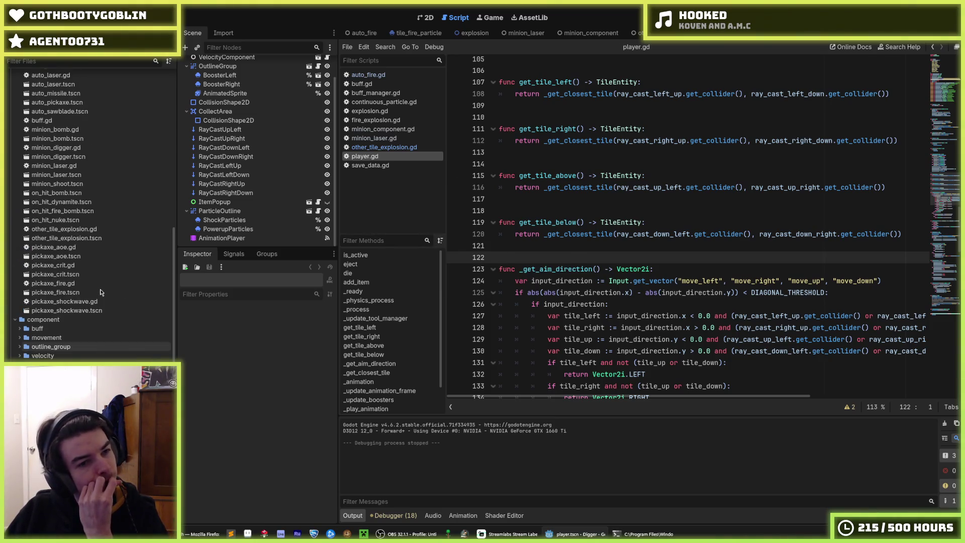
Step: Duplicate other_tile_explosion.tscn as other_fire_boots.tscn
click(91, 240)
key(ctrl+d)
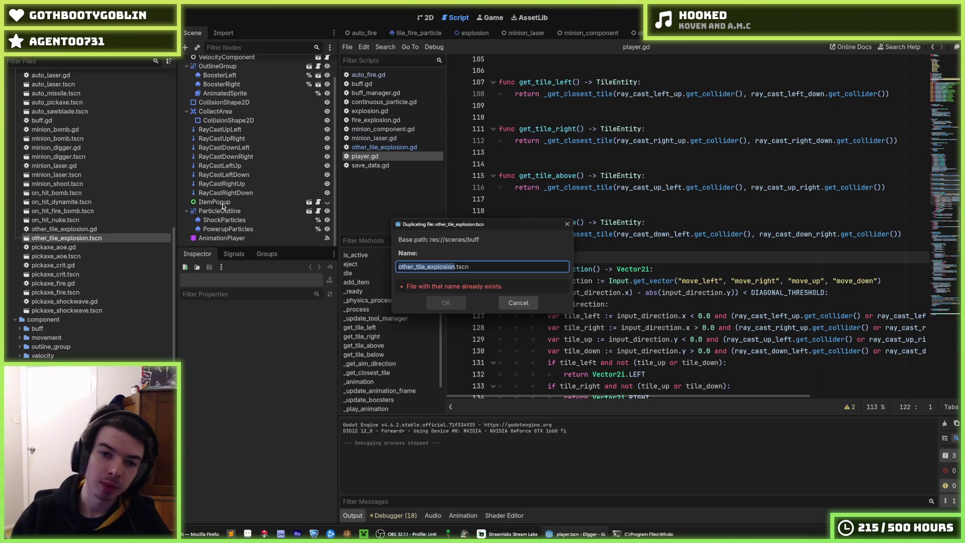
key(Right)
key(BackSpace)
key(BackSpace)
key(BackSpace)
key(BackSpace)
text(fire_boots)
key(Return)
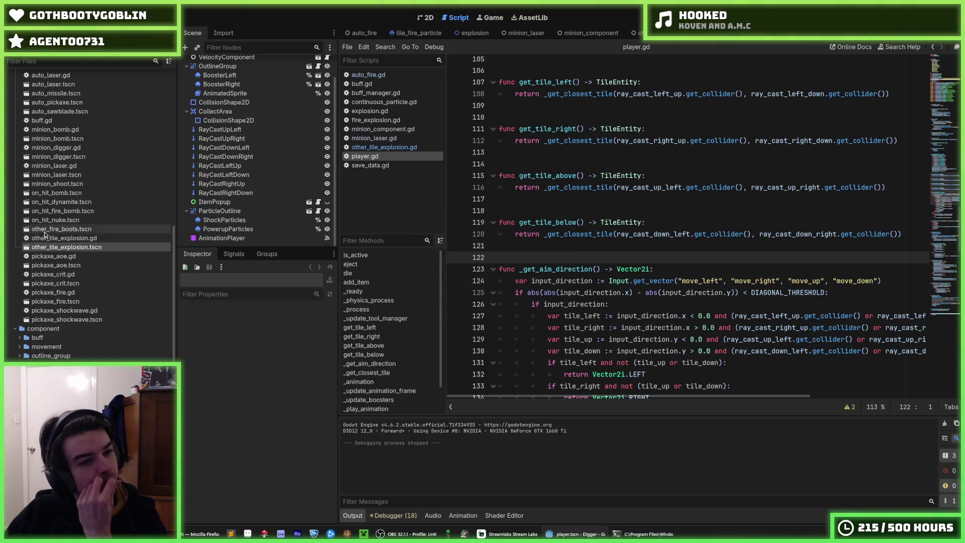
Step: In other_fire_boots.tscn, detach the explosion script and rename the root node to OtherFireBoots
double_click(45, 230)
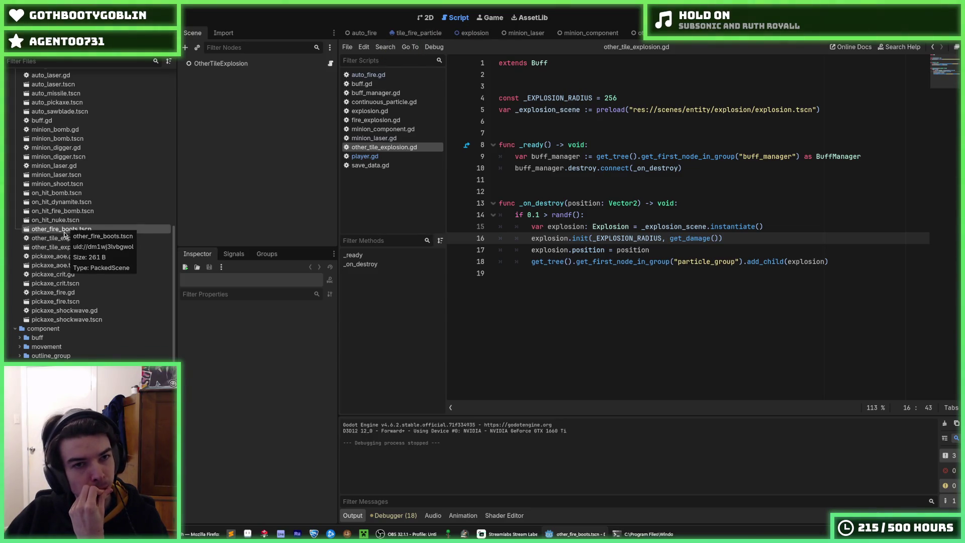
right_click(253, 64)
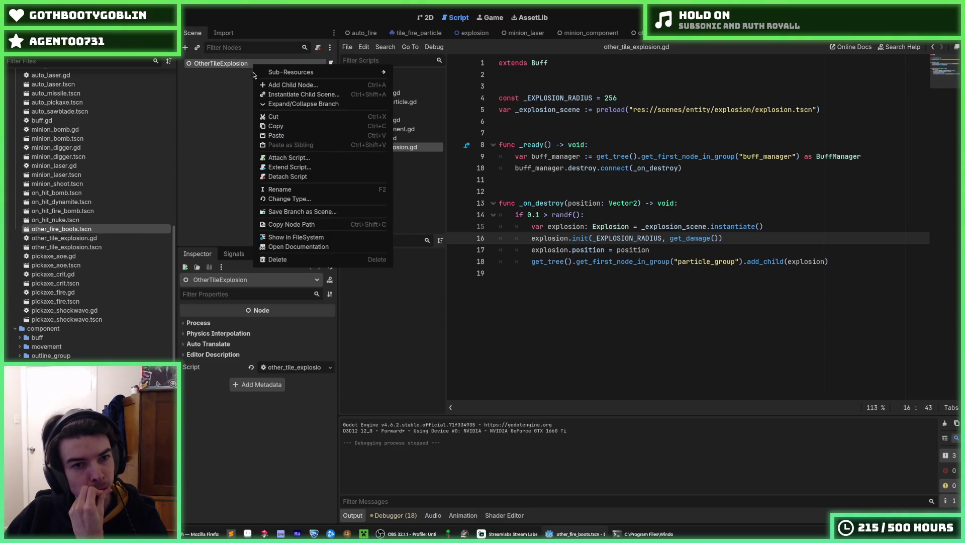
click(291, 177)
double_click(220, 64)
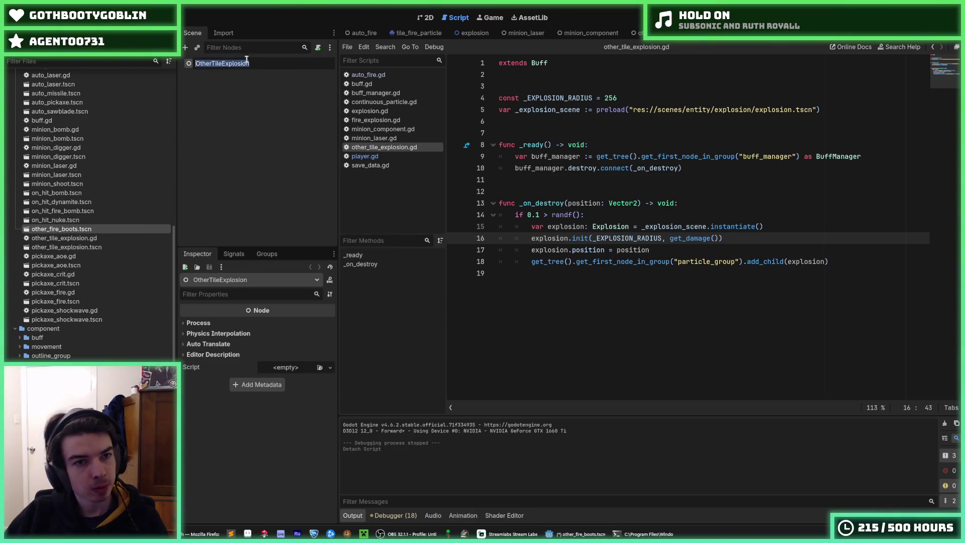
drag(250, 64, 211, 64)
text(FireBoots)
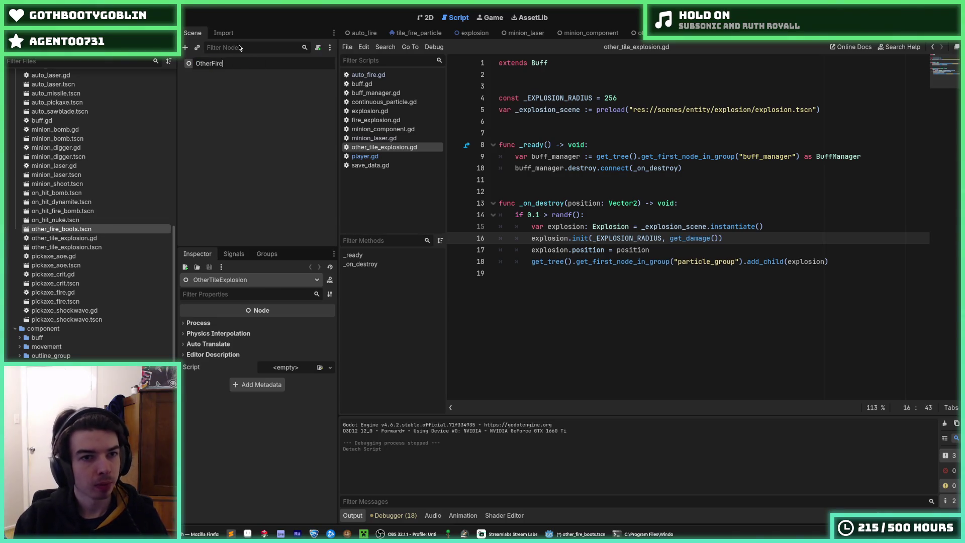
key(Return)
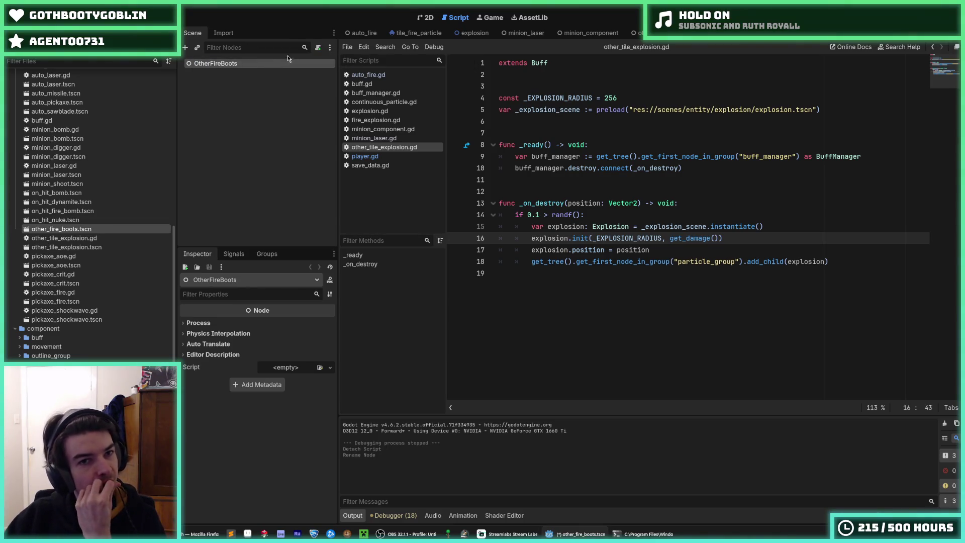
Step: Duplicate other_tile_explosion.gd as other_fire_boots.gd
click(73, 239)
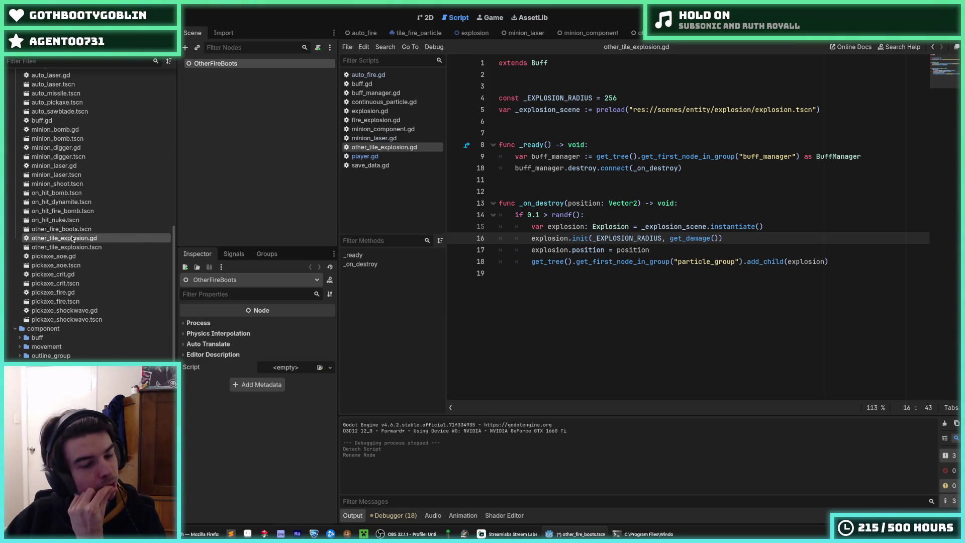
right_click(73, 239)
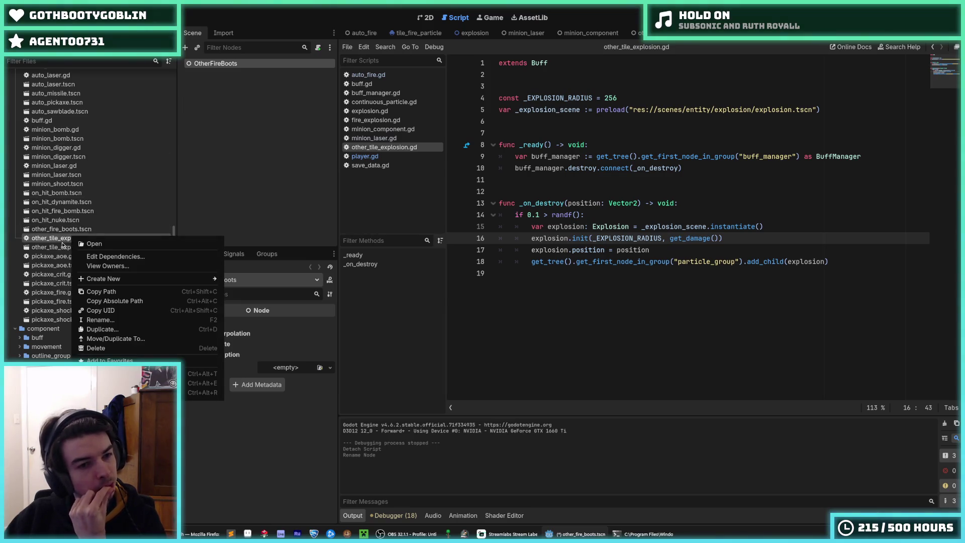
click(102, 329)
key(Right)
key(BackSpace)
key(BackSpace)
key(BackSpace)
key(BackSpace)
key(BackSpace)
text(fire_boots)
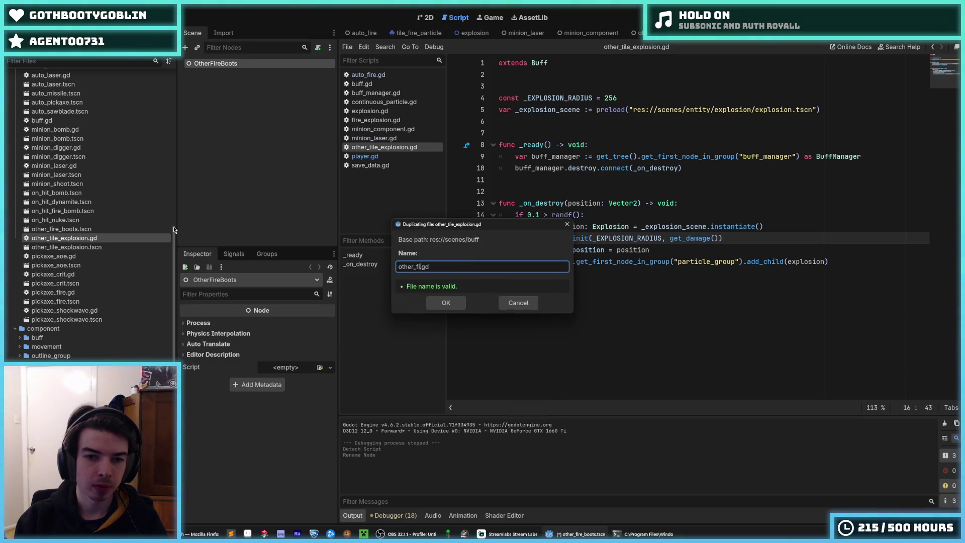
key(Return)
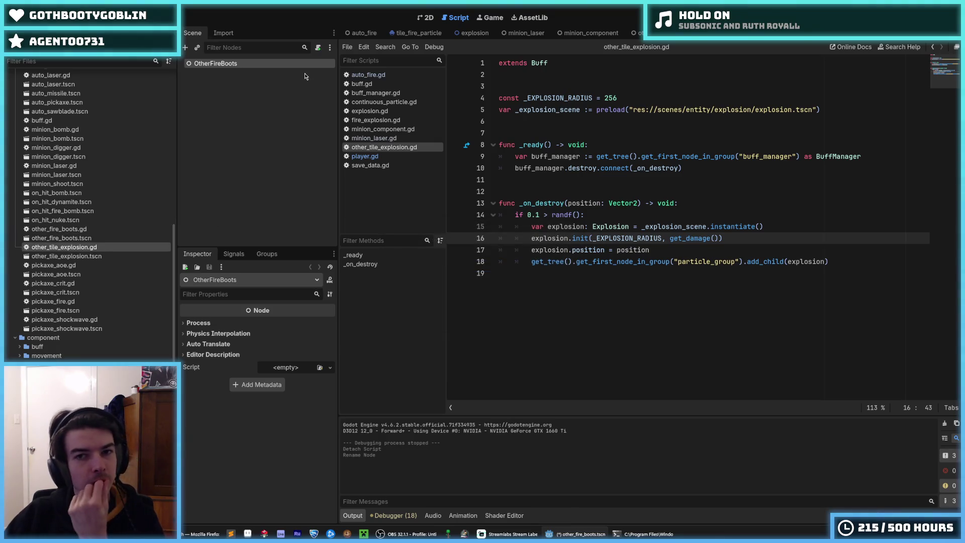
Step: Reselect other_fire_boots.tscn and bring up the OtherFireBoots node's context menu
right_click(274, 62)
click(254, 72)
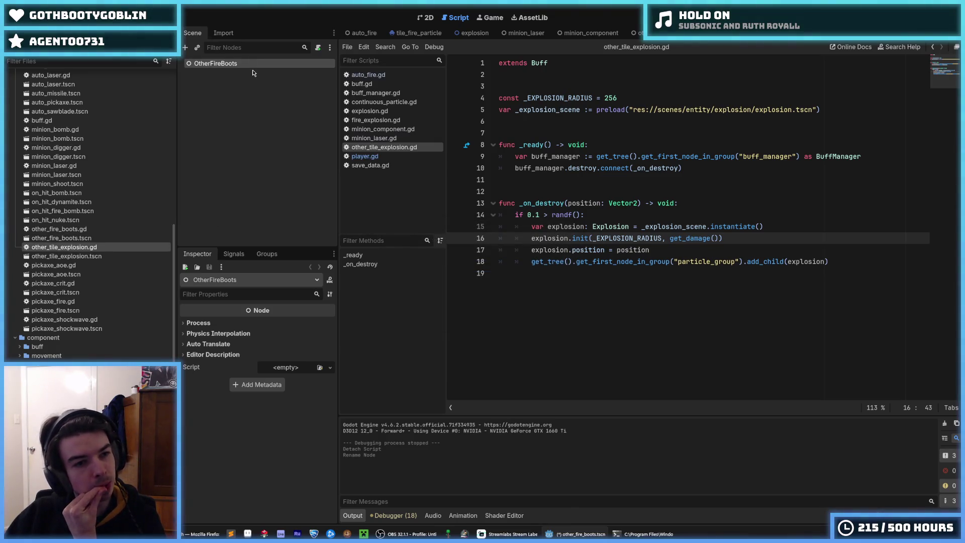
click(99, 238)
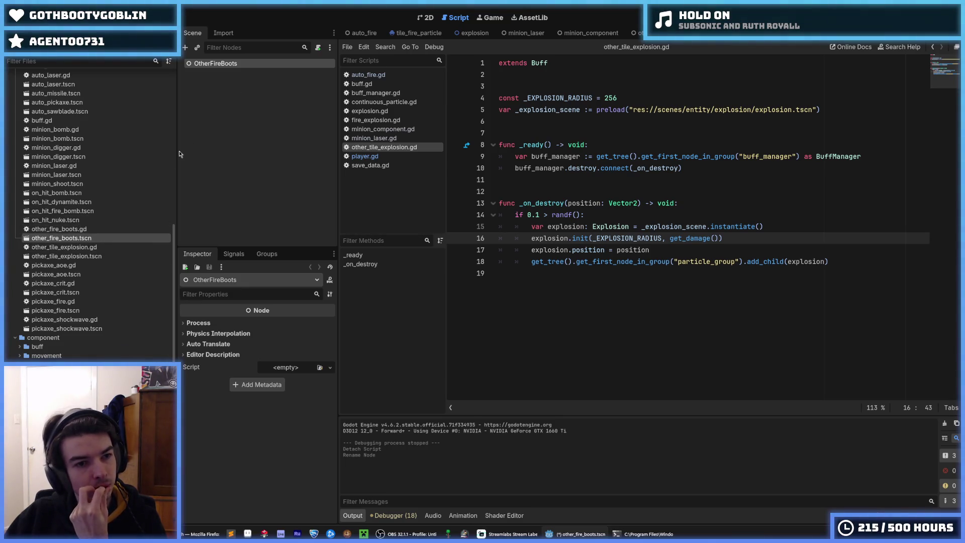
click(91, 257)
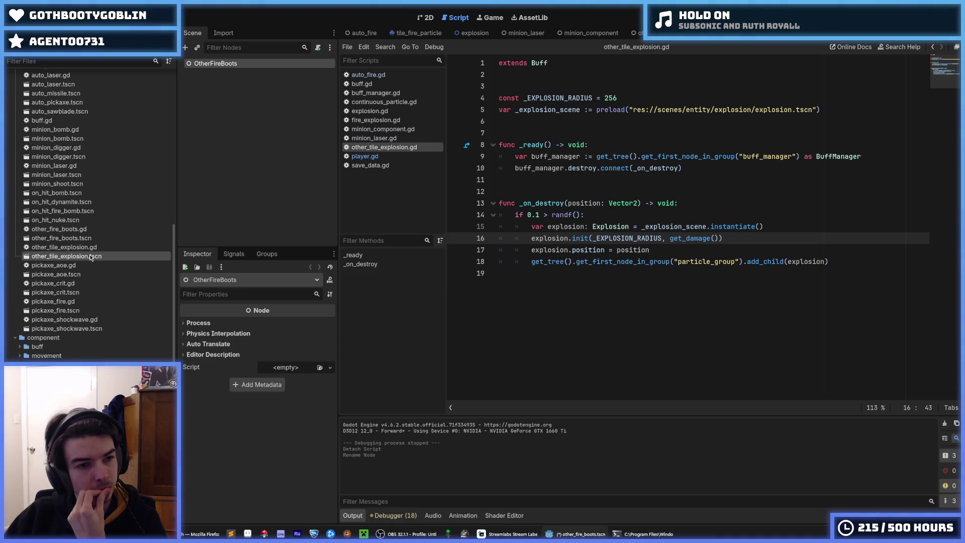
click(80, 238)
right_click(225, 65)
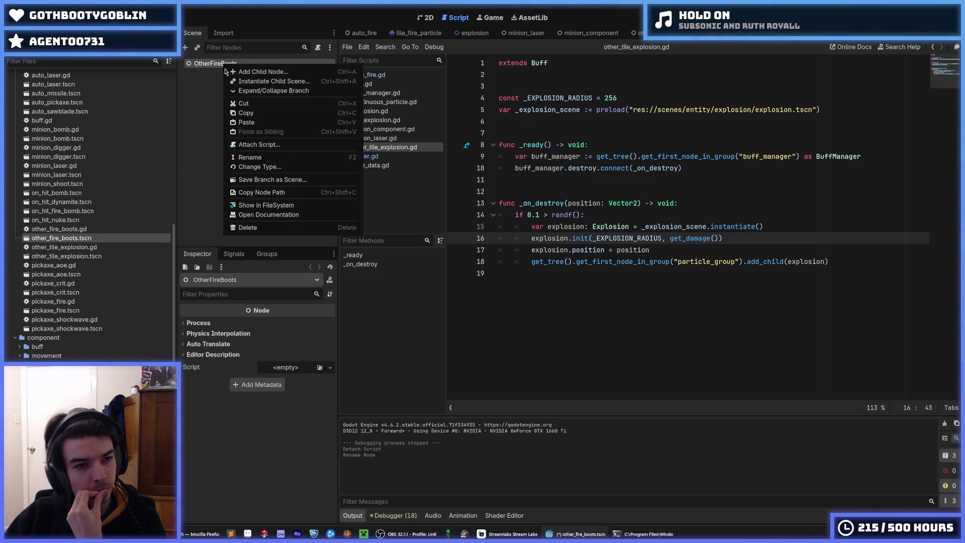
Step: Attach the existing other_fire_boots.gd to OtherFireBoots via Load and start editing it
click(259, 144)
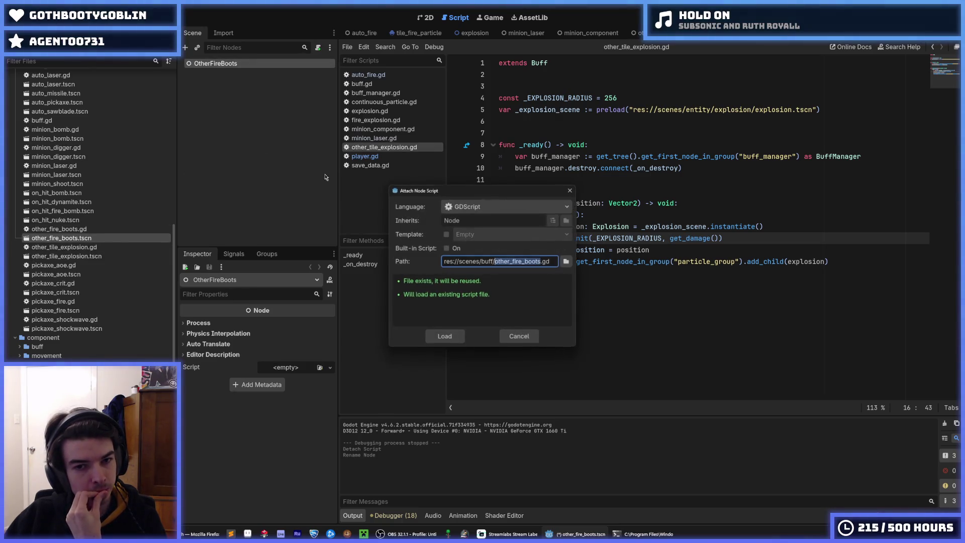
click(444, 337)
click(636, 98)
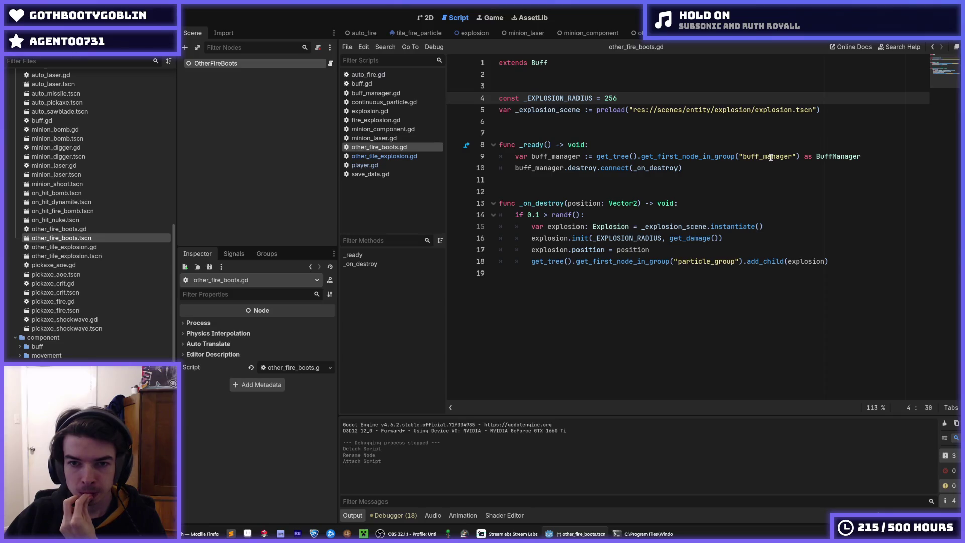
Step: Change the buff_manager lookup into a player variable taken from the "player" group, cast as Player
double_click(568, 156)
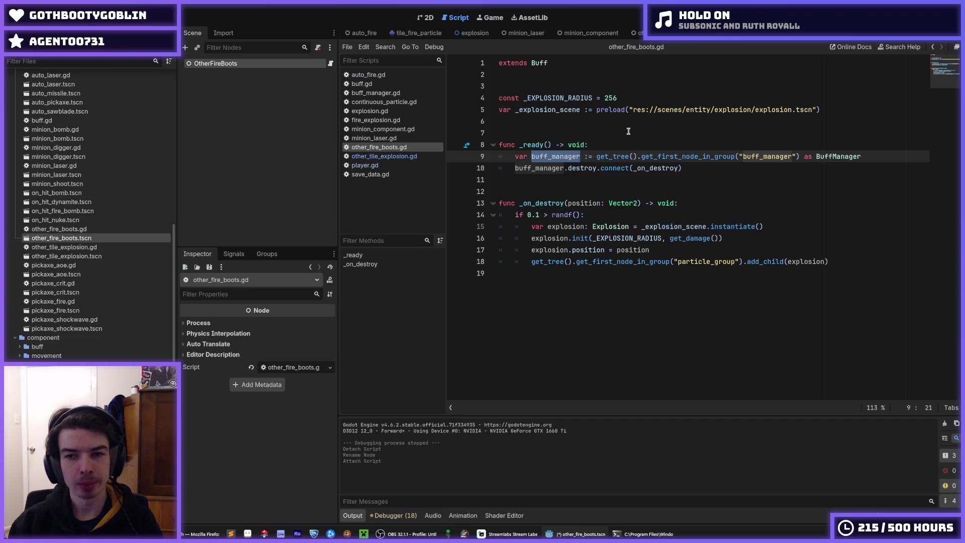
text(player)
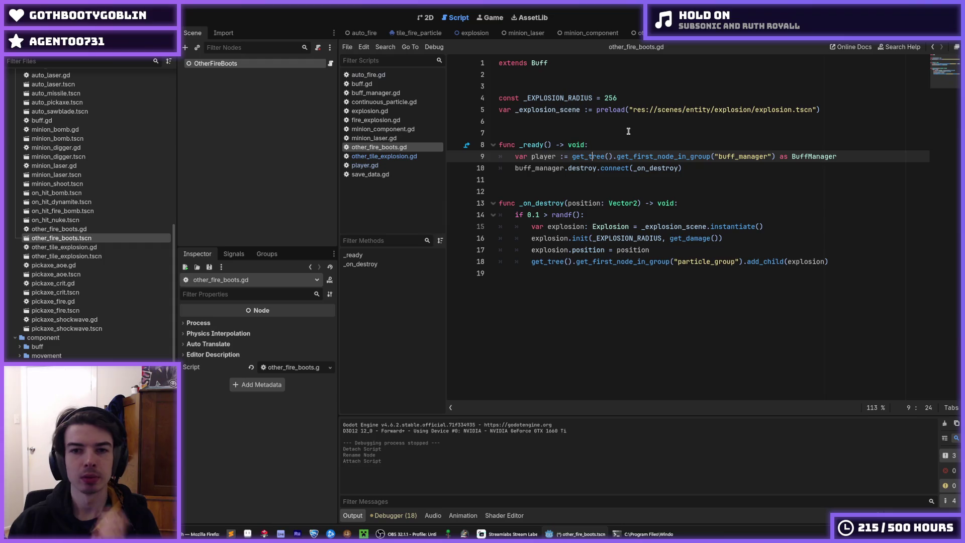
key(Right)
key(Right)
key(Right)
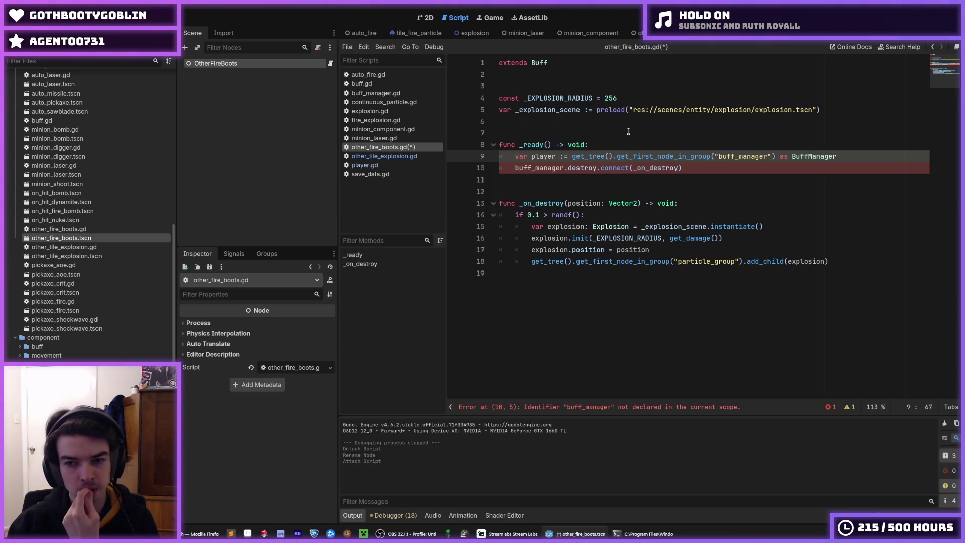
key(BackSpace)
key(BackSpace)
key(BackSpace)
key(BackSpace)
key(BackSpace)
key(BackSpace)
text(player)
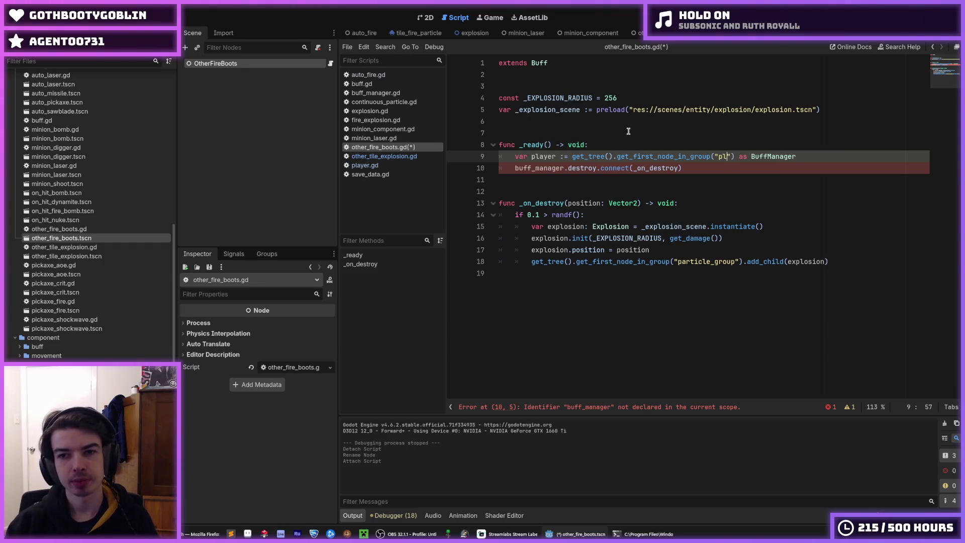
key(Right)
key(ctrl+shift+Right)
text(Player)
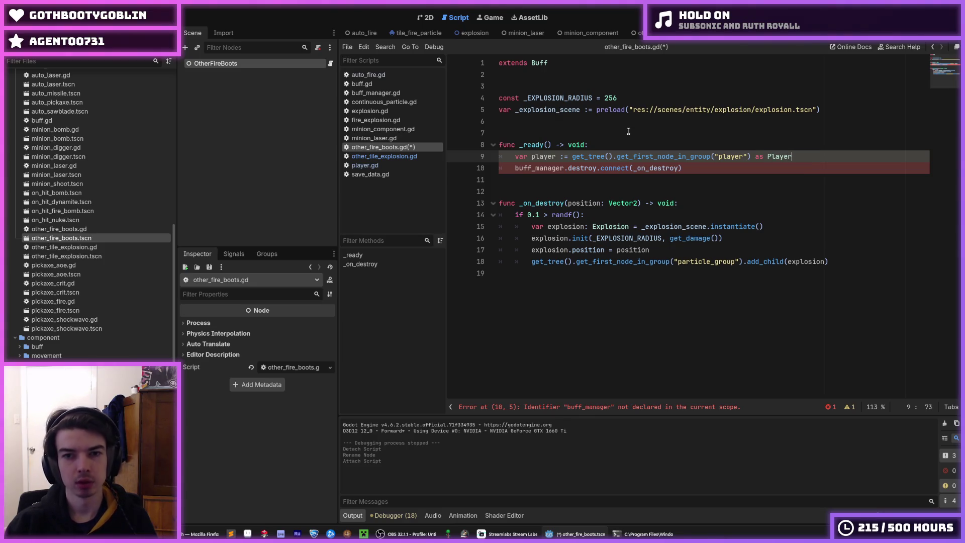
Step: Declare var _player: Player and delete the explosion radius constant and scene preload lines
key(Up)
key(Up)
key(Up)
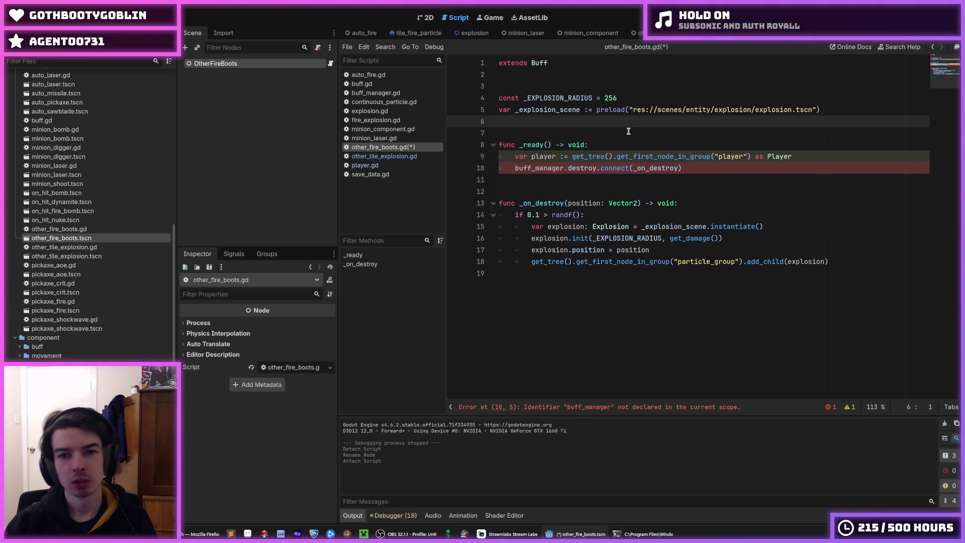
key(Return)
key(Up)
text(var _player)
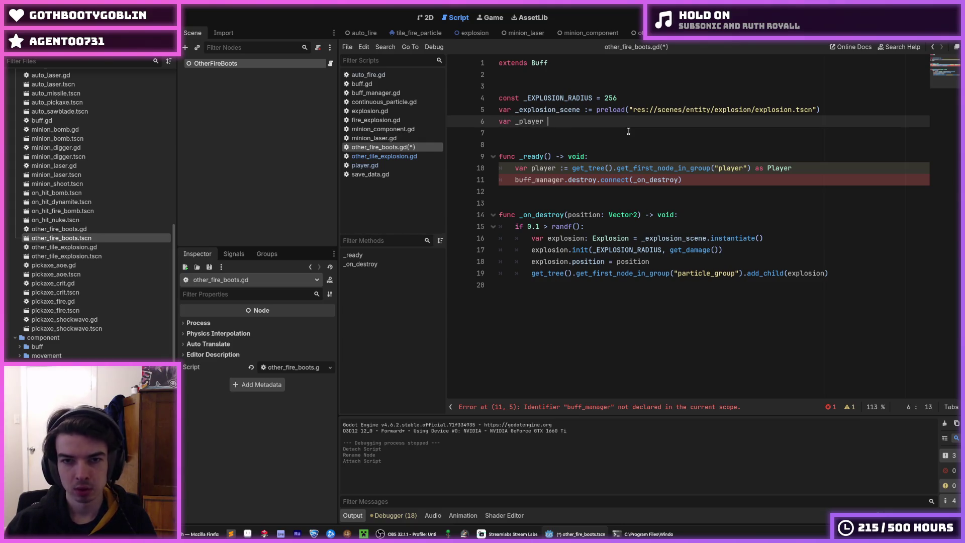
text(: Pl)
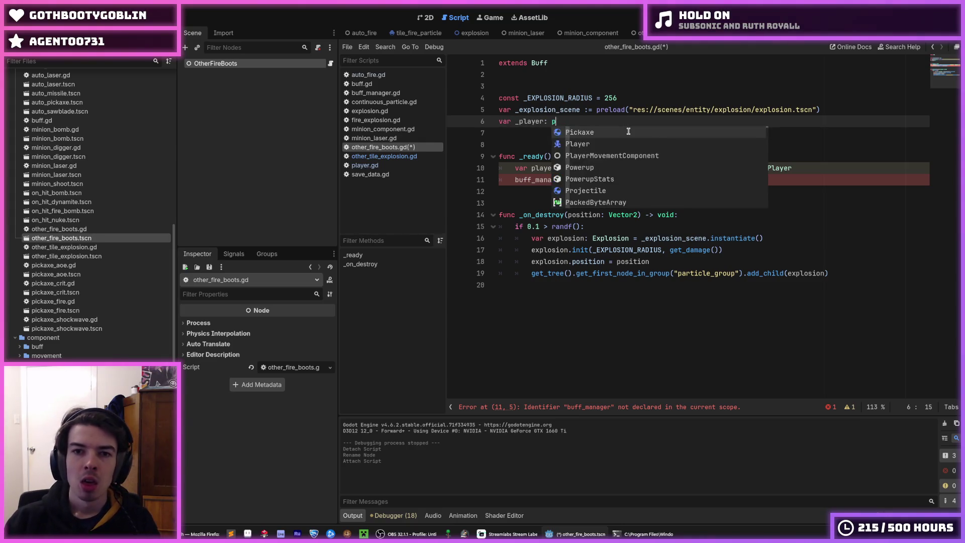
text(ayer)
key(Up)
key(End)
key(shift+Up)
key(shift+Up)
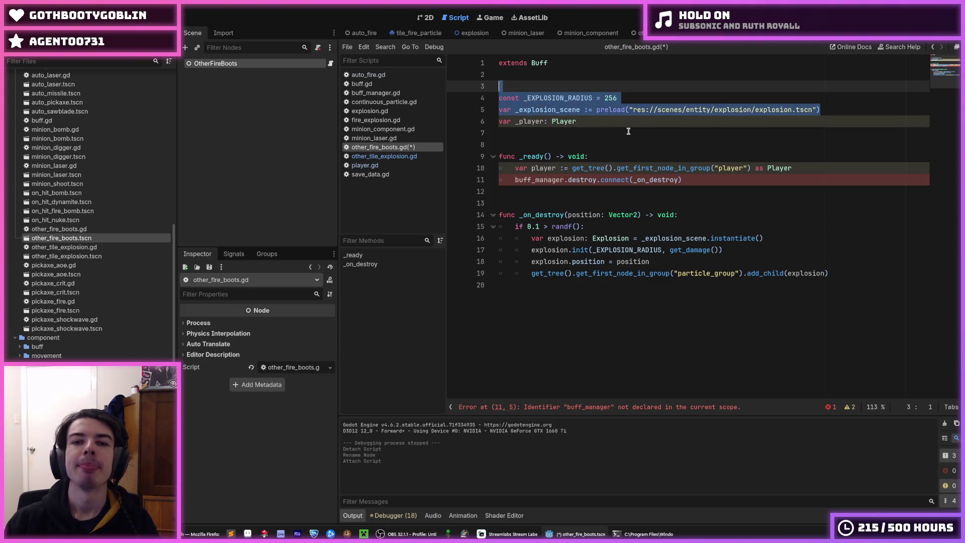
key(BackSpace)
Step: Assign the group lookup to _player and delete the buff_manager destroy connection line
key(Down)
key(Down)
key(Down)
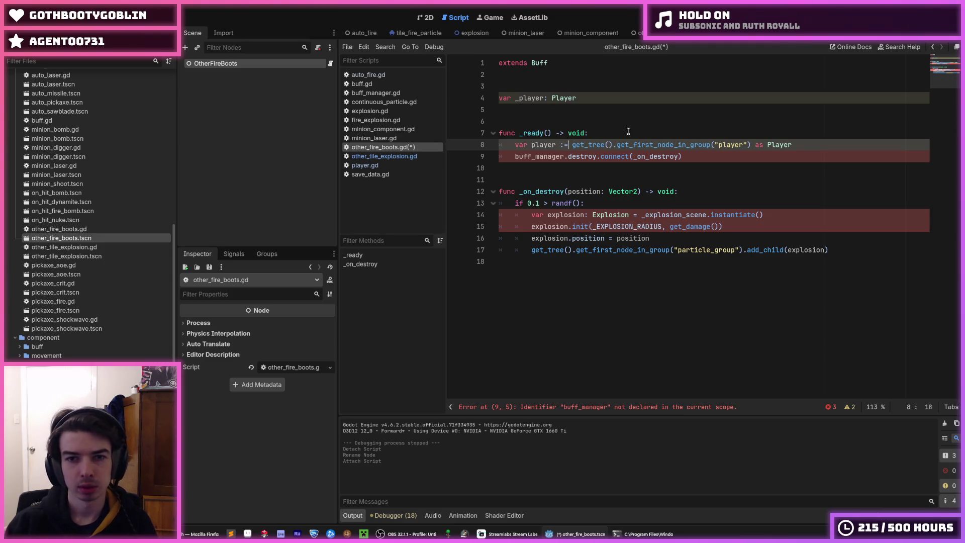
key(BackSpace)
key(BackSpace)
key(BackSpace)
text(_)
key(Delete)
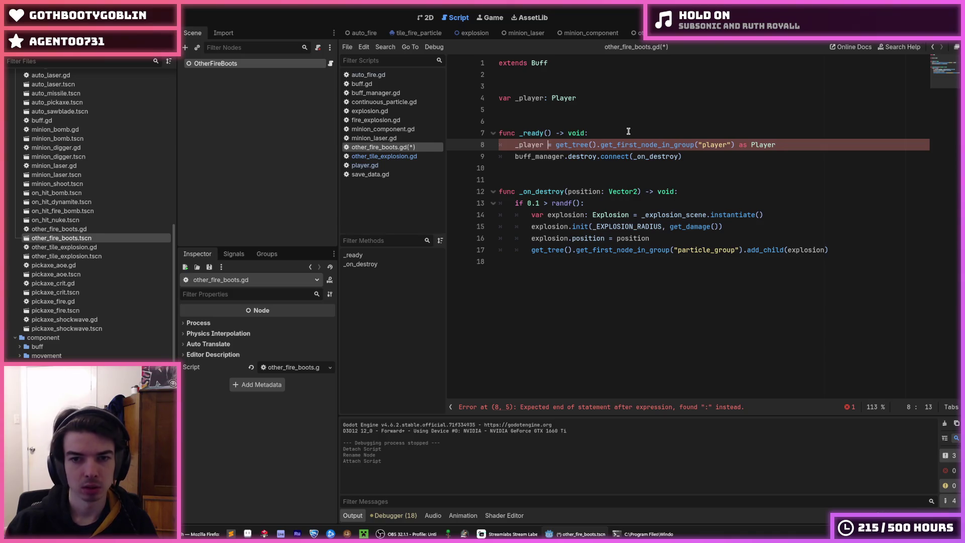
key(Down)
key(shift+Home)
key(shift+Home)
key(BackSpace)
key(BackSpace)
key(Down)
key(Down)
key(Down)
key(ctrl+shift+Return)
key(ctrl+shift+Return)
key(ctrl+shift+Return)
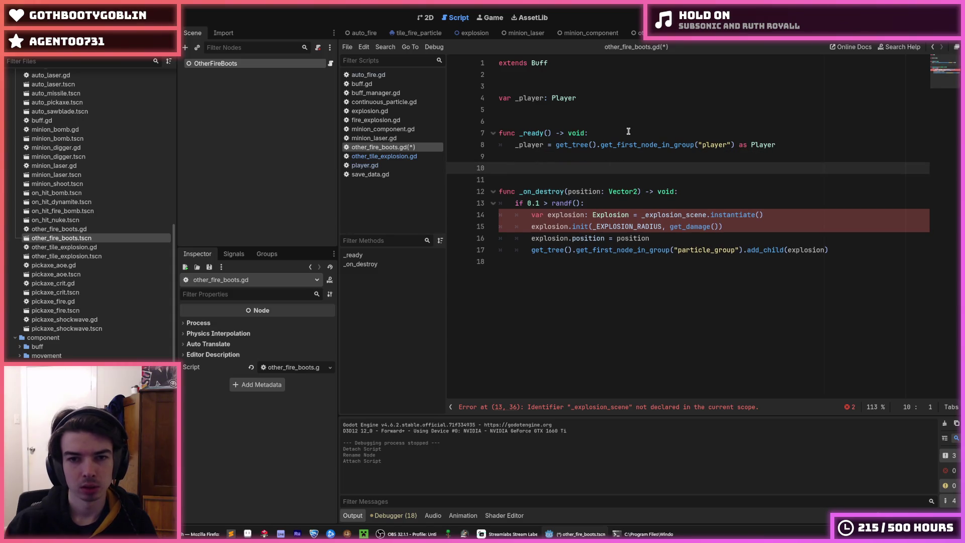
Step: Write a _process that calls add_fire() on the player's get_tile_below() tile when one exists
text(func )
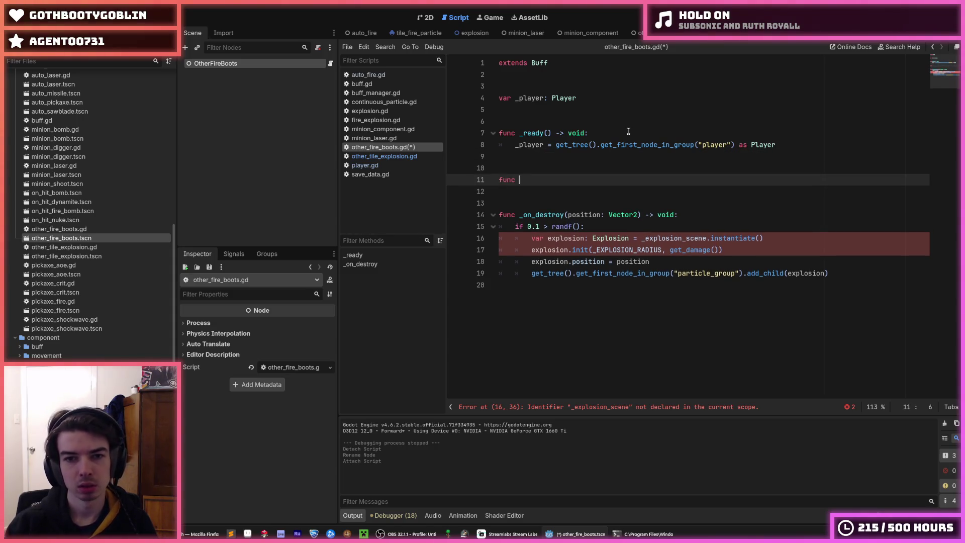
text(_process)
text(() -> void:)
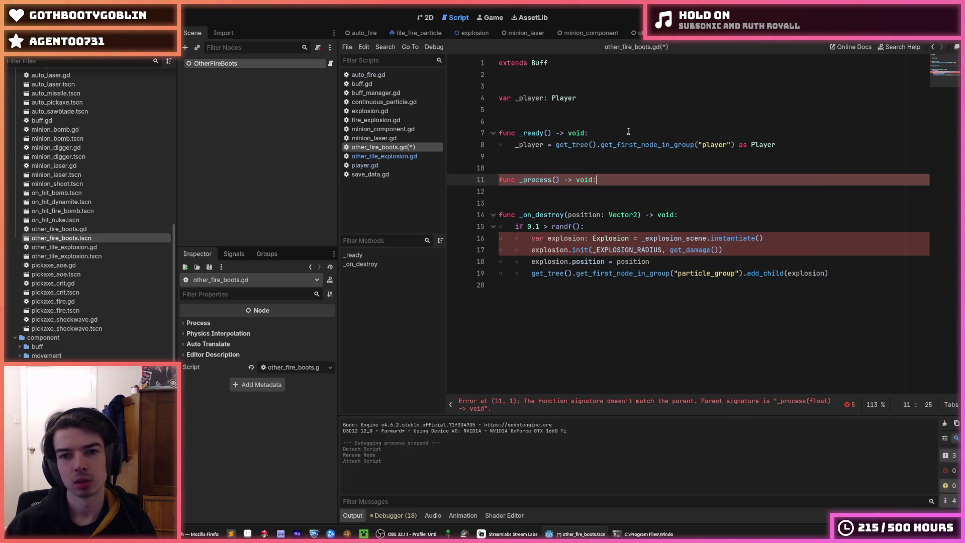
key(Return)
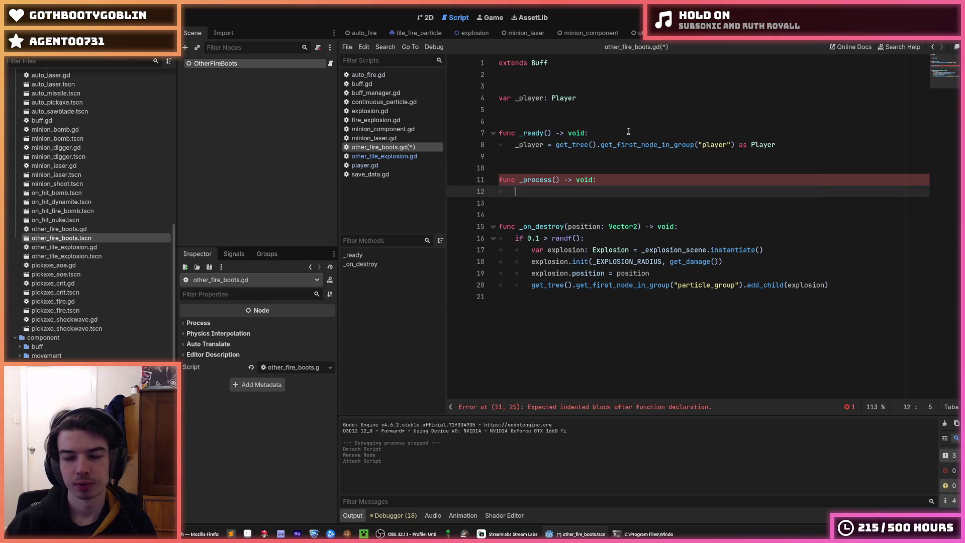
text(_-)
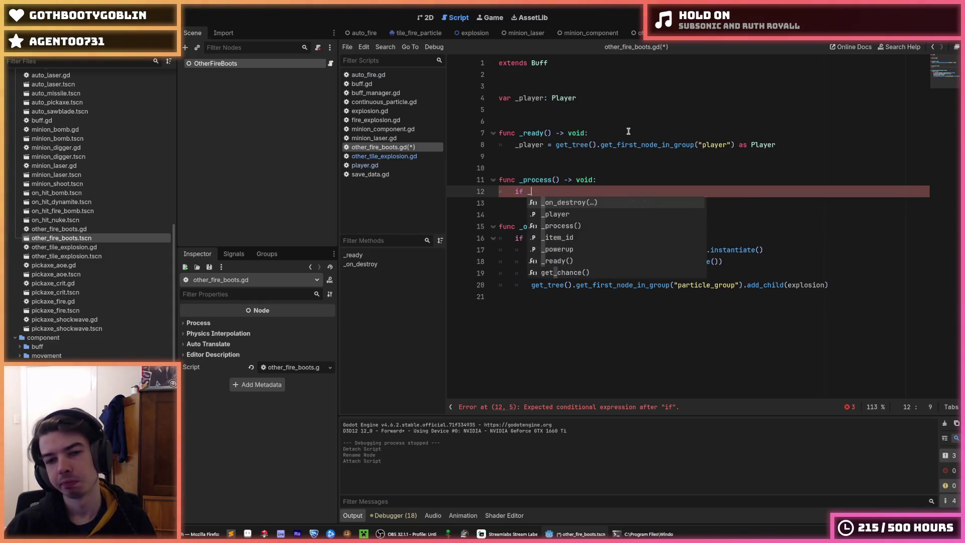
key(BackSpace)
key(BackSpace)
key(BackSpace)
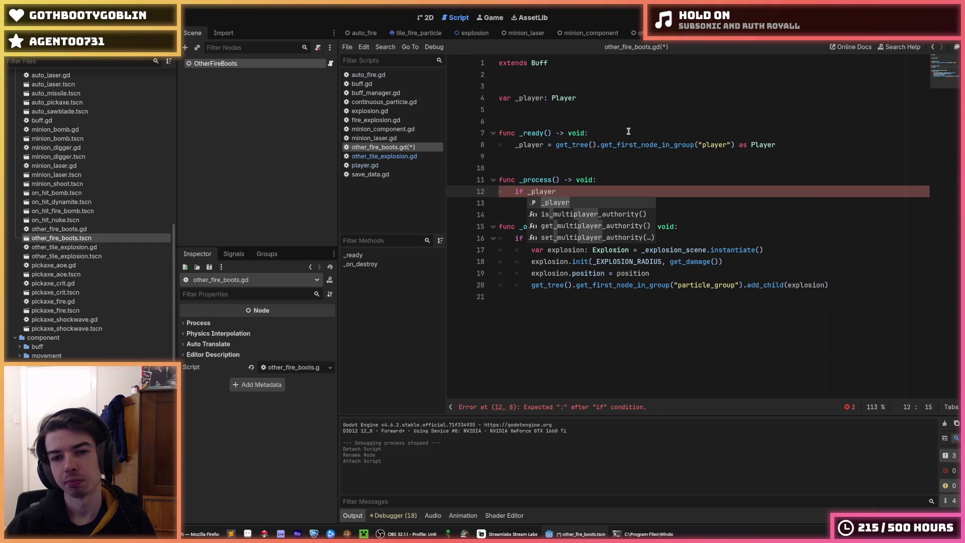
text(var tile := _player.get_tile_below() as TileEntit)
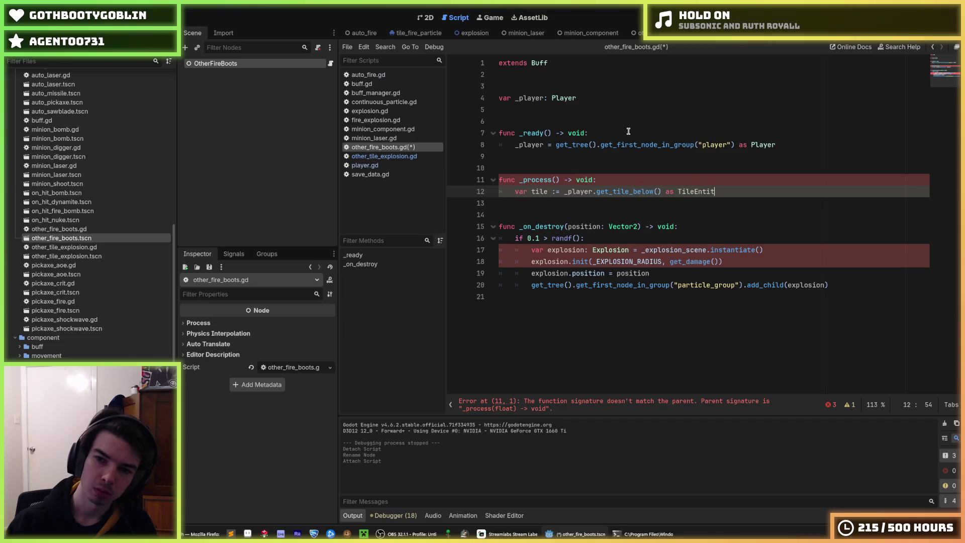
key(BackSpace)
key(BackSpace)
key(BackSpace)
key(Return)
text(if tile)
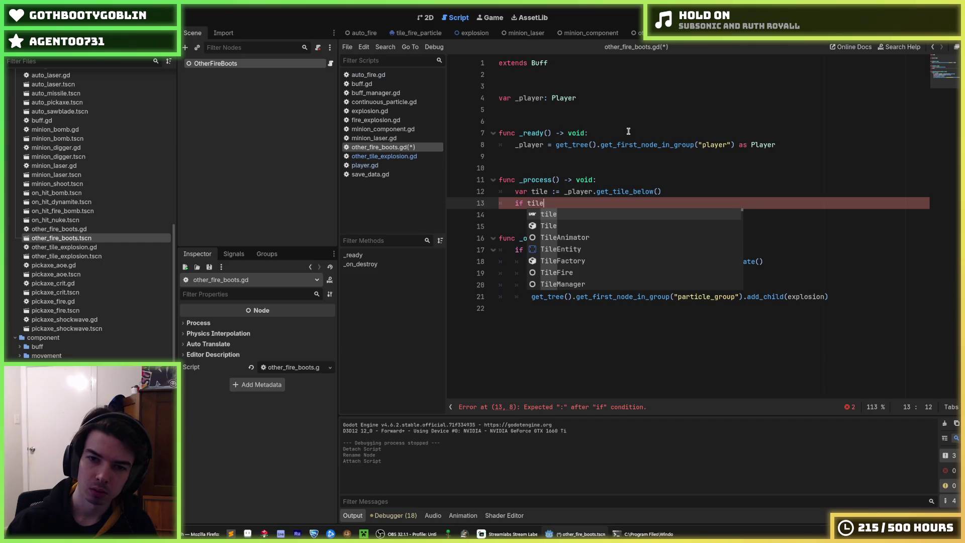
text(:)
key(Return)
text(tile.add_f)
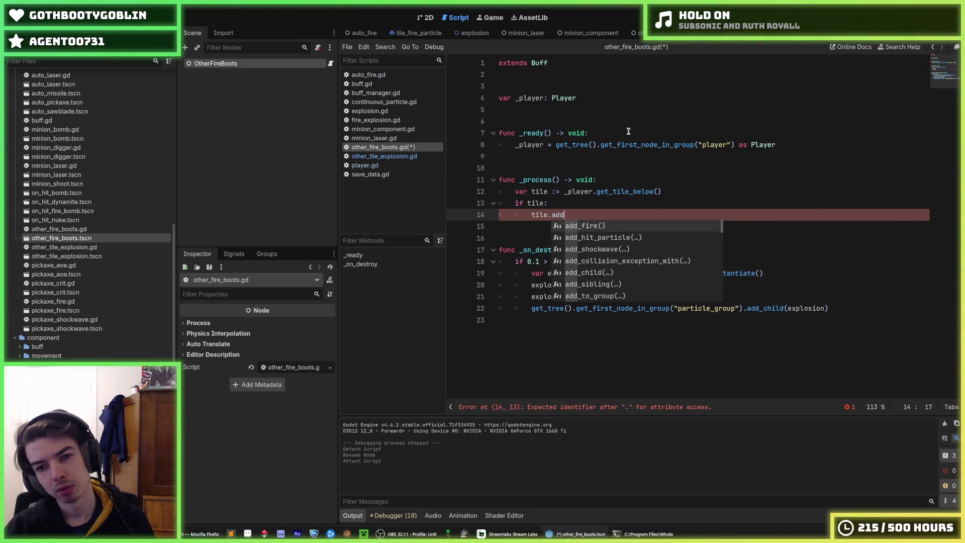
key(Return)
Step: Delete the _on_destroy explosion function
key(Escape)
key(Down)
key(Down)
key(Down)
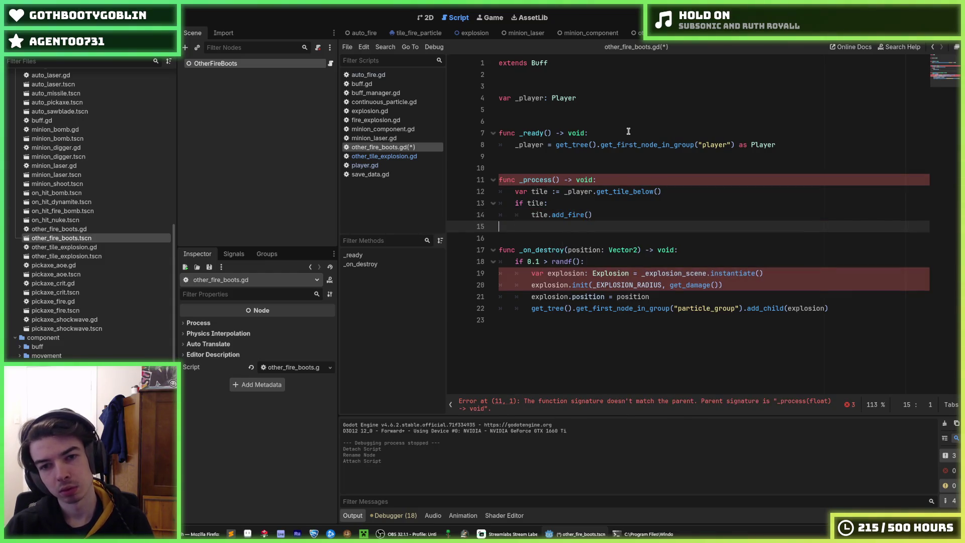
key(Down)
key(Down)
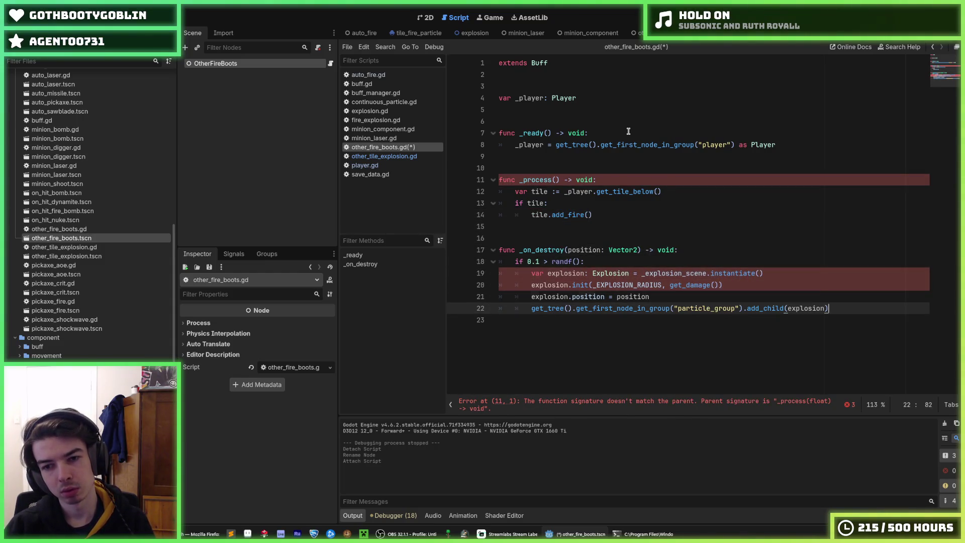
key(shift+Up)
key(shift+Up)
key(shift+Up)
key(BackSpace)
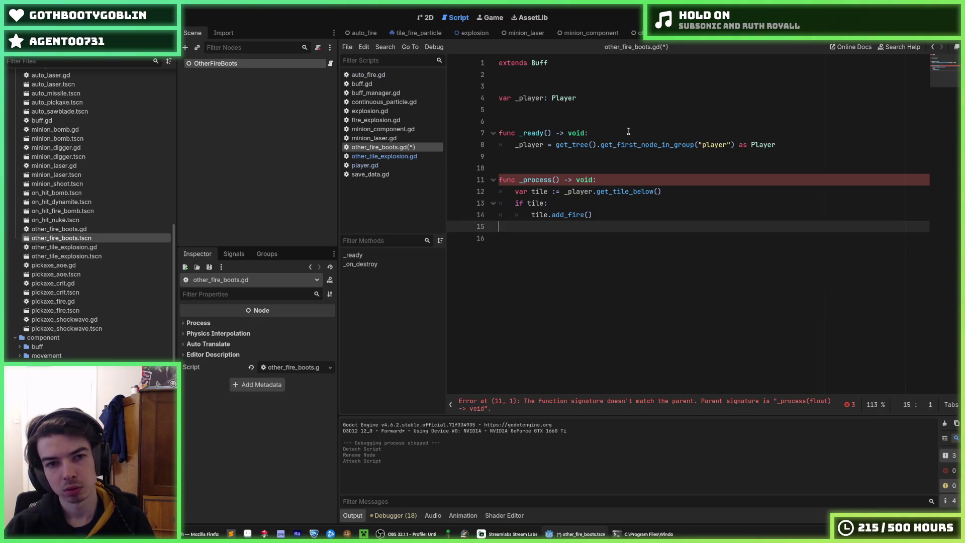
Step: Delete the _on_destroy function from other_fire_boots.gd and save the script
key(BackSpace)
key(ctrl+z)
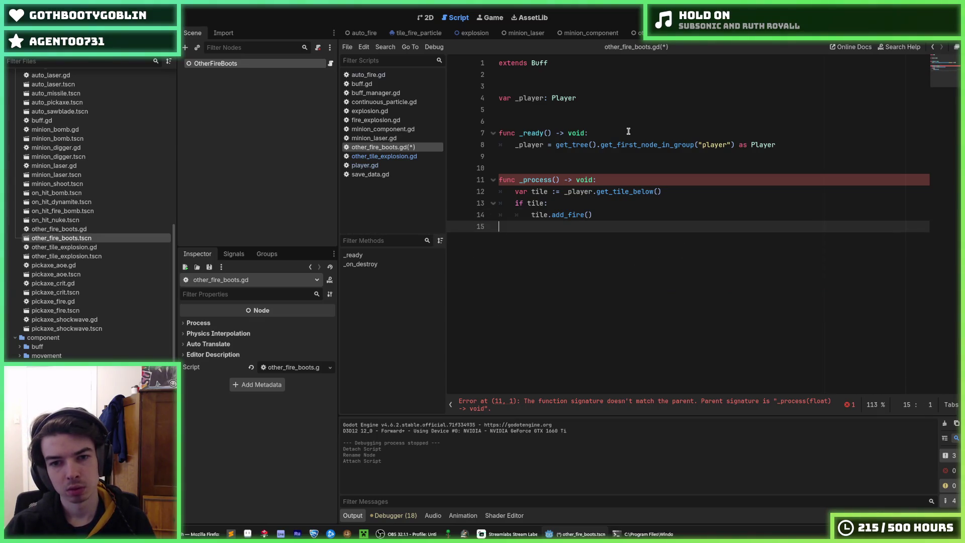
key(ctrl+z)
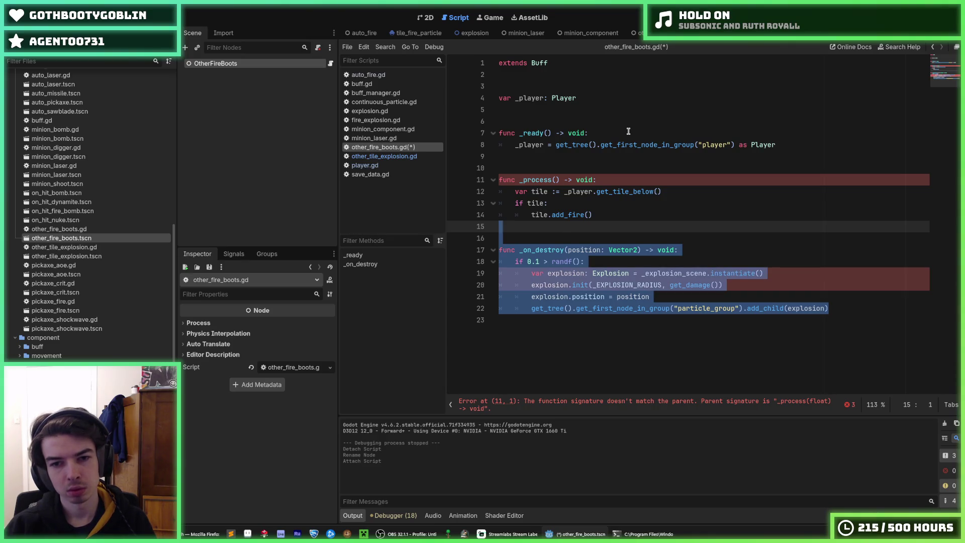
key(BackSpace)
key(BackSpace)
key(ctrl+s)
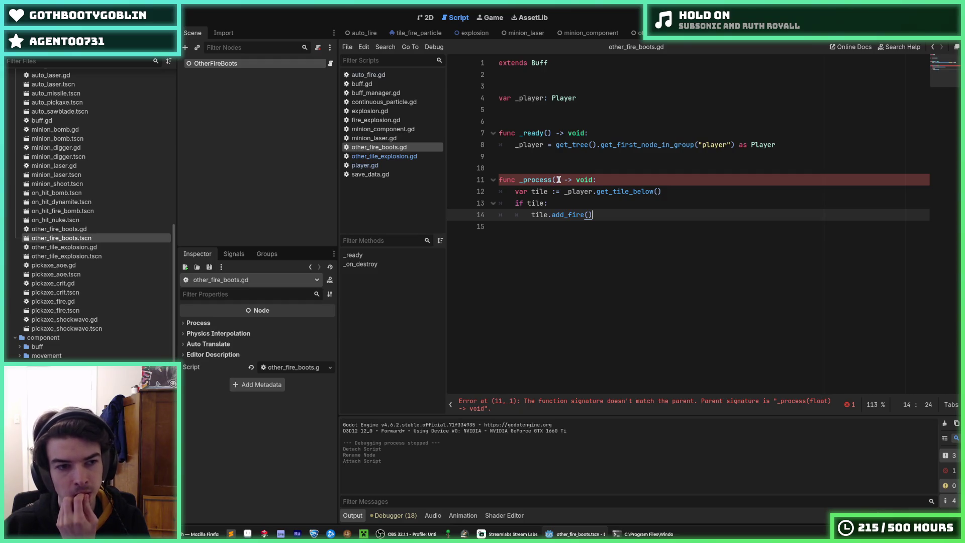
Step: Change _process() to _process(_delta: float), save, and run the game
drag(559, 180, 516, 181)
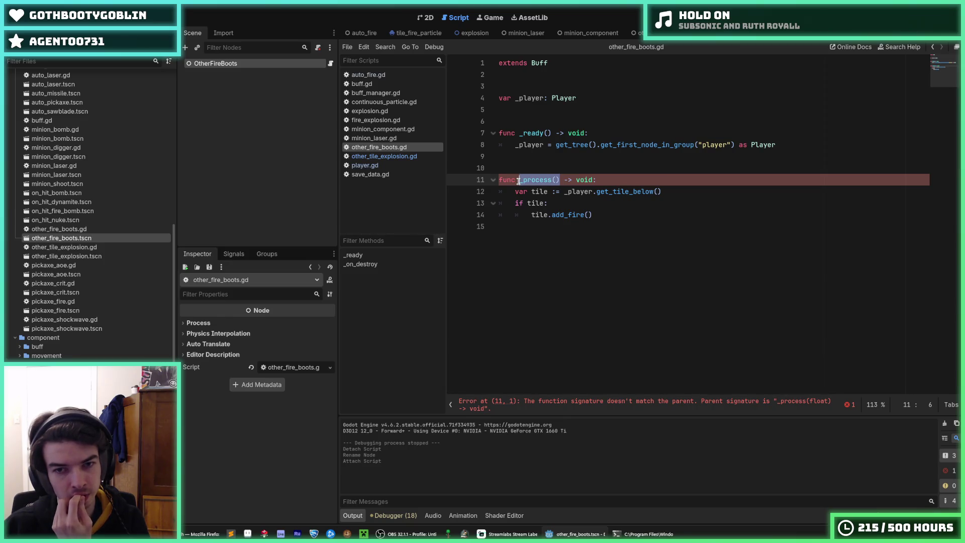
click(519, 181)
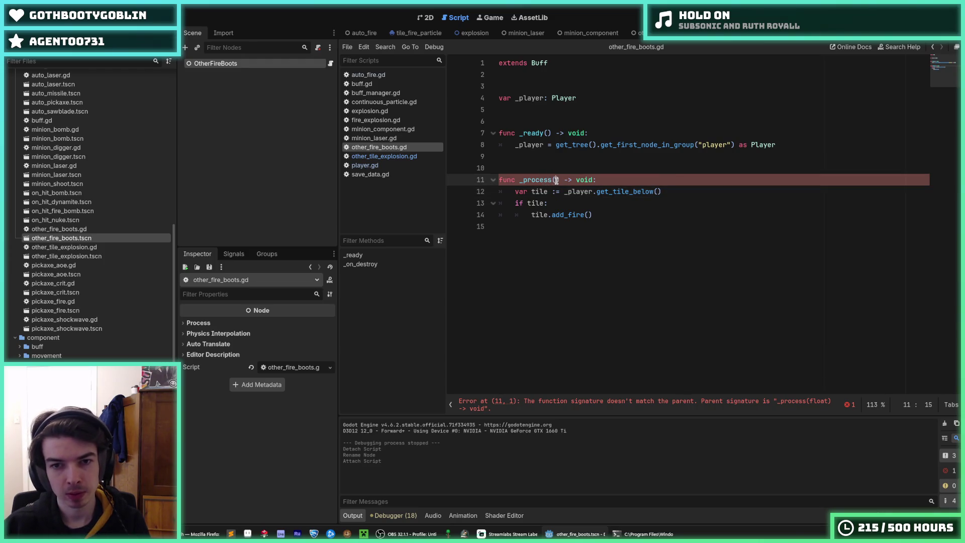
text(delta: float)
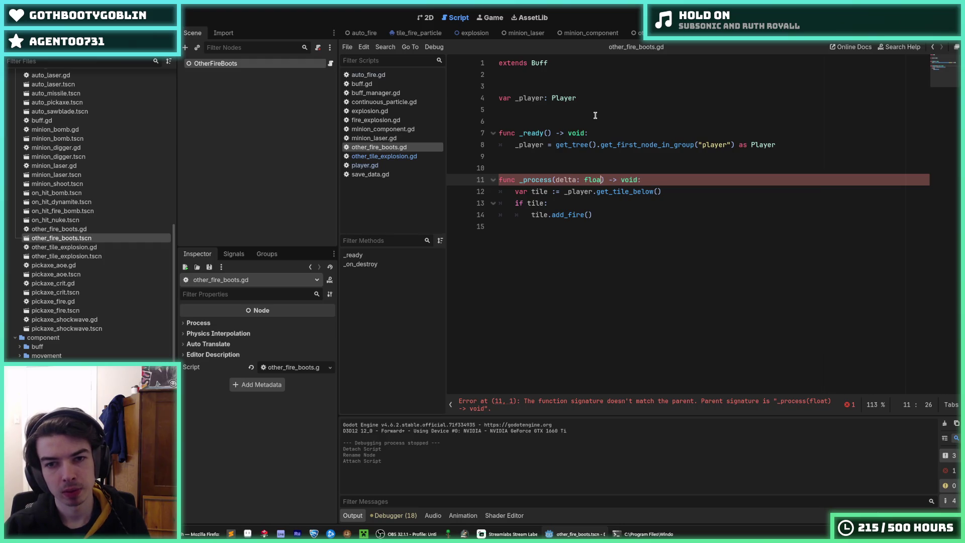
key(Left)
key(Left)
key(Left)
text(_)
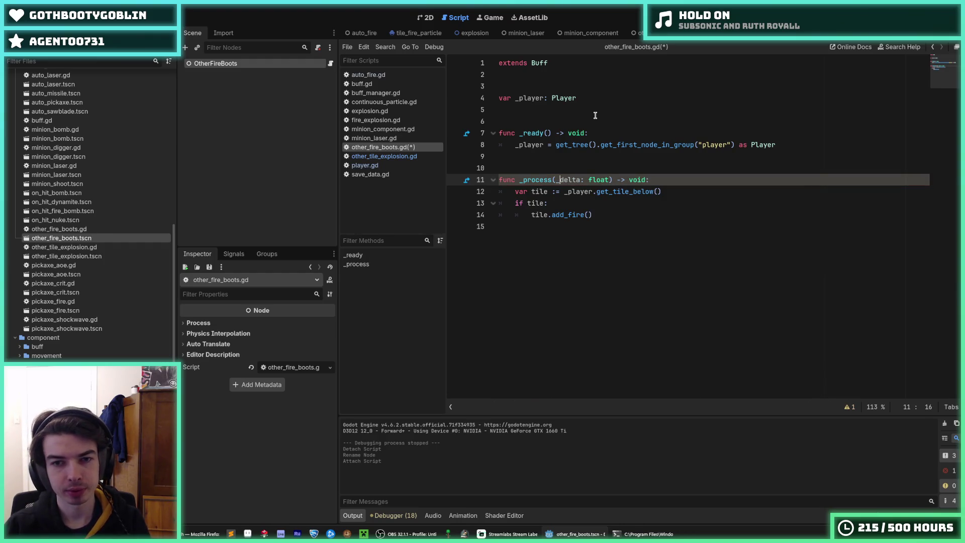
key(Up)
key(Up)
key(ctrl+s)
key(F5)
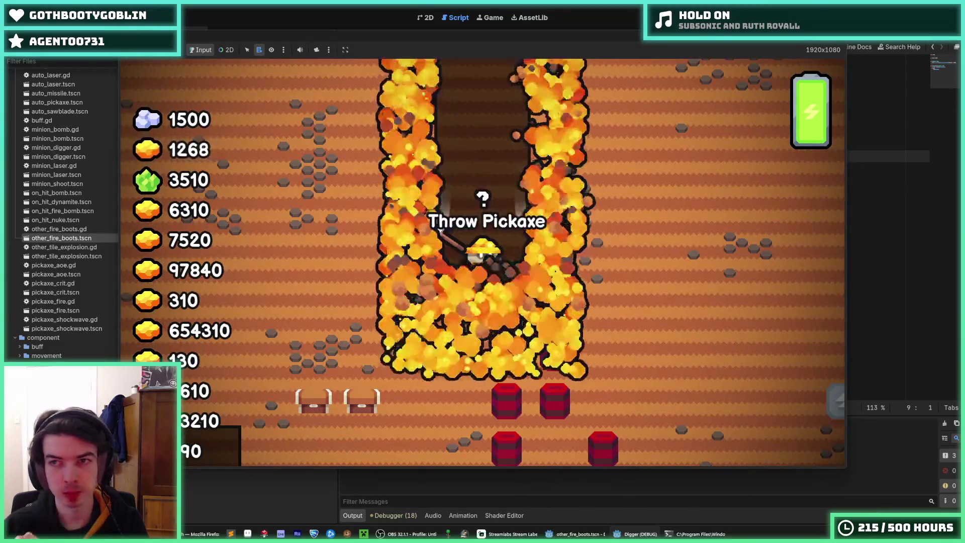
Step: Stop the game, comment out AUTO_FIRE and uncomment OTHER_FIRE_BOOTS in save_data.gd, then save
key(F8)
click(370, 174)
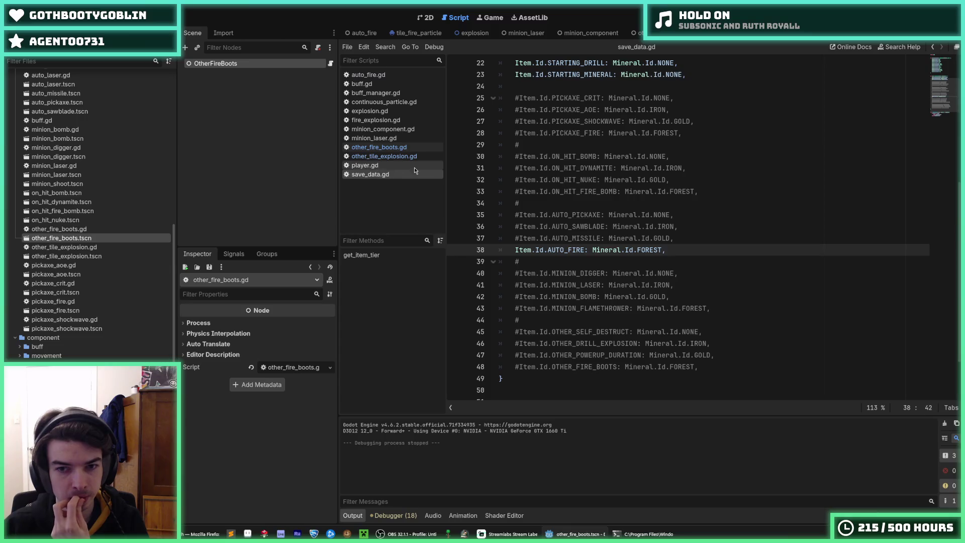
drag(668, 250, 515, 250)
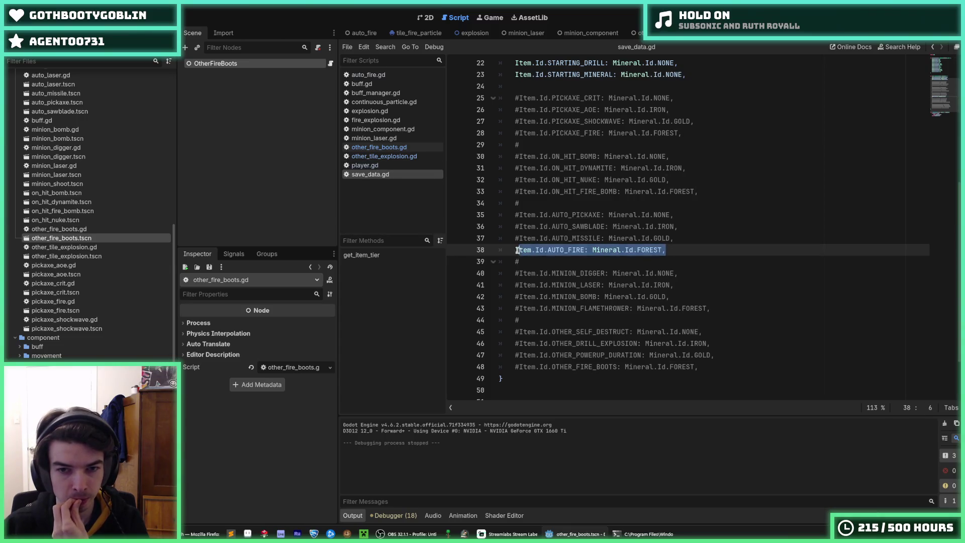
key(Left)
text(#)
key(Down)
key(Down)
key(Down)
key(Down)
key(BackSpace)
key(ctrl+s)
Step: Run the game, then return to save_data.gd and select FOREST on line 48
key(F5)
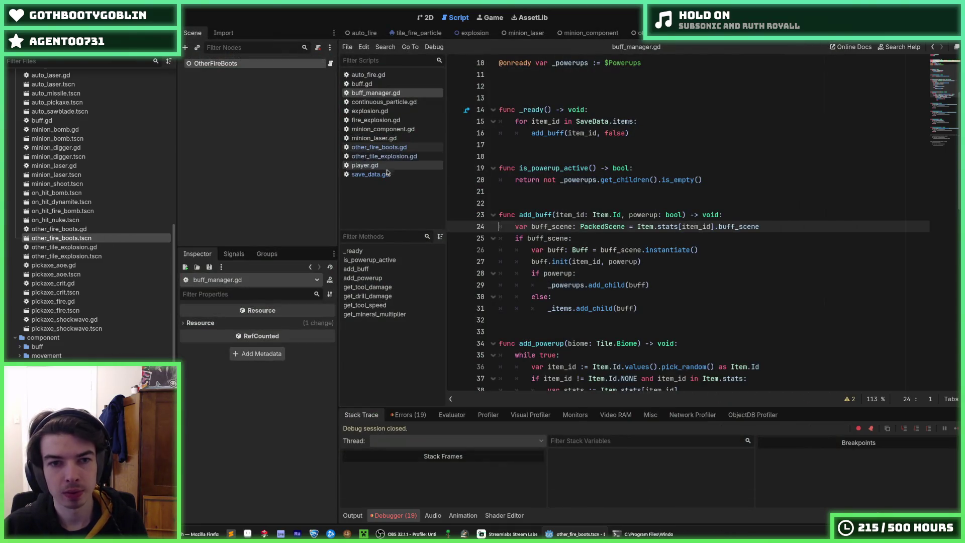
click(387, 174)
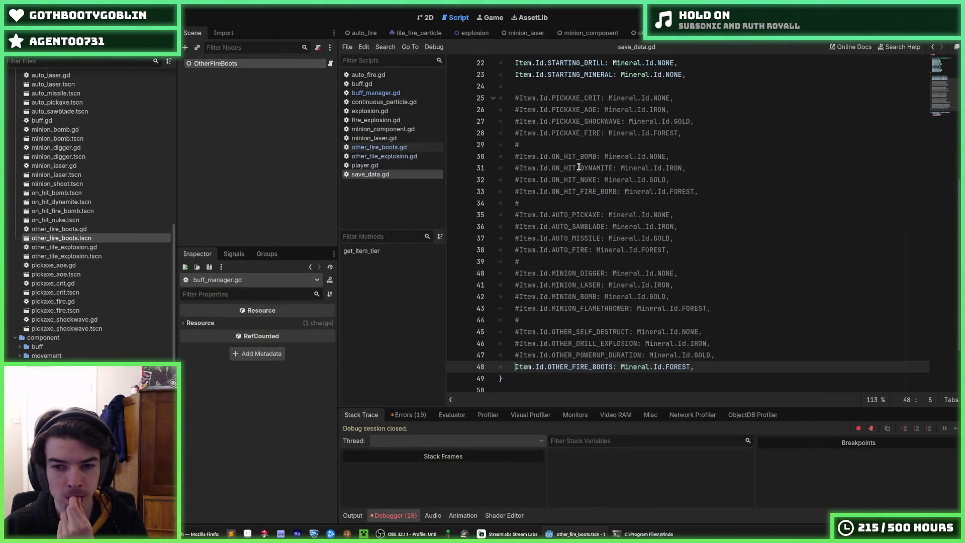
double_click(670, 365)
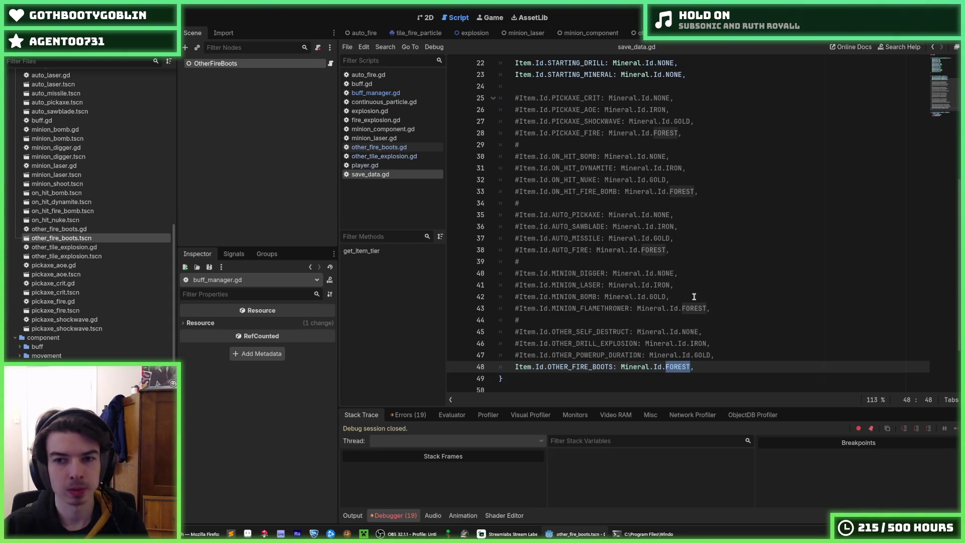
key(Right)
Step: Save, then duplicate resources/item/other_self_destruct.tres and start editing the copy's name
key(ctrl+s)
scroll(86, 292, up, 10)
scroll(86, 287, up, 4)
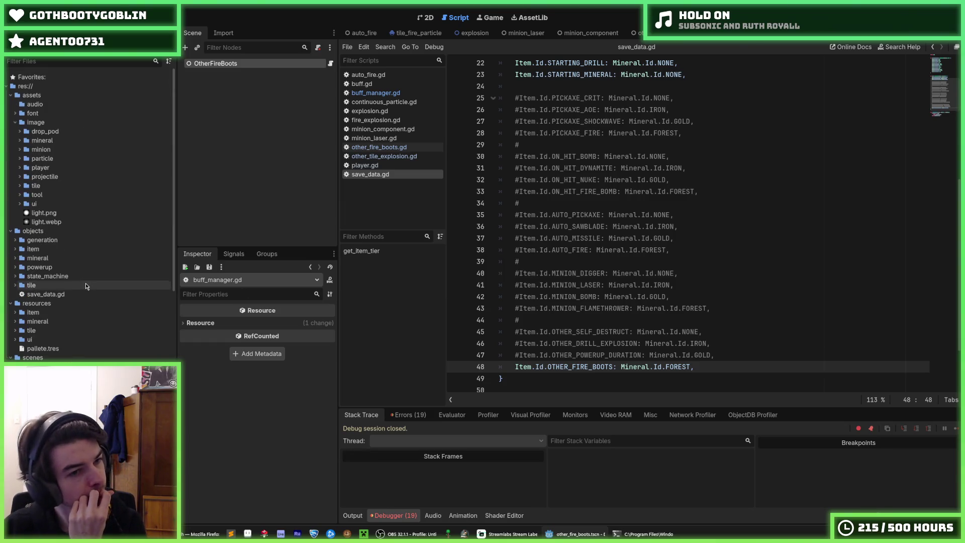
click(16, 312)
scroll(49, 271, down, 5)
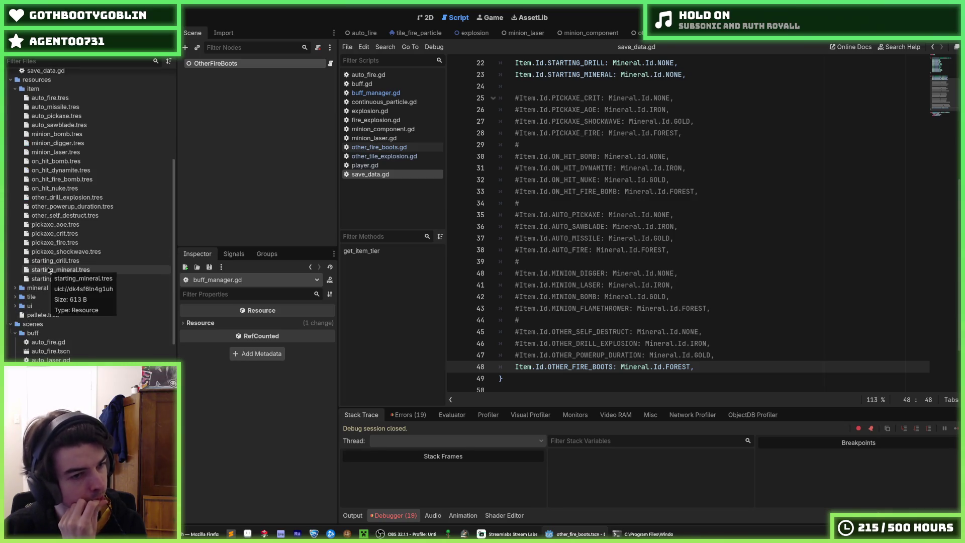
click(59, 215)
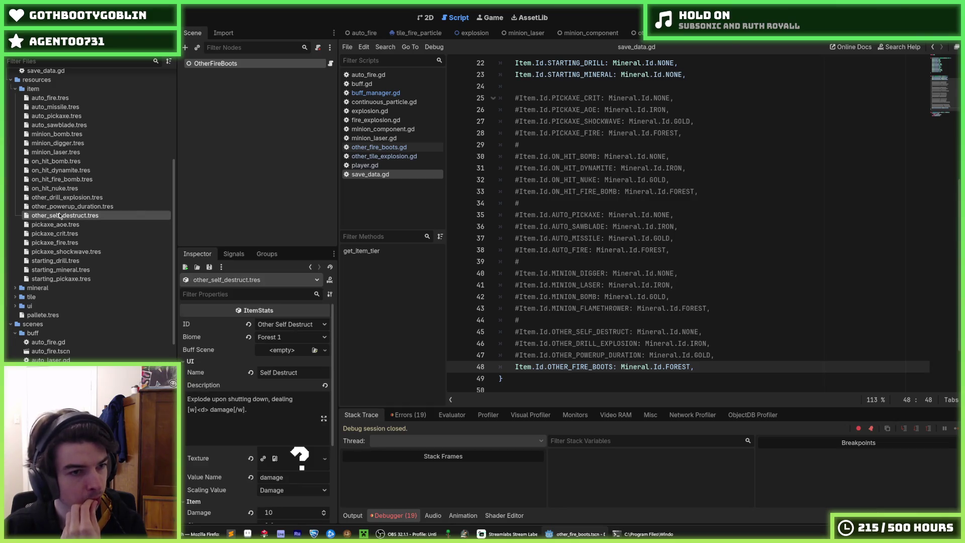
key(ctrl+d)
text(other_sel)
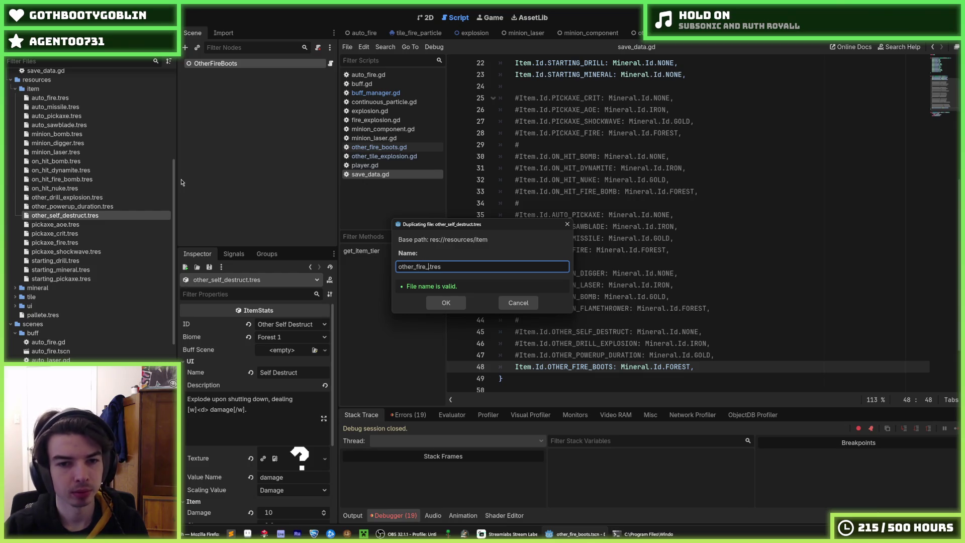
text(s)
Step: Confirm the copy as other_fire_boots.tres and choose Other Fire Boots as its Inspector item ID
key(Return)
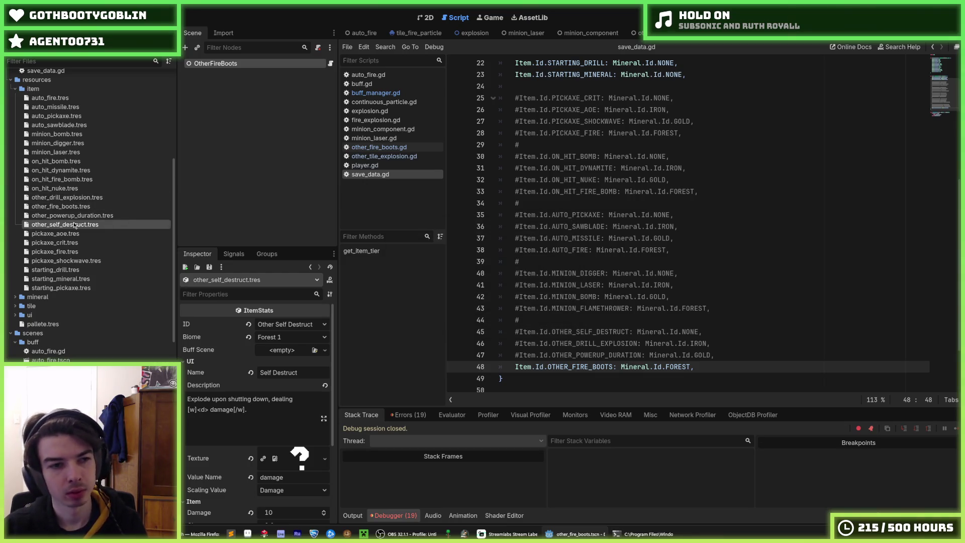
click(59, 207)
click(274, 324)
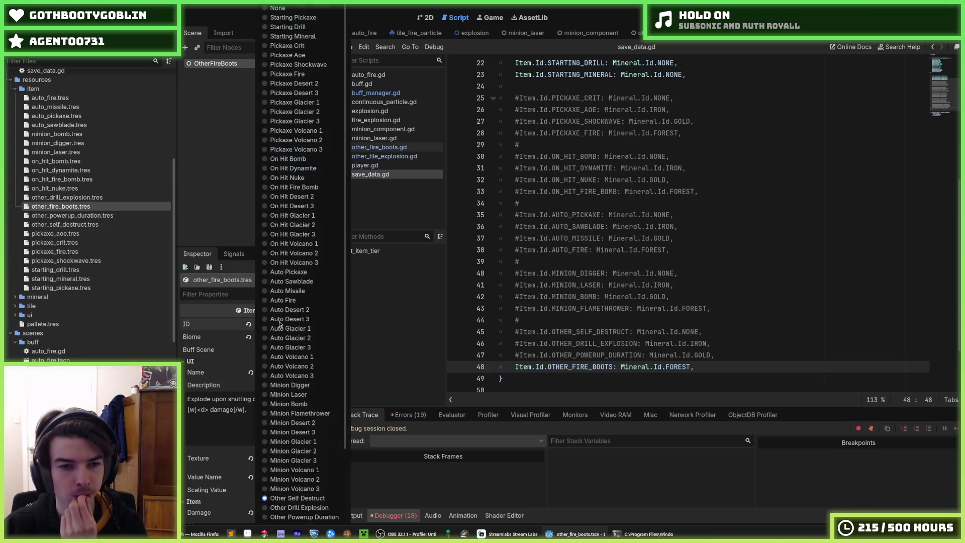
click(254, 328)
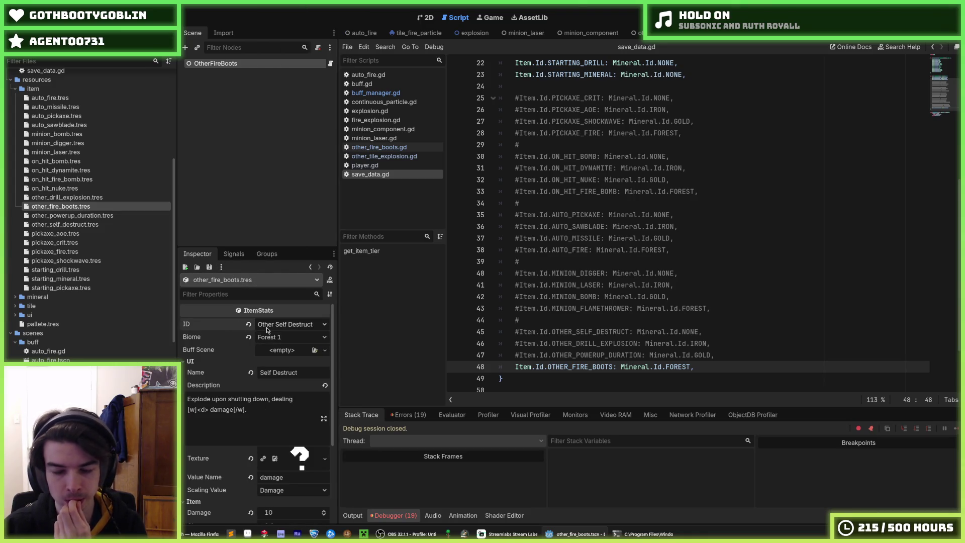
click(267, 327)
click(218, 326)
click(271, 328)
click(216, 326)
click(270, 326)
click(219, 326)
click(267, 326)
click(233, 324)
click(262, 325)
click(231, 328)
click(269, 326)
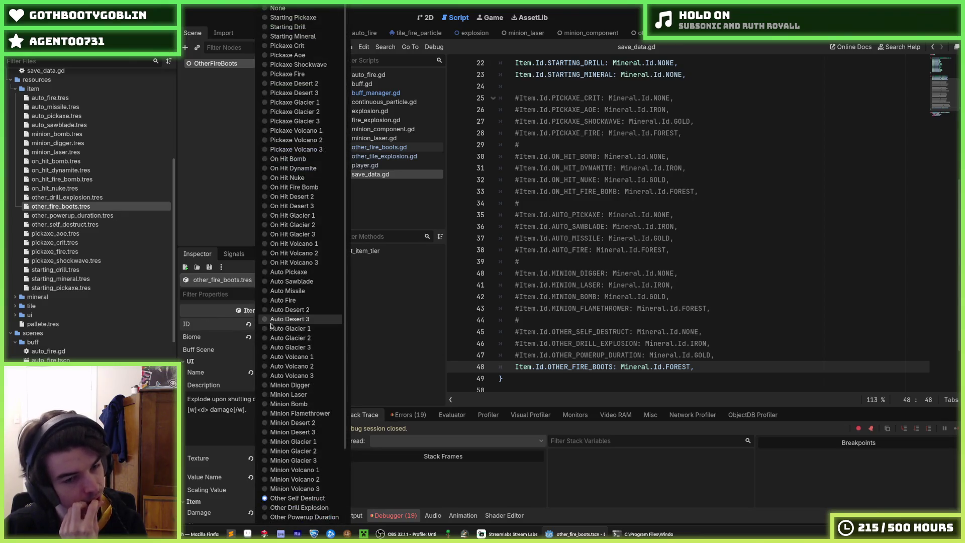
click(216, 327)
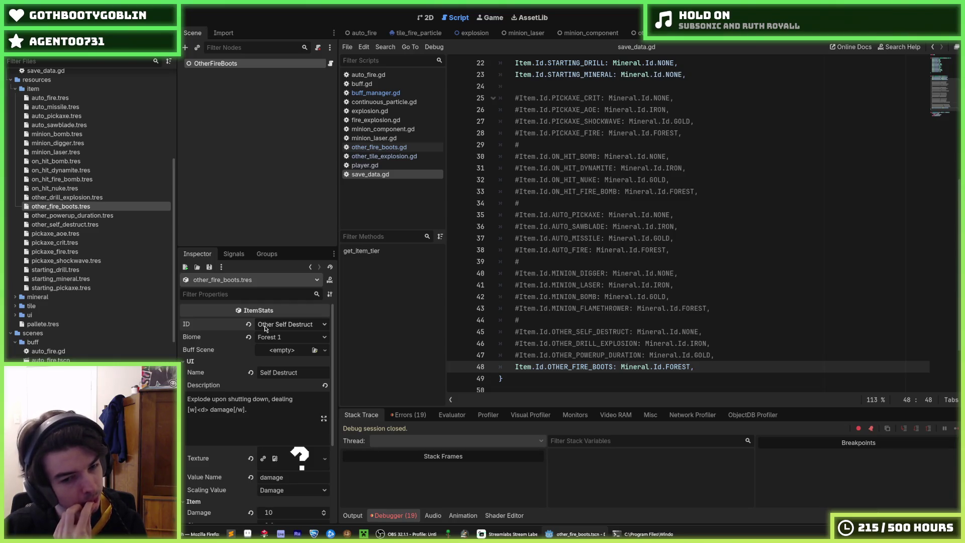
click(266, 328)
click(211, 327)
click(258, 327)
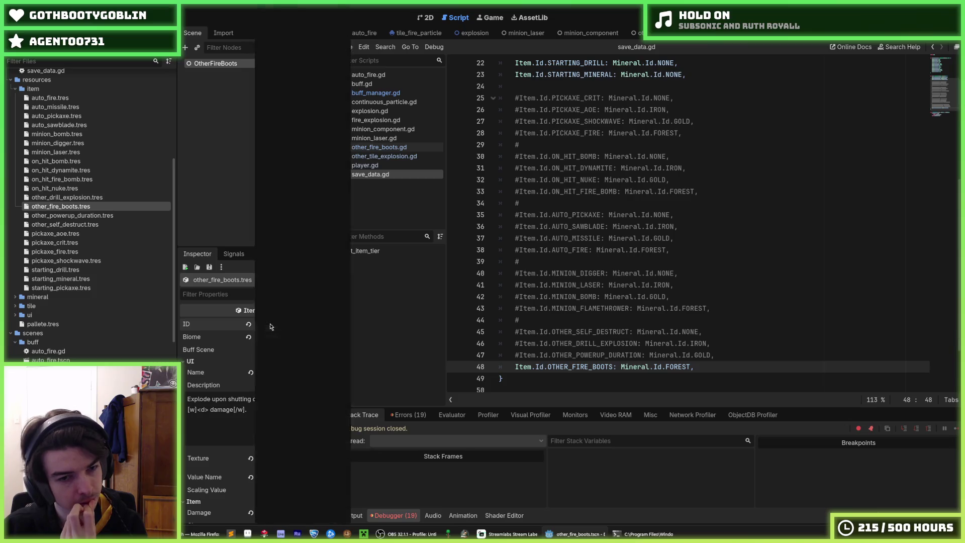
click(210, 327)
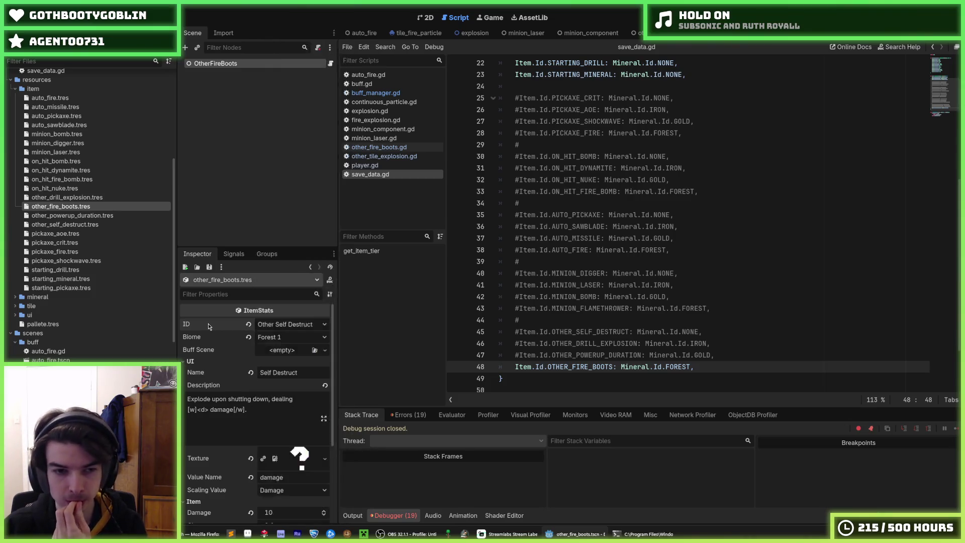
click(270, 329)
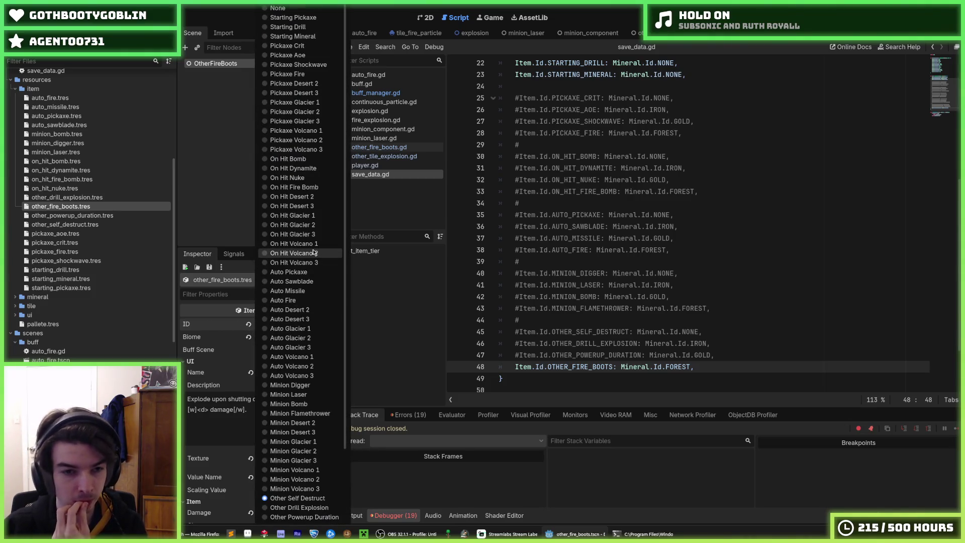
scroll(296, 428, down, 3)
click(296, 441)
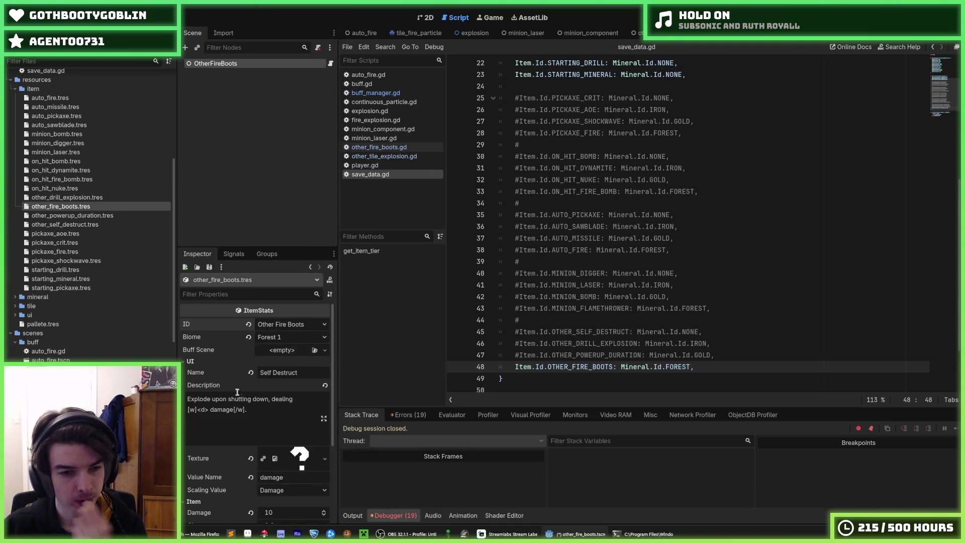
Step: Set the item's biome to Desert 1 and quick-load other_fire_boots.tscn as its buff scene
click(281, 340)
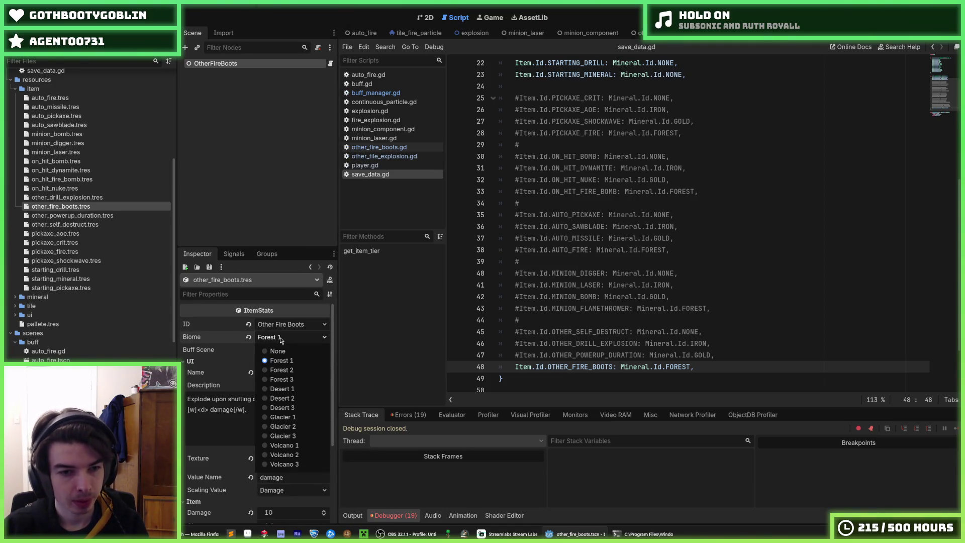
click(291, 389)
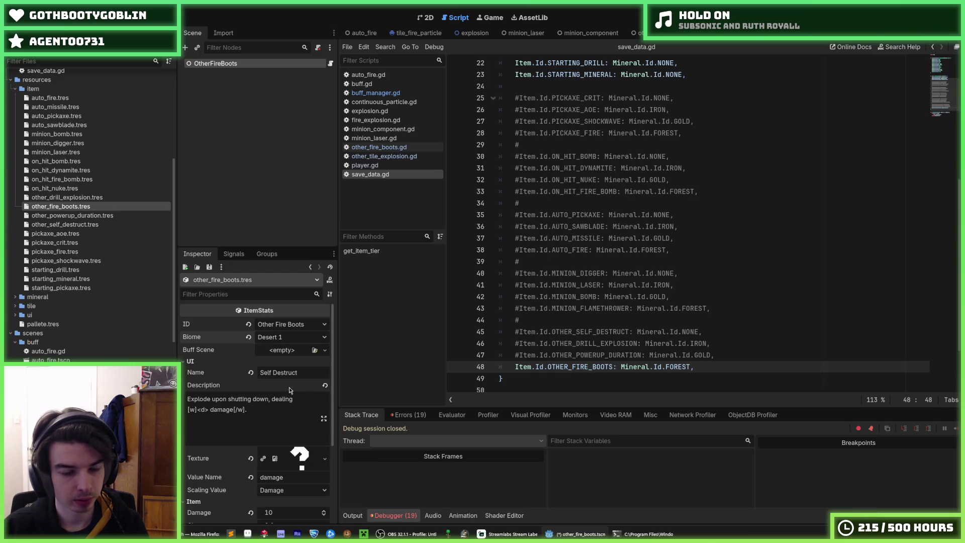
click(287, 351)
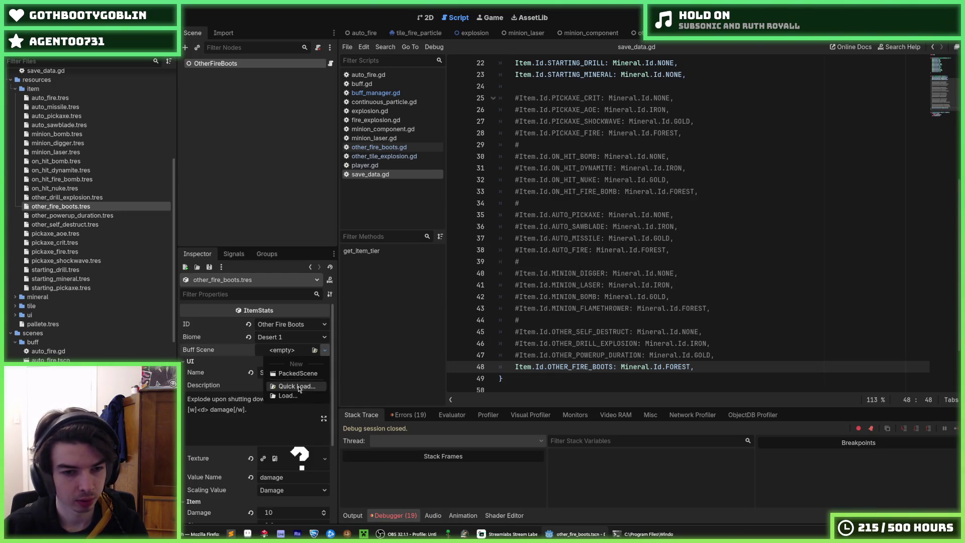
click(297, 387)
text(fire_boo)
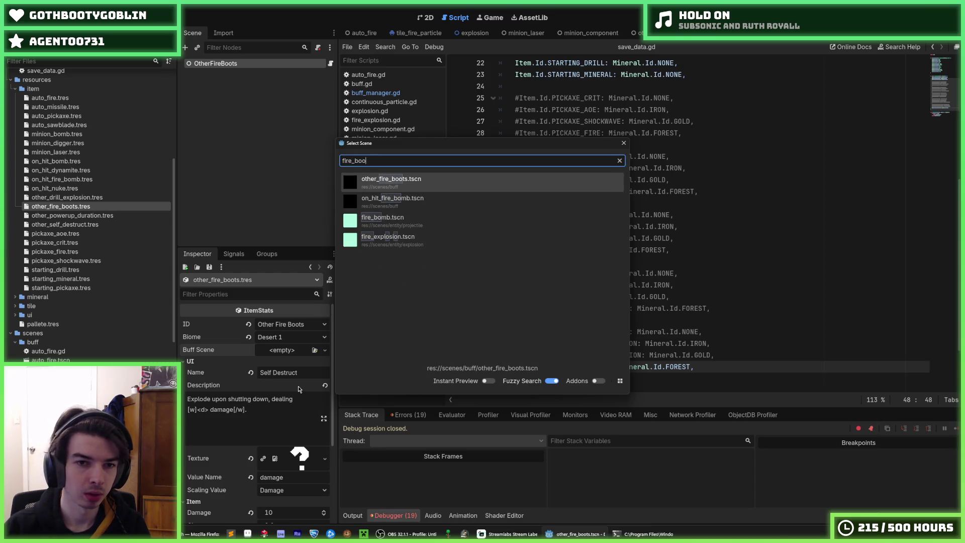
text(t)
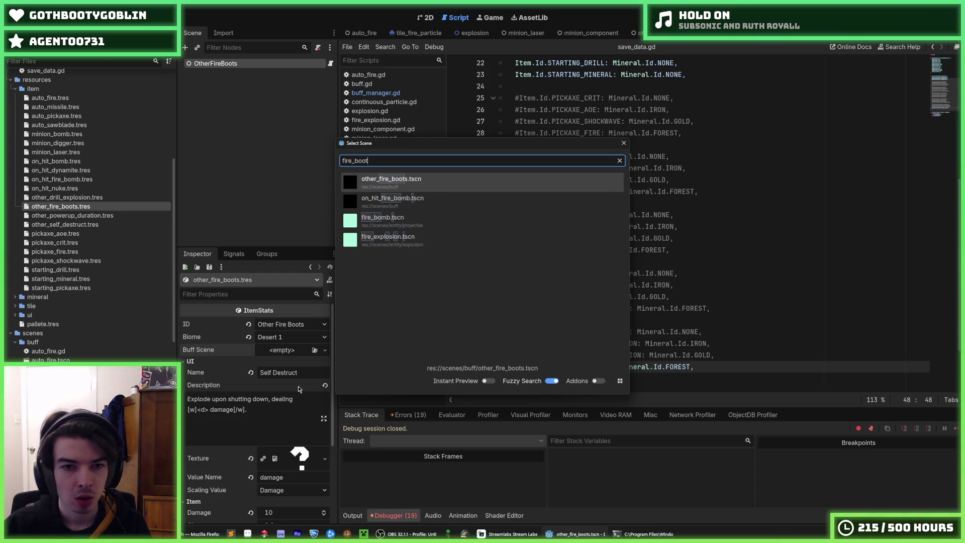
key(Return)
click(310, 385)
Step: Rename the item Fire Boots and begin the description with 'Walking on blocks ignites them'
text(Fire Boots)
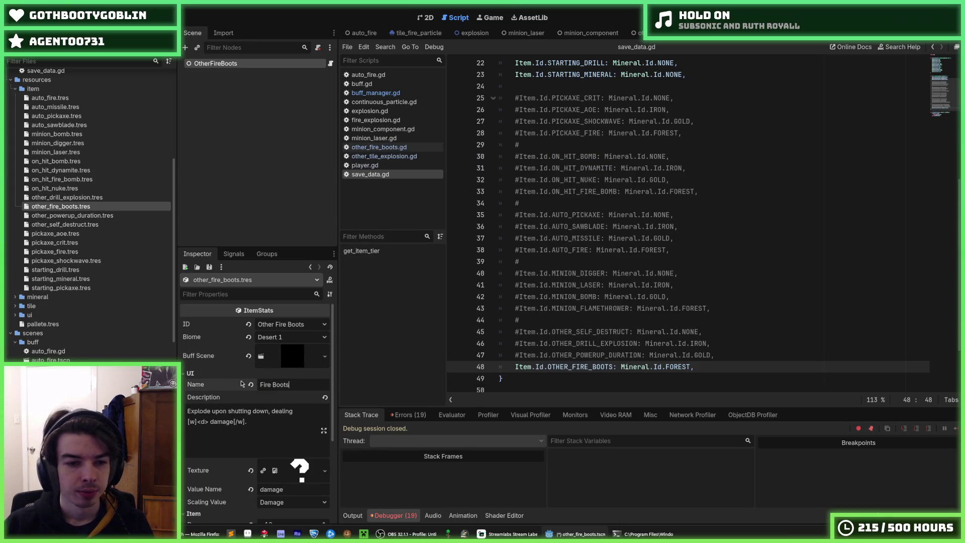
key(Tab)
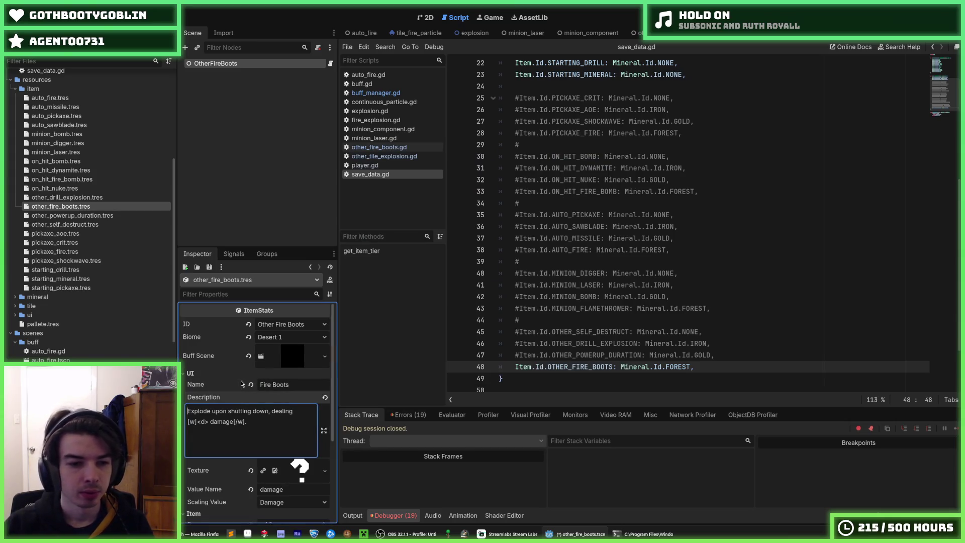
mouse_move(187, 411)
mouse_down()
mouse_move(279, 411)
mouse_move(269, 411)
mouse_up()
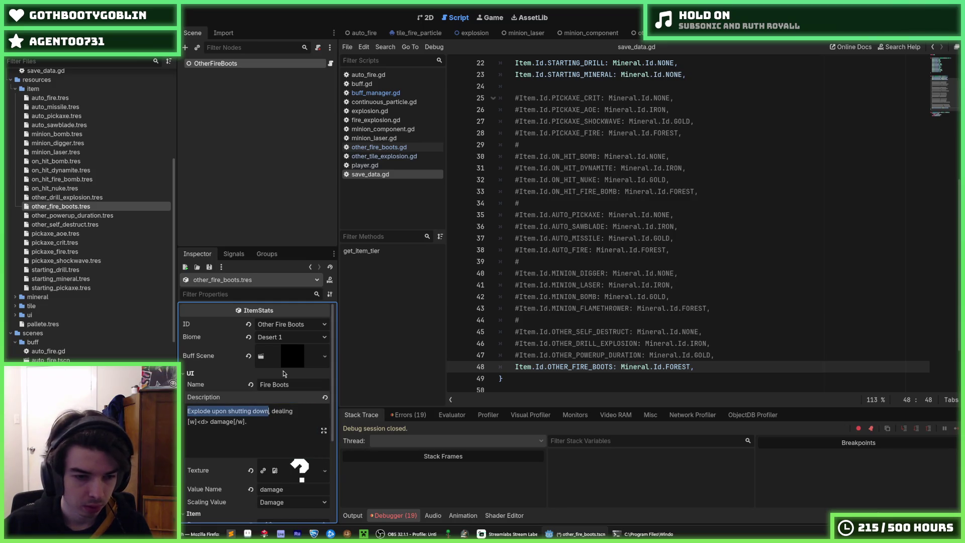
text(Ignite blocks)
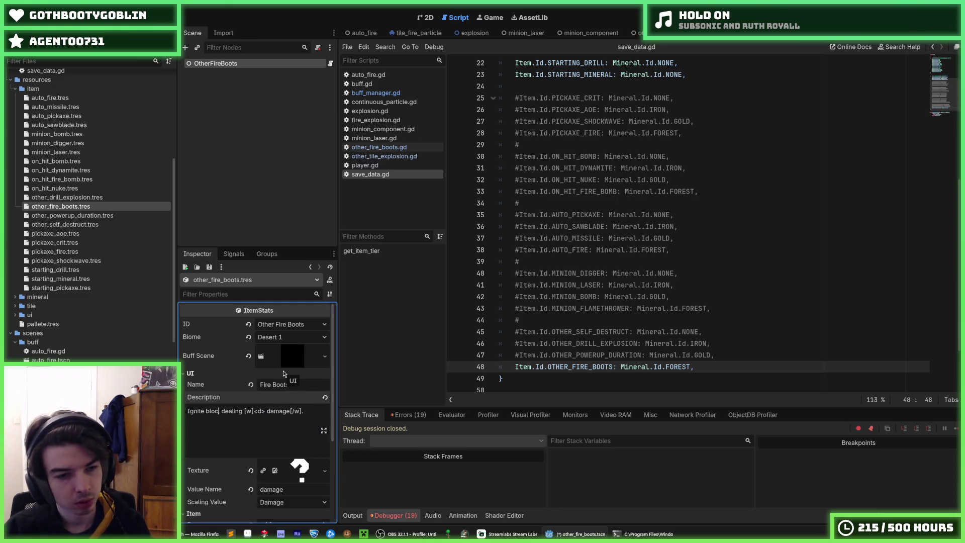
text( you walk)
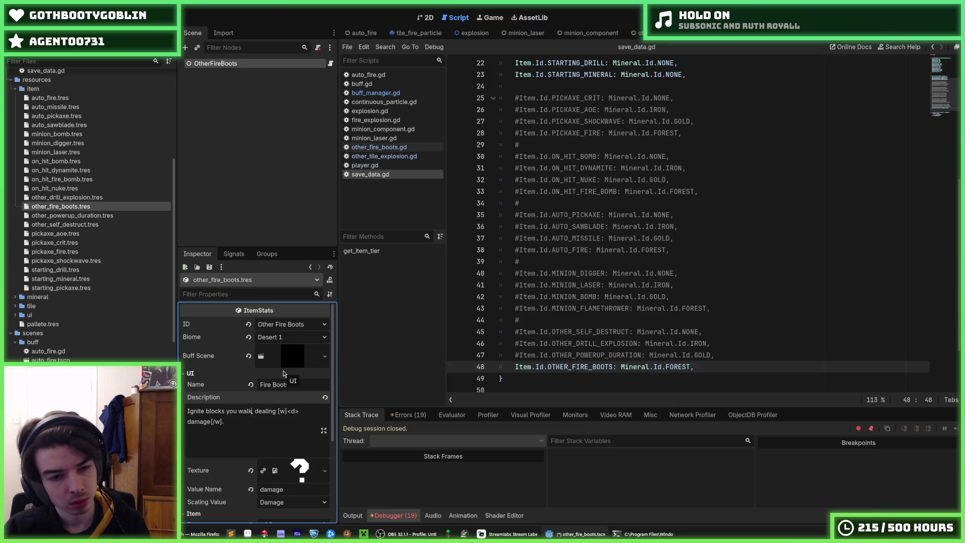
key(shift+Home)
text(Walking)
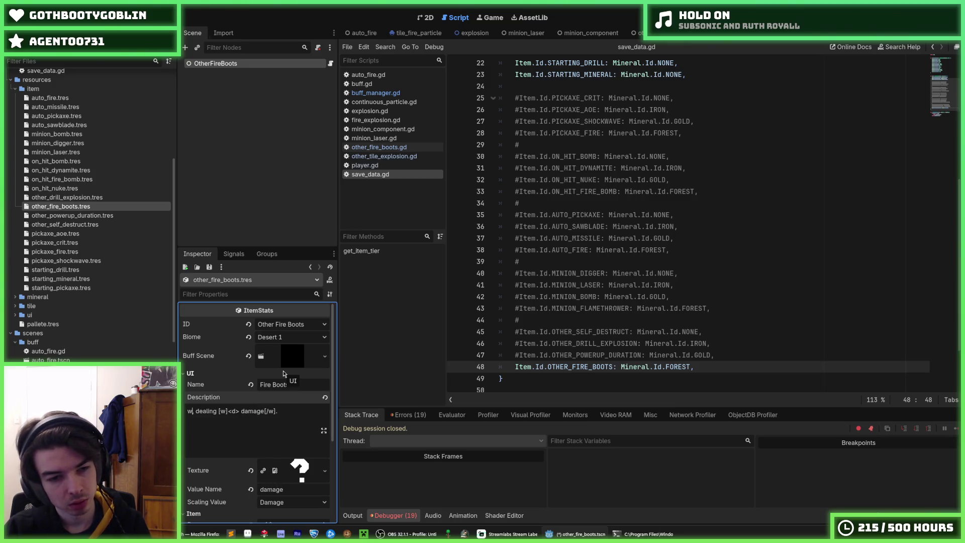
text( on blocks)
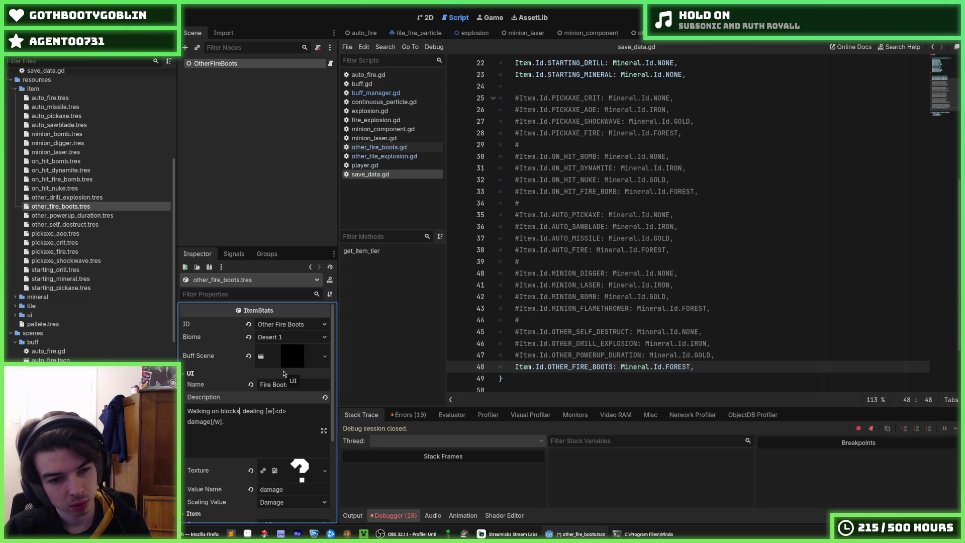
text( ignites them)
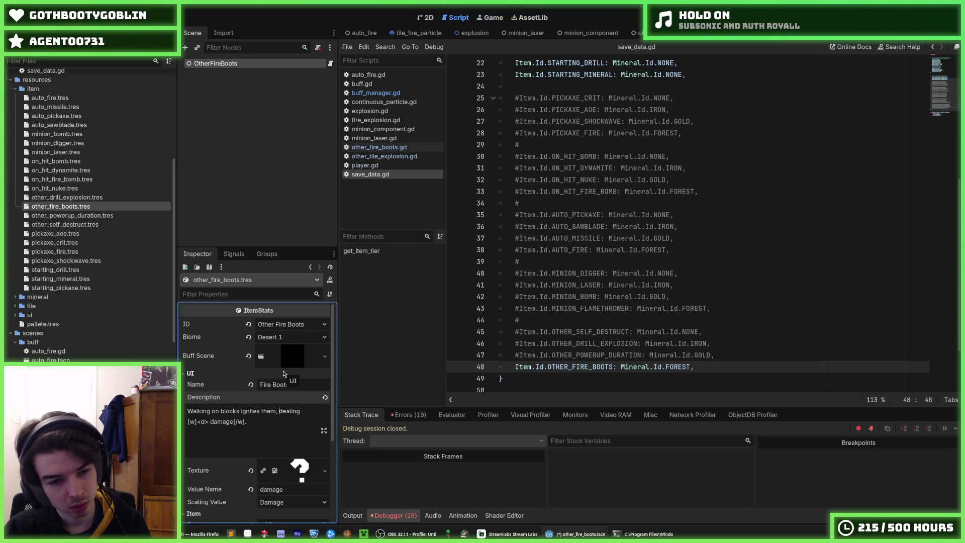
Step: Finish the description with the 'over [w]<t>[/w]' duration tag and run the game
text(over [])
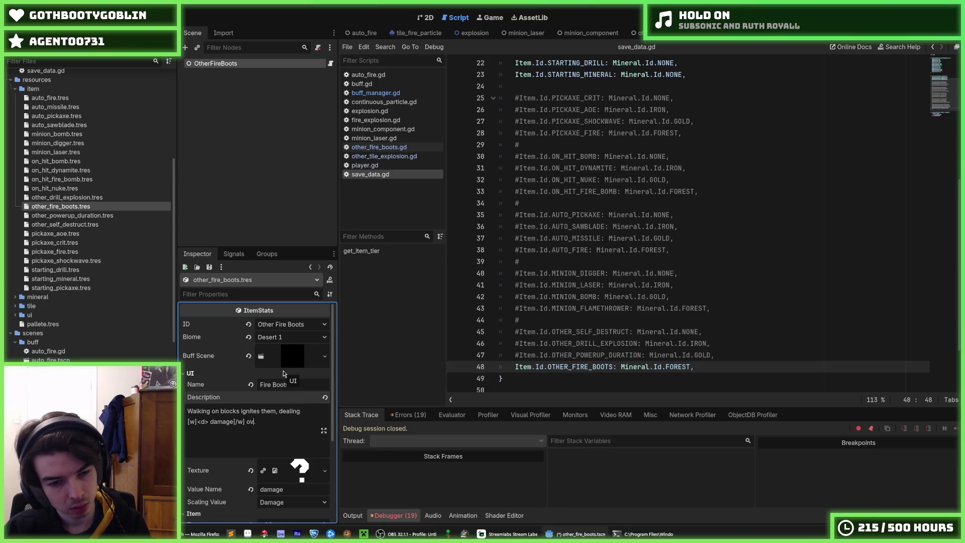
key(BackSpace)
text(w][)
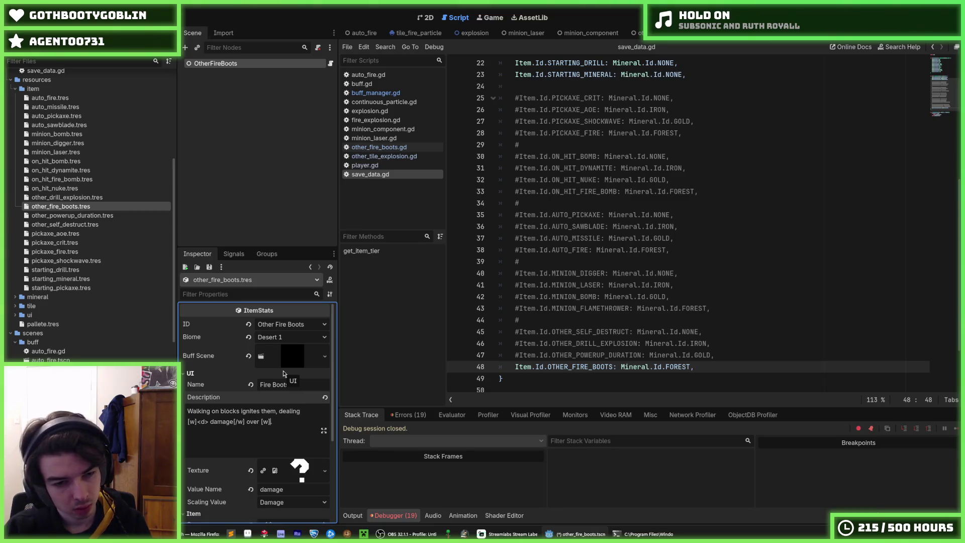
key(BackSpace)
text(<t>[)
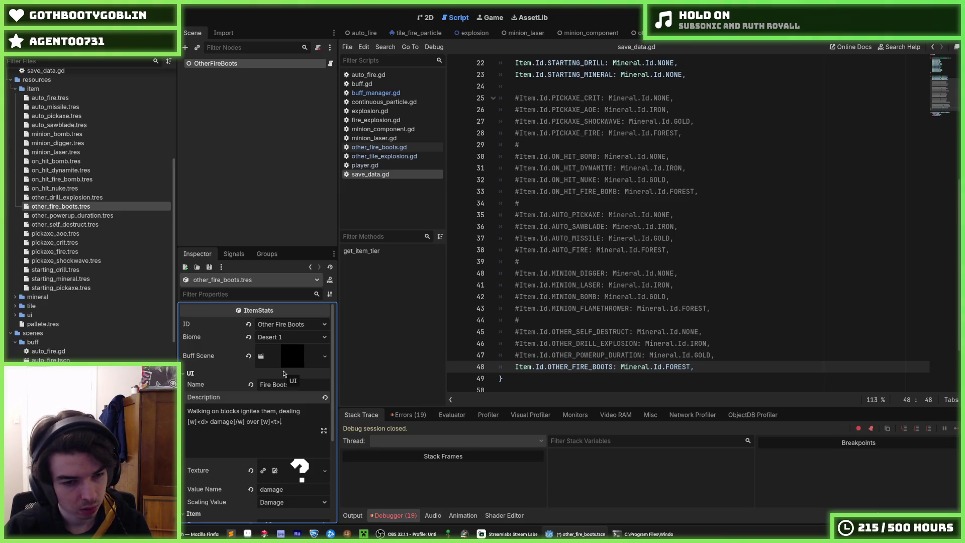
text(/w)
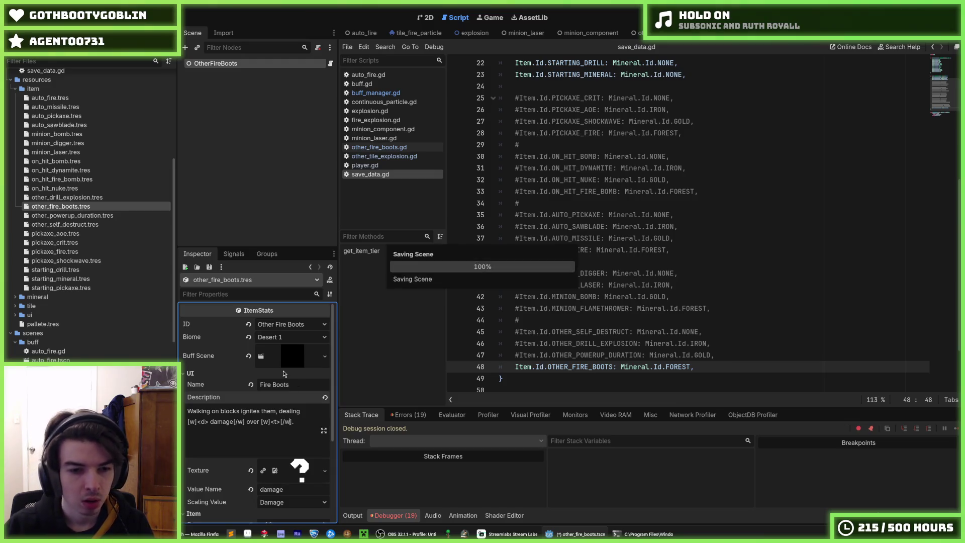
scroll(290, 396, down, 3)
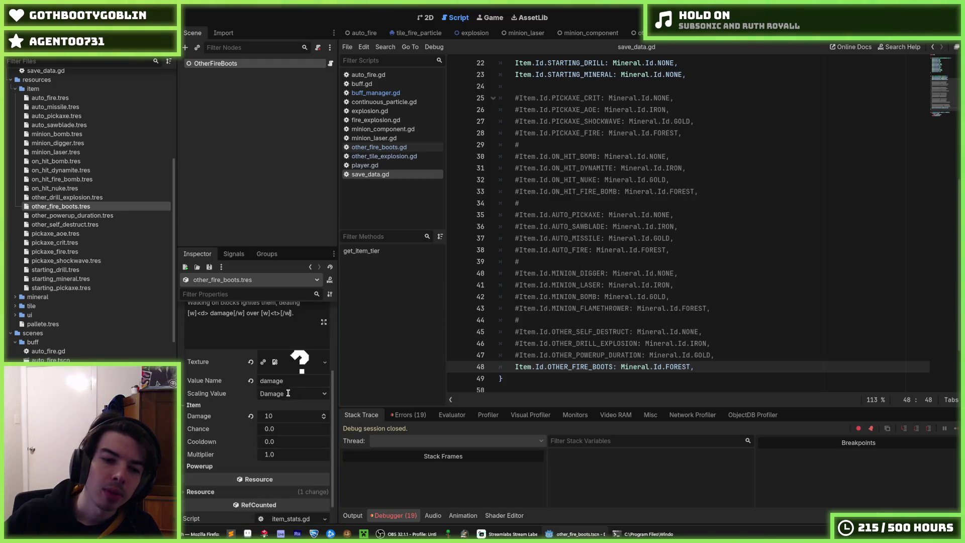
scroll(277, 376, up, 1)
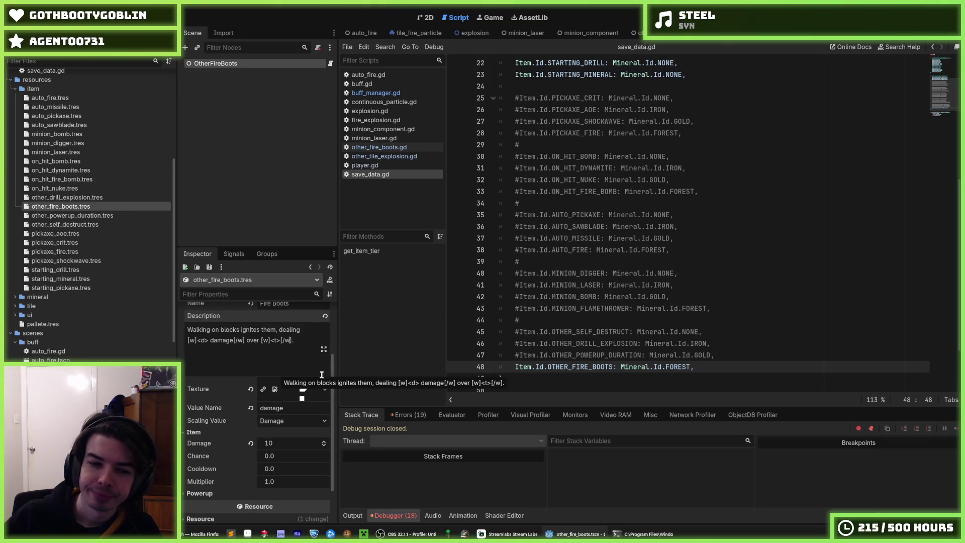
click(675, 250)
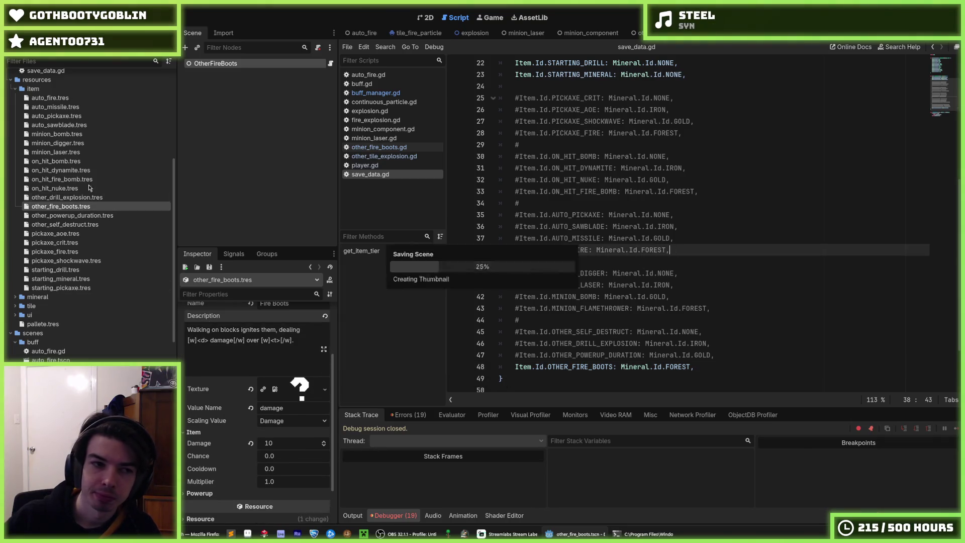
key(F5)
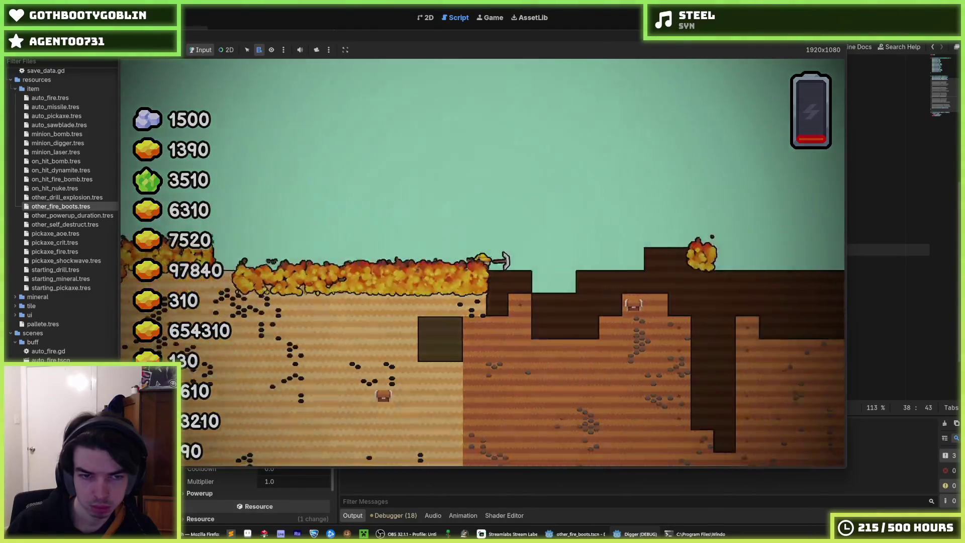
key(F8)
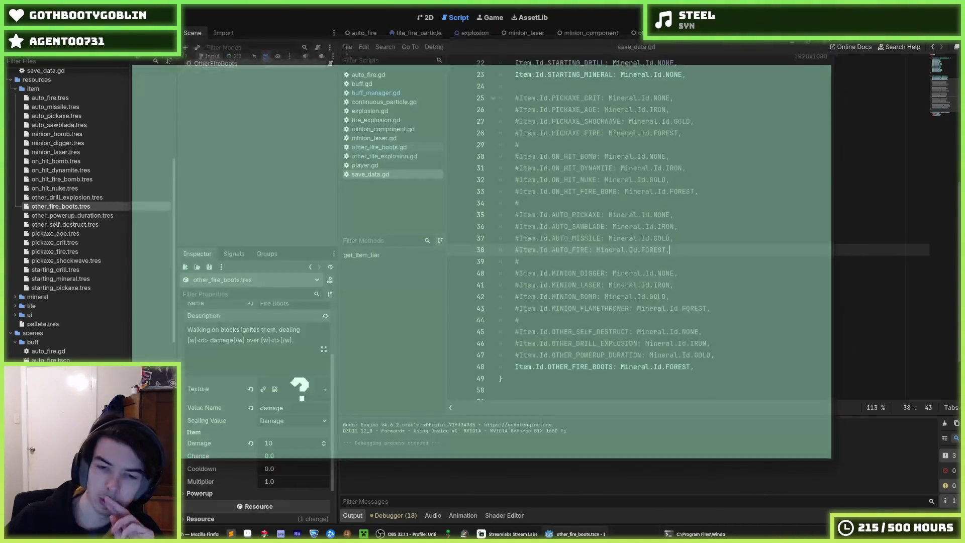
click(758, 121)
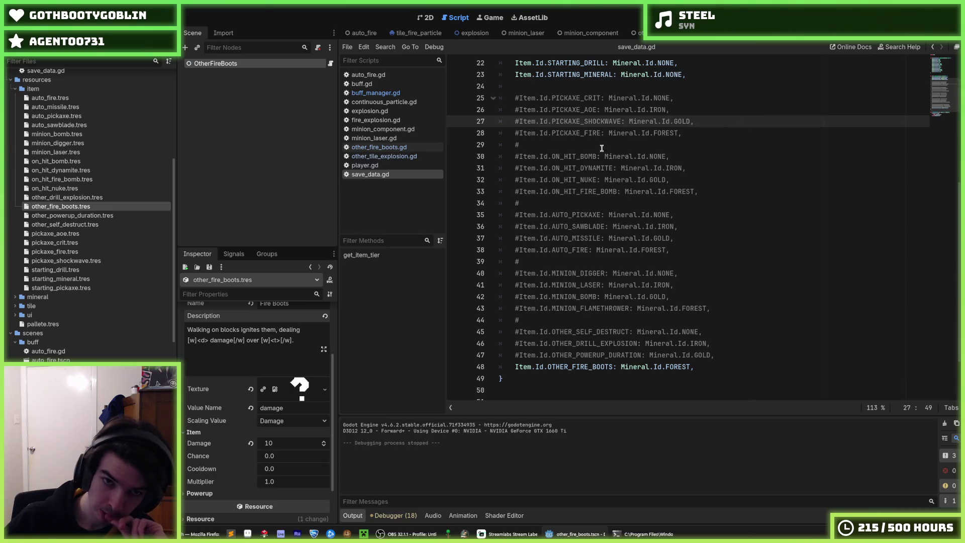
Step: Review other_fire_boots.gd's _process code that sets fire to the tile below the player
click(396, 156)
click(397, 149)
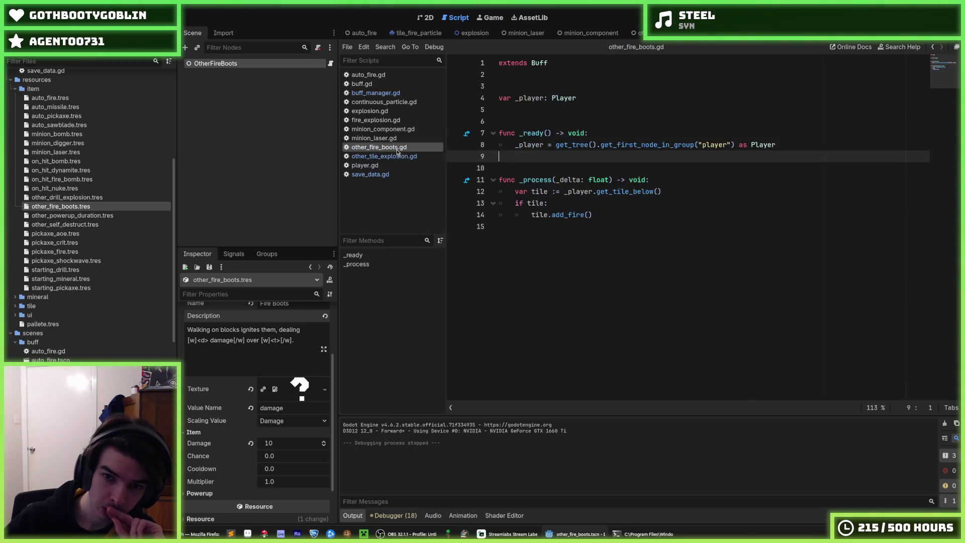
click(397, 157)
click(384, 148)
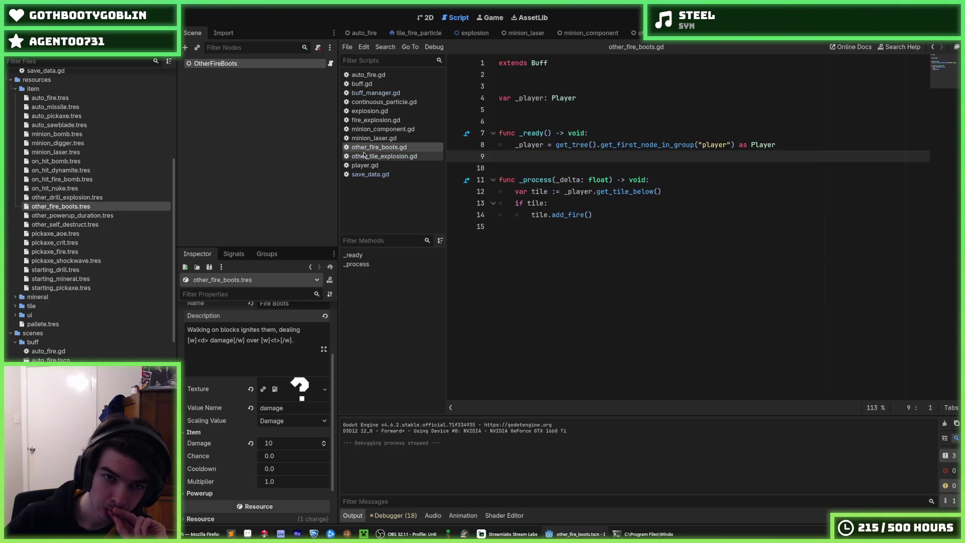
scroll(86, 257, down, 10)
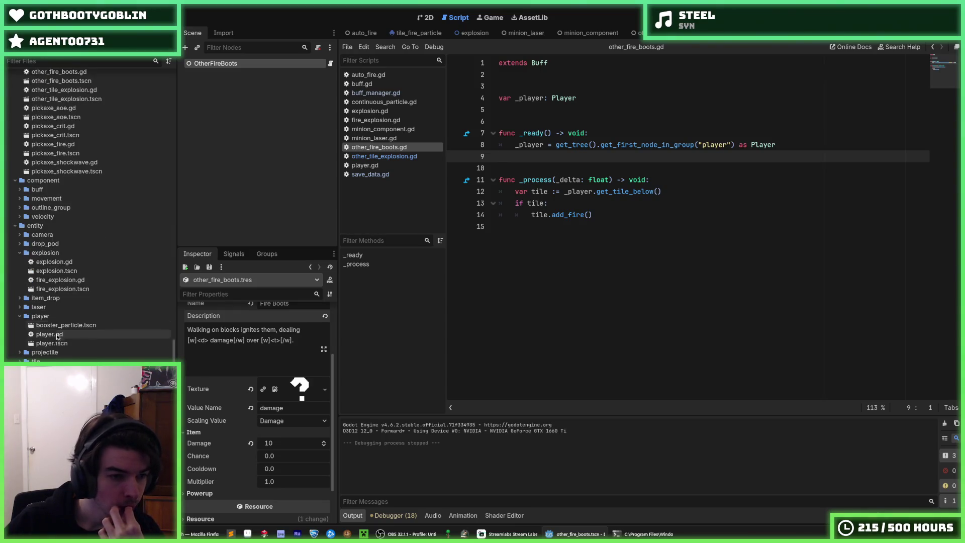
scroll(53, 348, up, 5)
scroll(53, 348, up, 10)
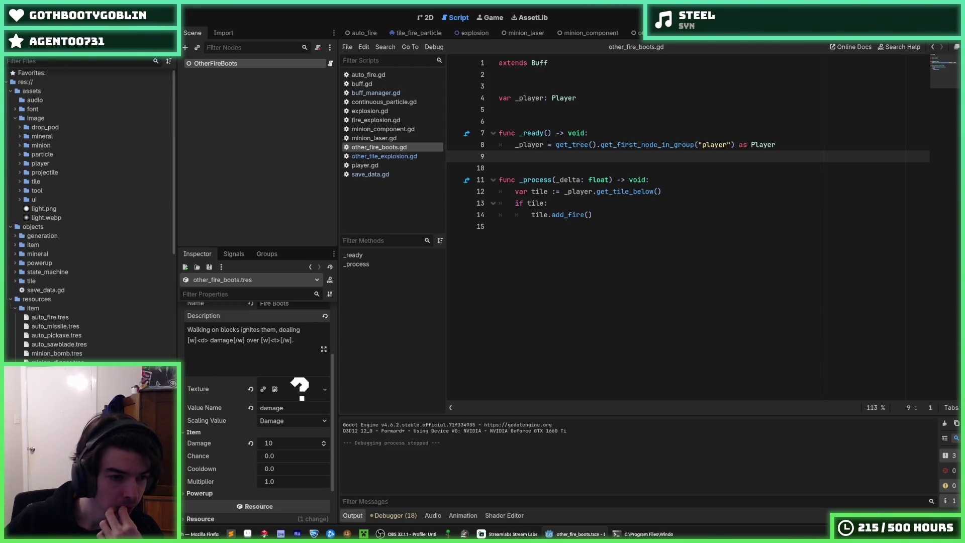
scroll(53, 348, down, 15)
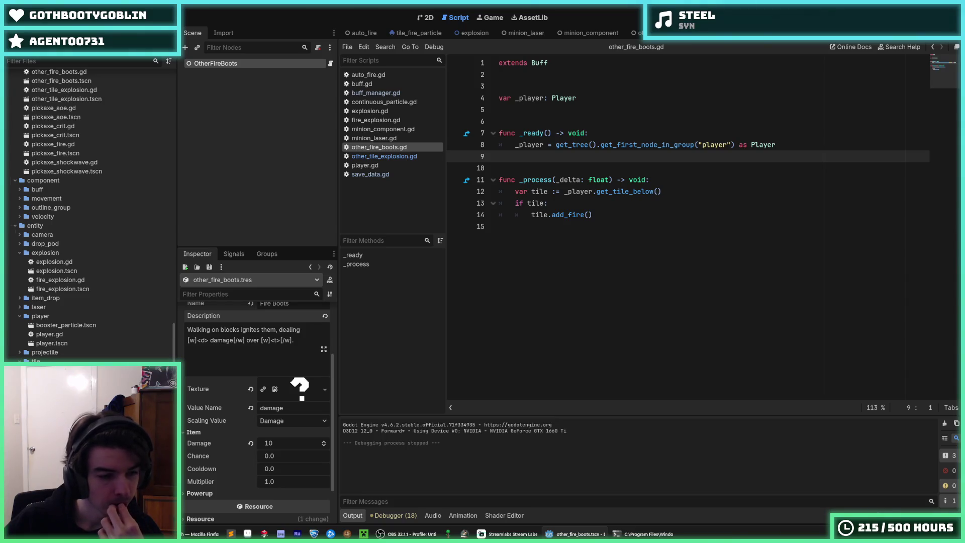
key(ctrl+Tab)
key(ctrl+Tab)
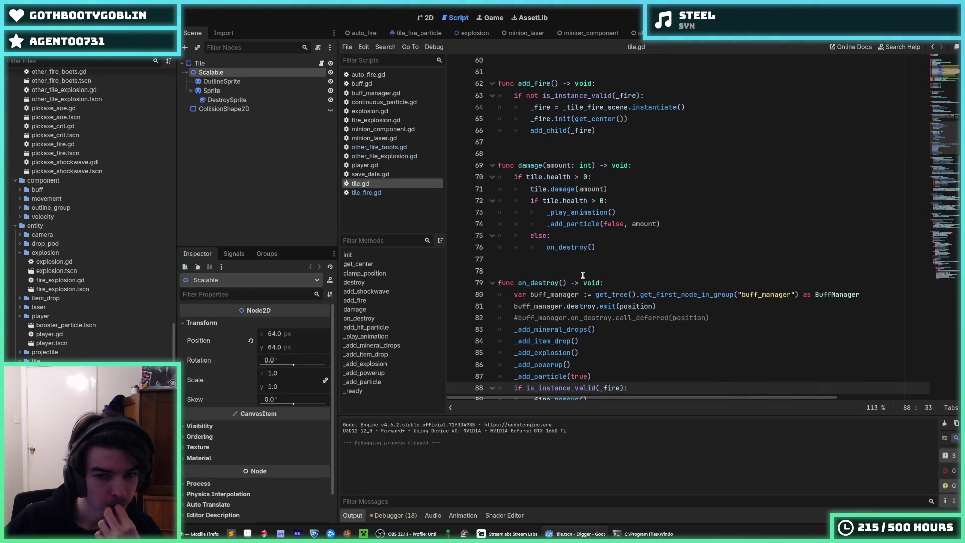
Step: Examine the add_fire code around the _fire.init line and the fire validity check
scroll(561, 276, down, 3)
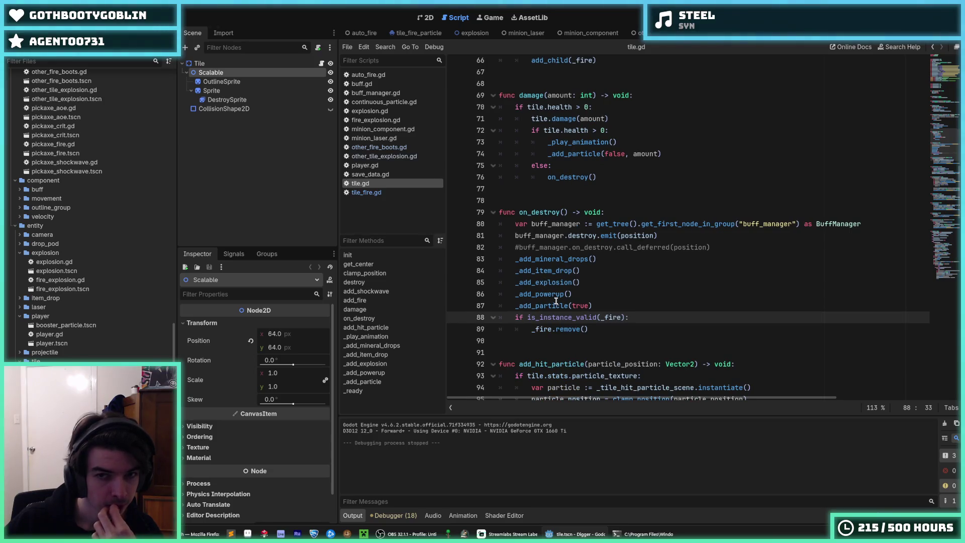
scroll(555, 300, up, 3)
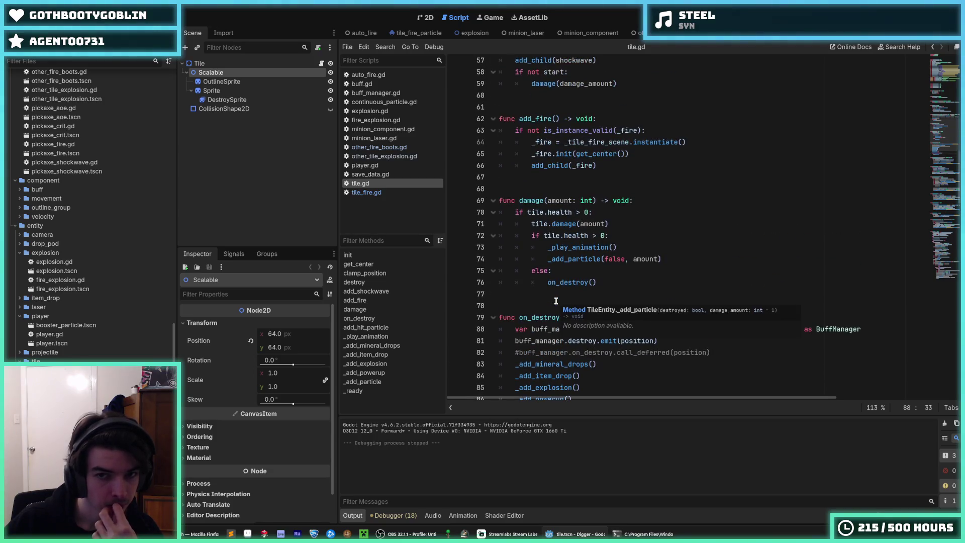
click(615, 167)
click(649, 155)
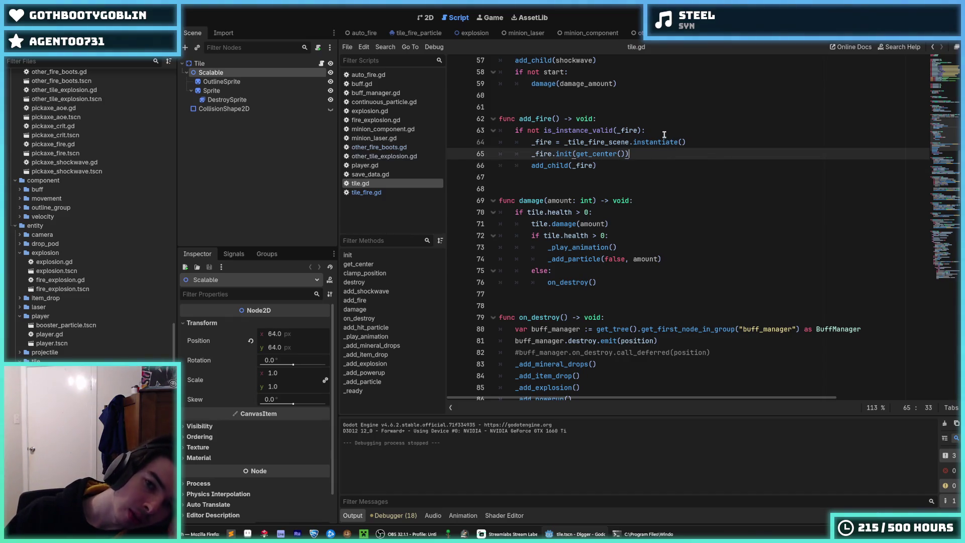
click(664, 133)
click(665, 151)
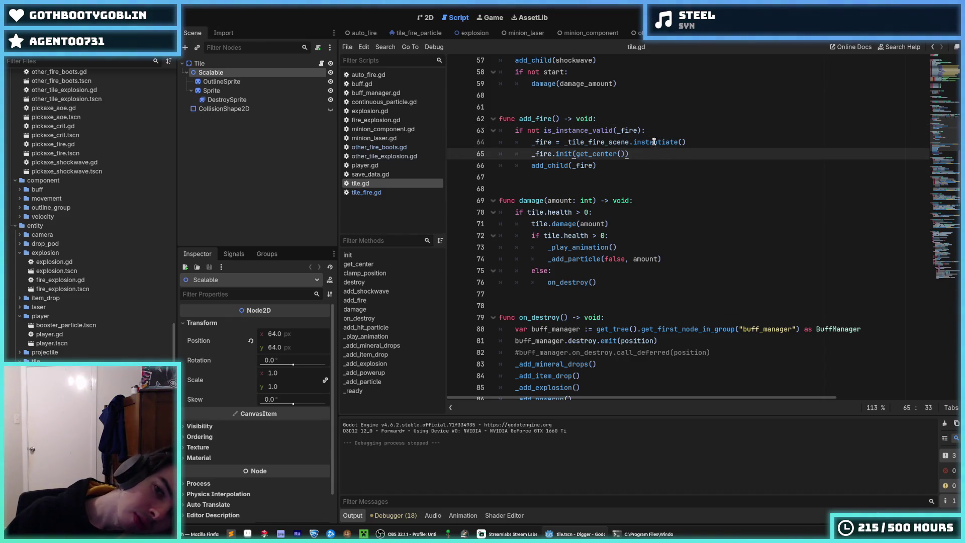
click(650, 132)
click(650, 151)
click(650, 131)
click(650, 152)
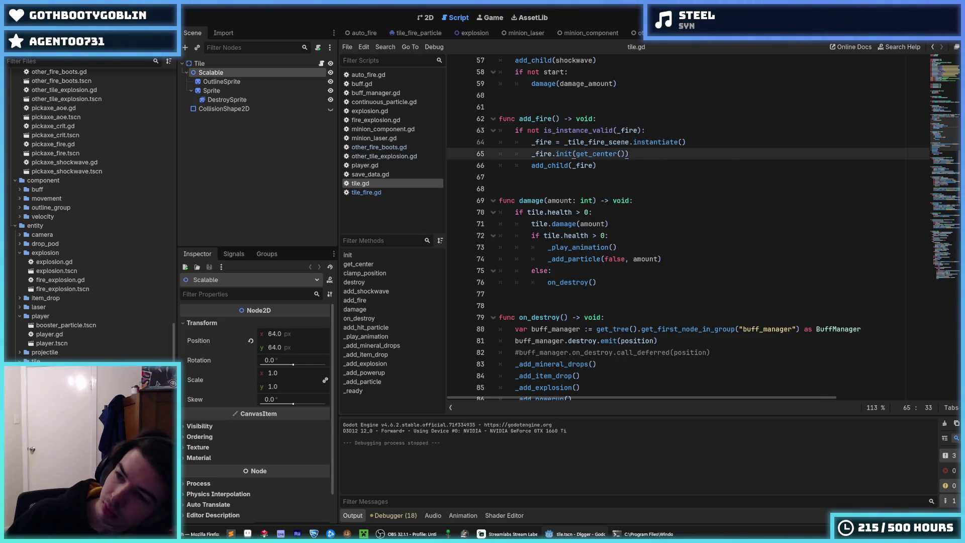
click(426, 17)
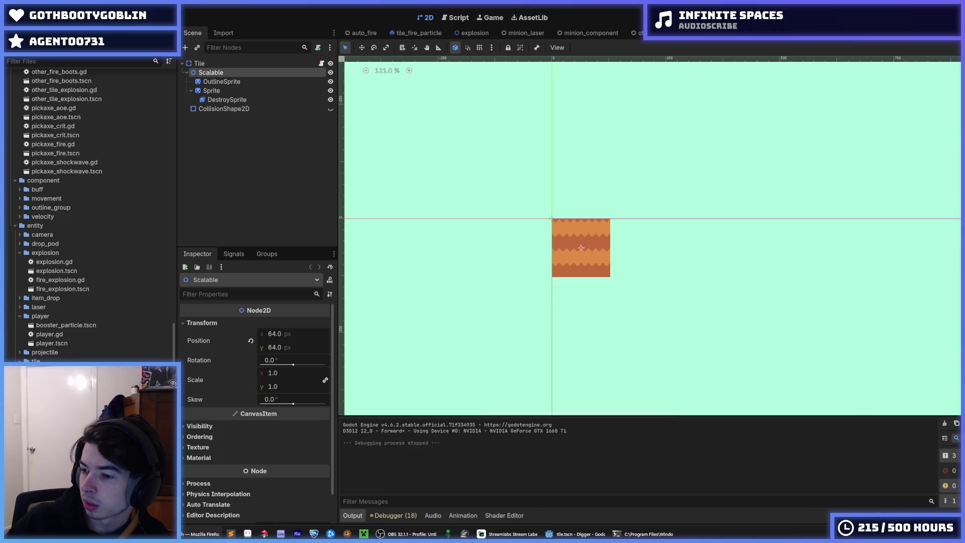
Step: Look over tile.gd and tile_fire.gd, then bring up minion_laser.gd
click(455, 18)
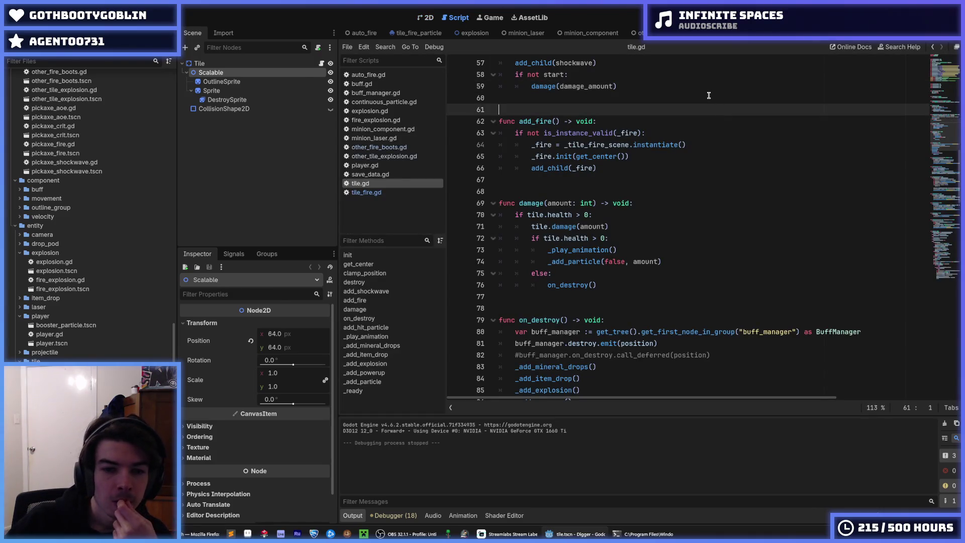
click(799, 33)
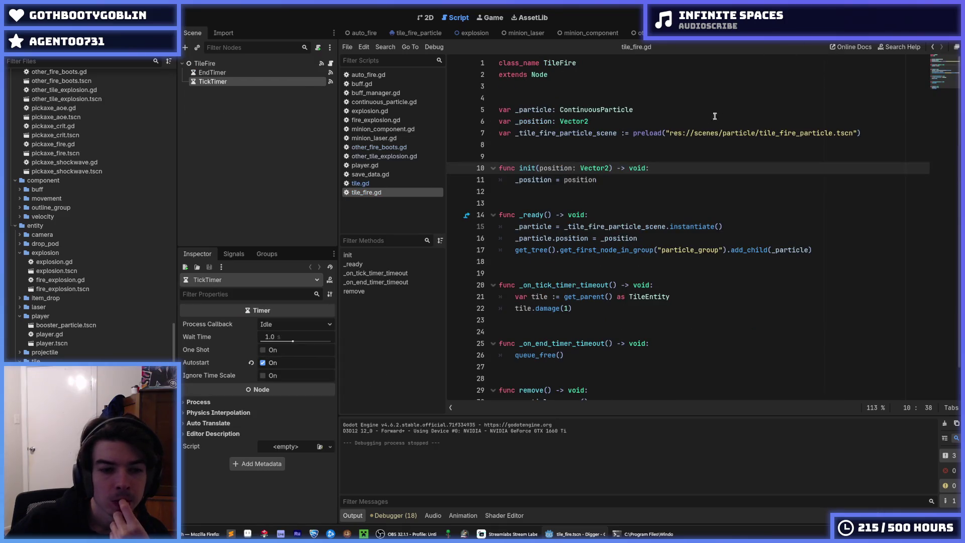
click(657, 149)
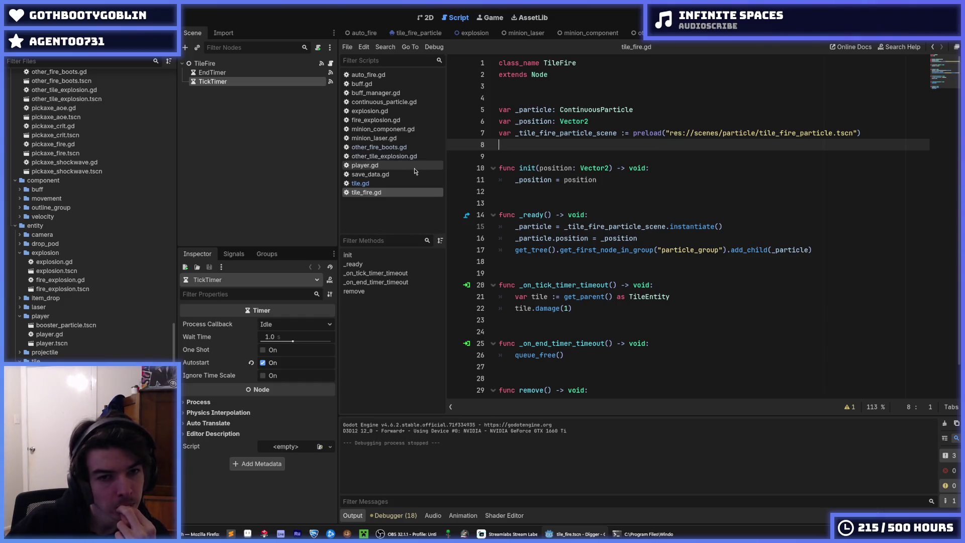
click(378, 138)
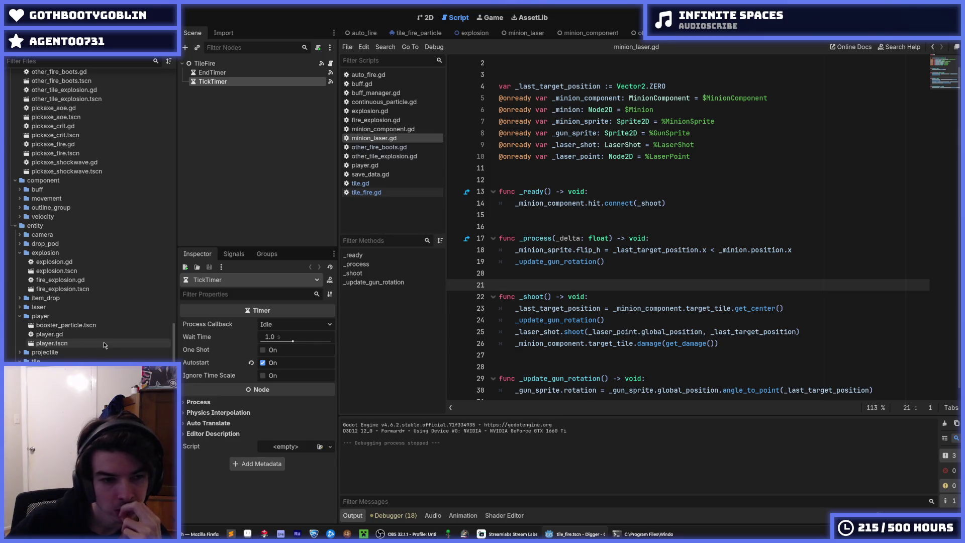
Step: Duplicate minion_laser.tscn as minion_flamethrower.tscn
scroll(60, 304, up, 8)
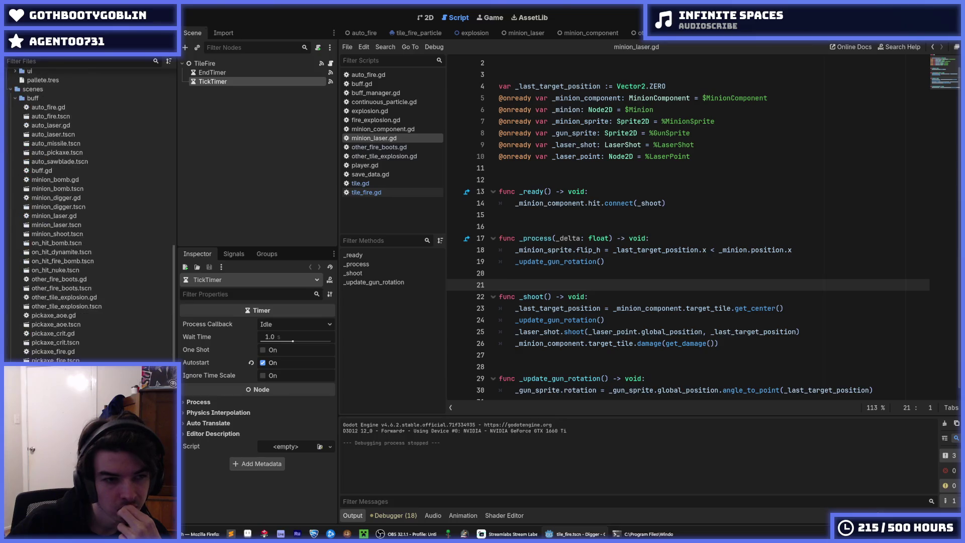
double_click(65, 281)
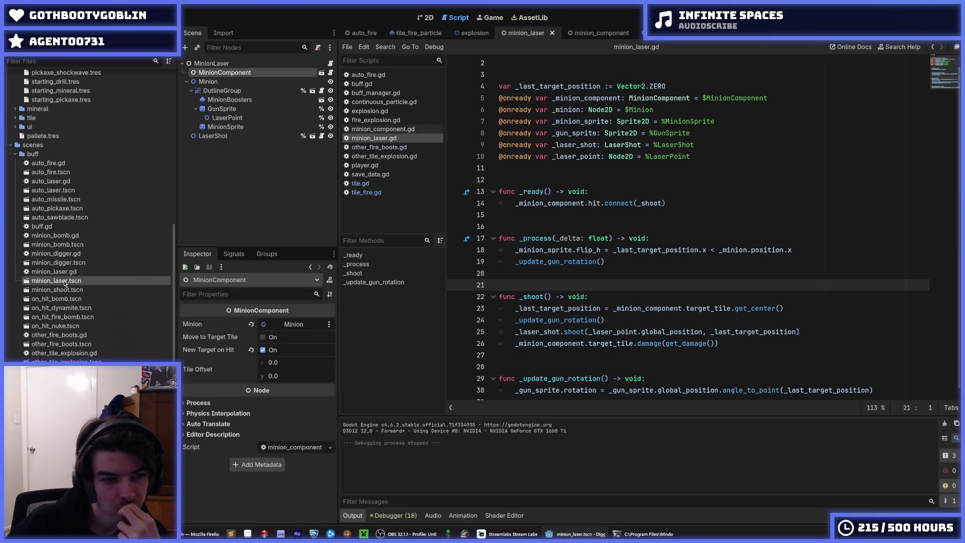
key(ctrl+d)
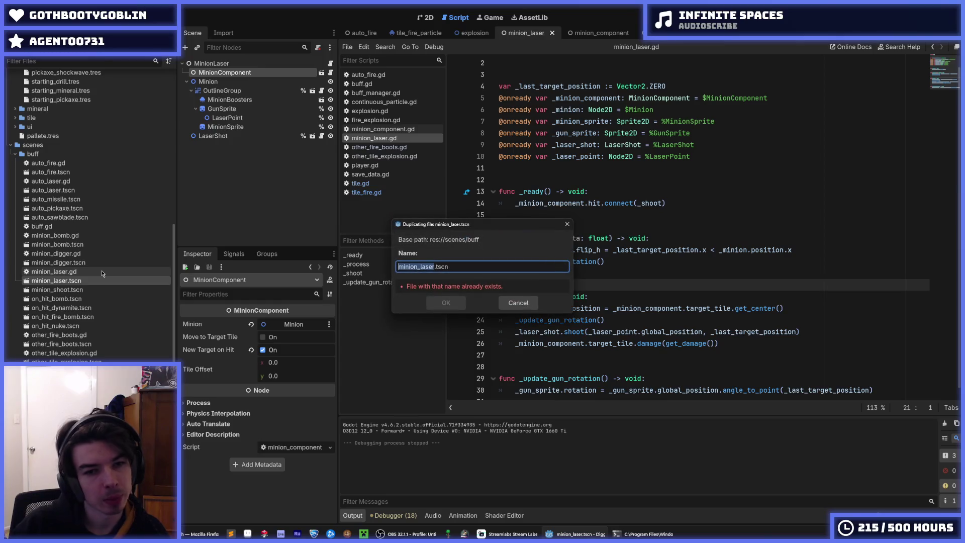
key(Right)
key(BackSpace)
key(BackSpace)
key(BackSpace)
key(BackSpace)
key(BackSpace)
text(flamethrower)
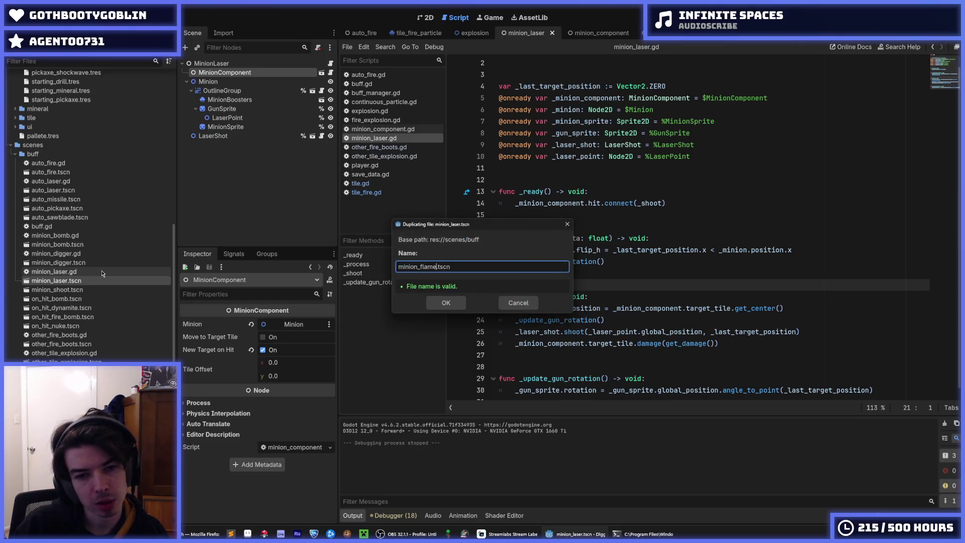
key(Return)
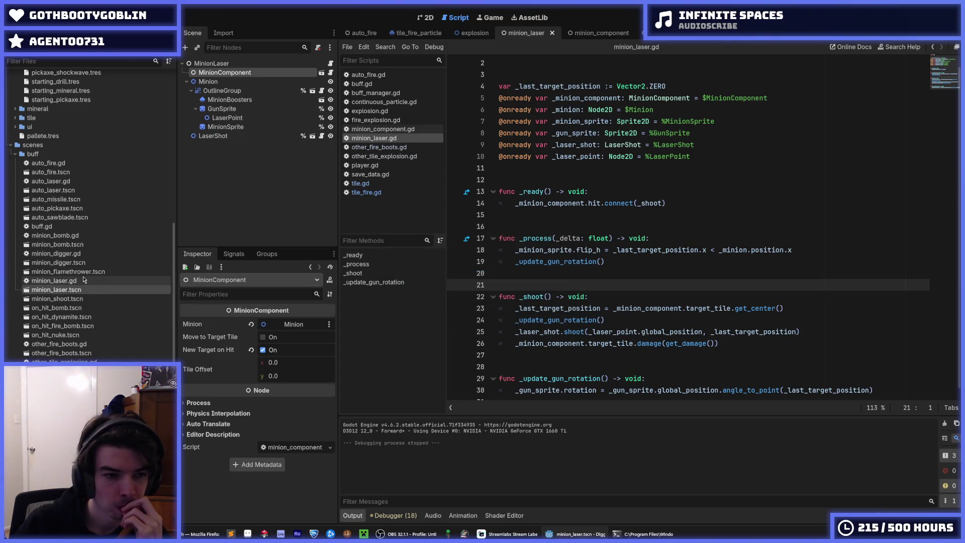
Step: Duplicate the minion_laser.gd script as minion_flamethrower.gd
click(72, 282)
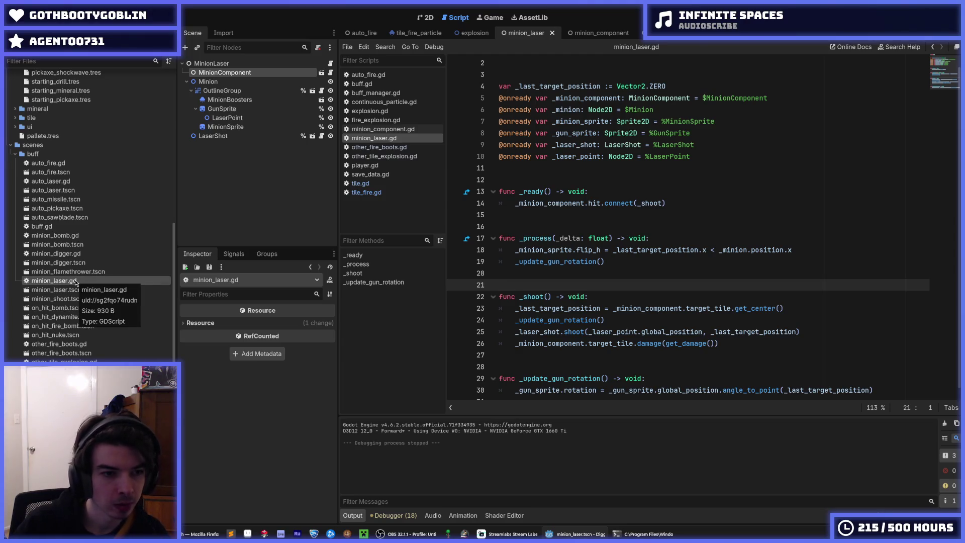
key(ctrl+d)
key(Right)
key(BackSpace)
key(BackSpace)
key(BackSpace)
key(BackSpace)
key(BackSpace)
text(flame_t)
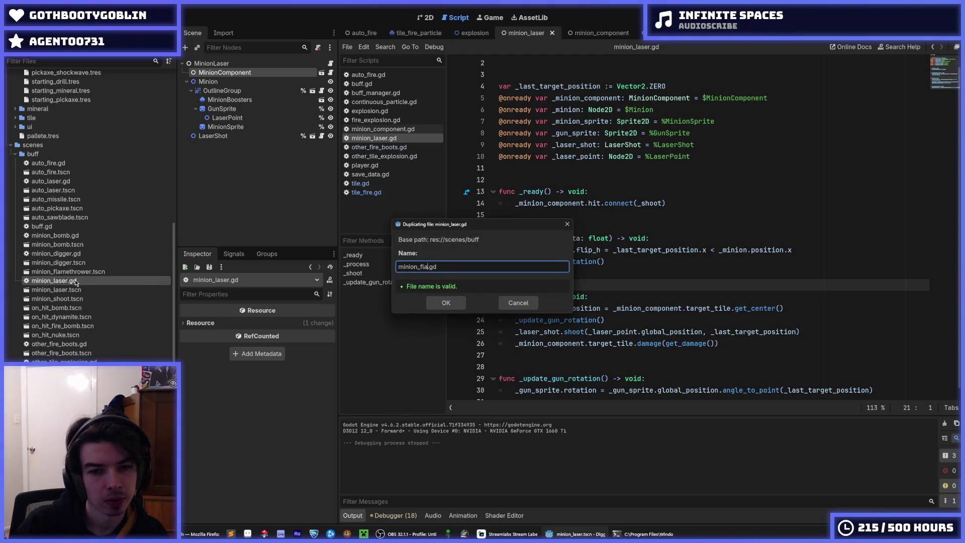
text(hrower)
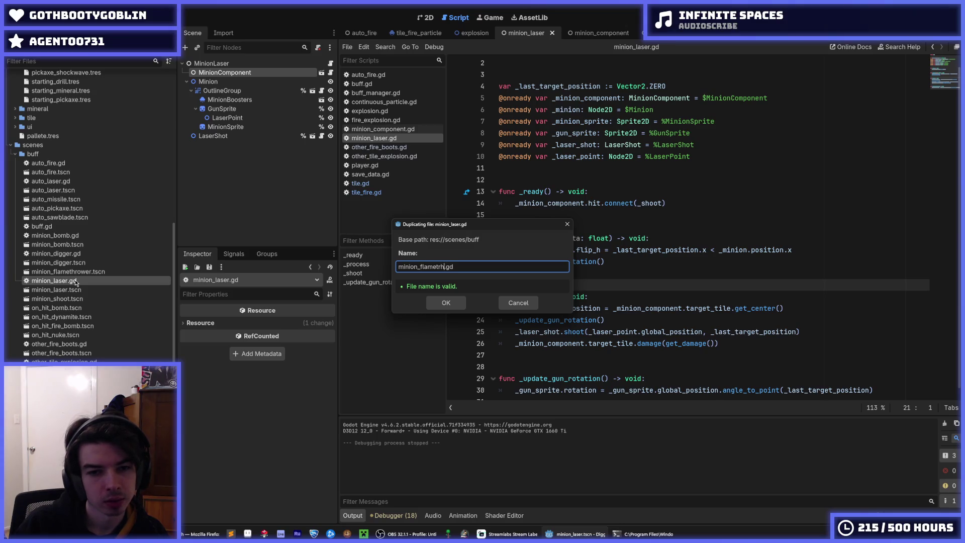
key(Return)
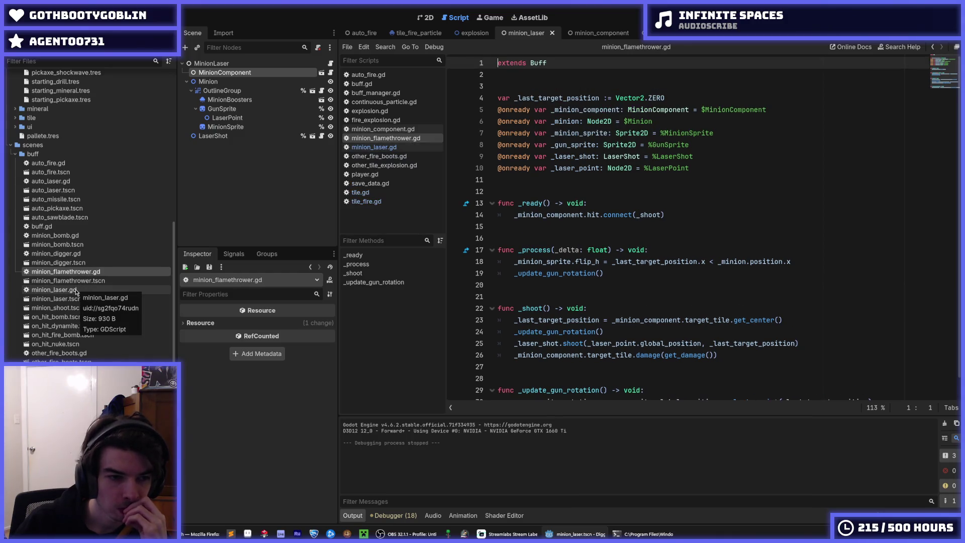
Step: In save_data.gd, uncomment MINION_FLAMETHROWER, comment out OTHER_FIRE_BOOTS with Ctrl+K, and save
click(378, 184)
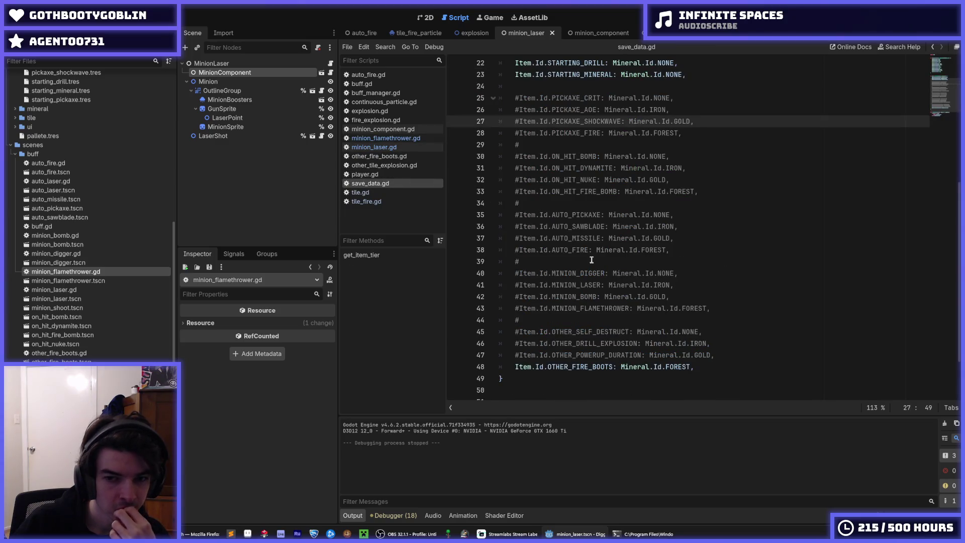
click(617, 309)
key(ctrl+k)
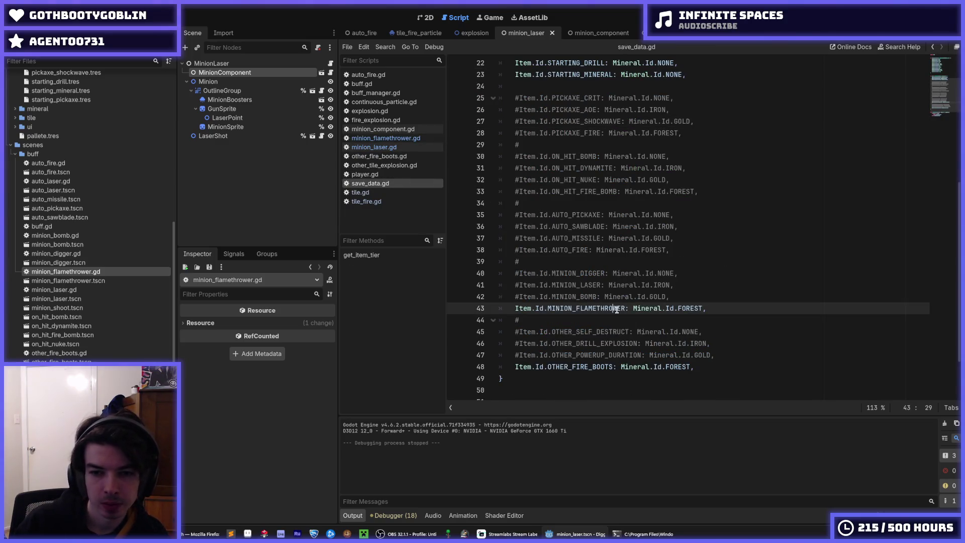
key(Down)
key(Down)
key(Down)
key(ctrl+k)
key(ctrl+s)
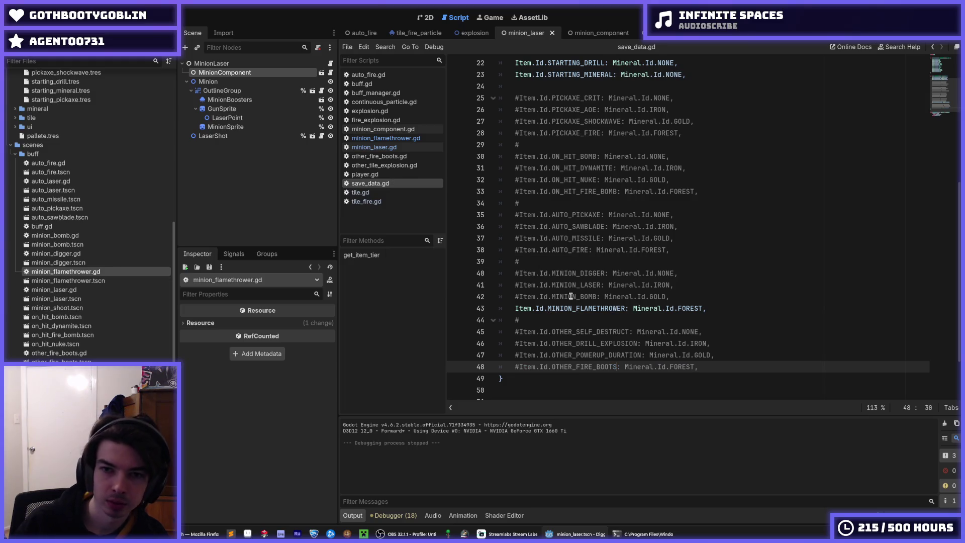
scroll(134, 268, up, 6)
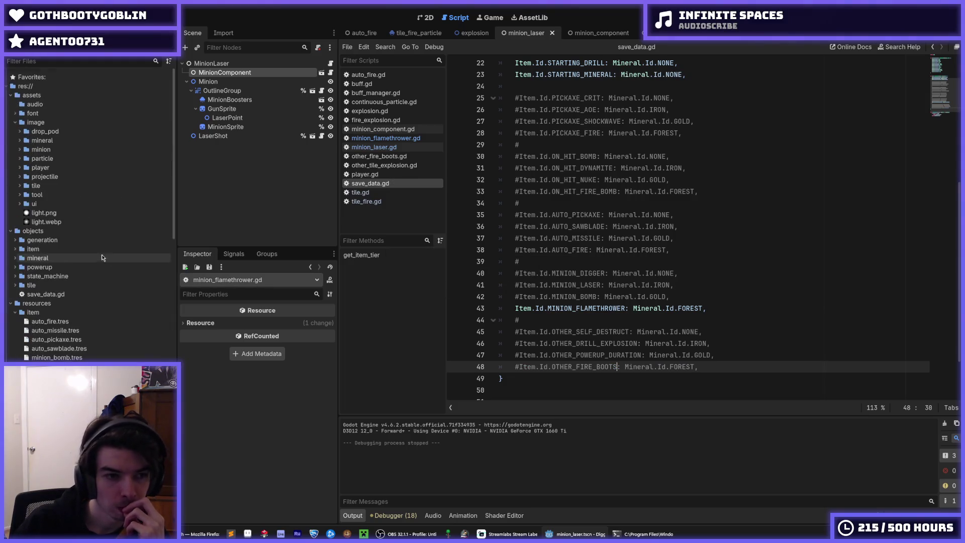
scroll(96, 348, down, 1)
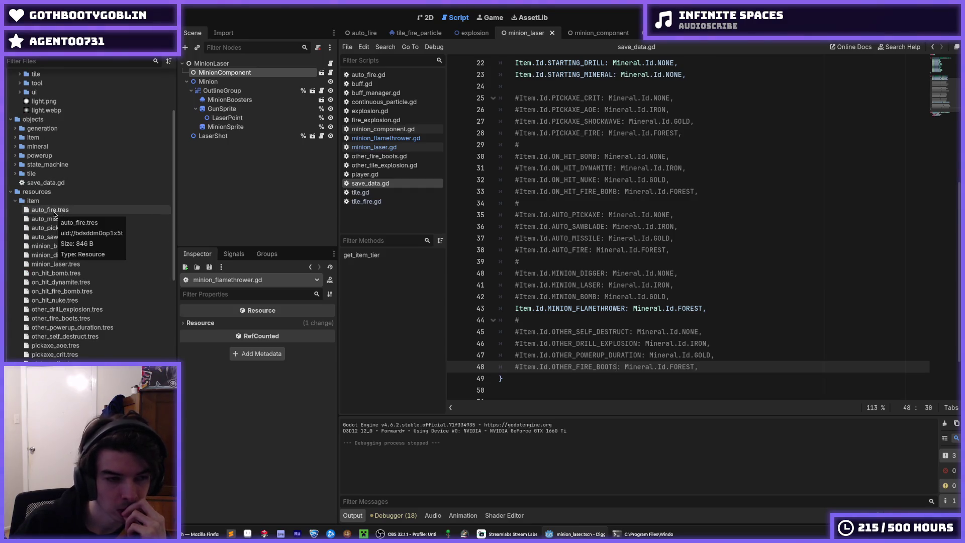
scroll(53, 217, up, 5)
scroll(83, 360, down, 3)
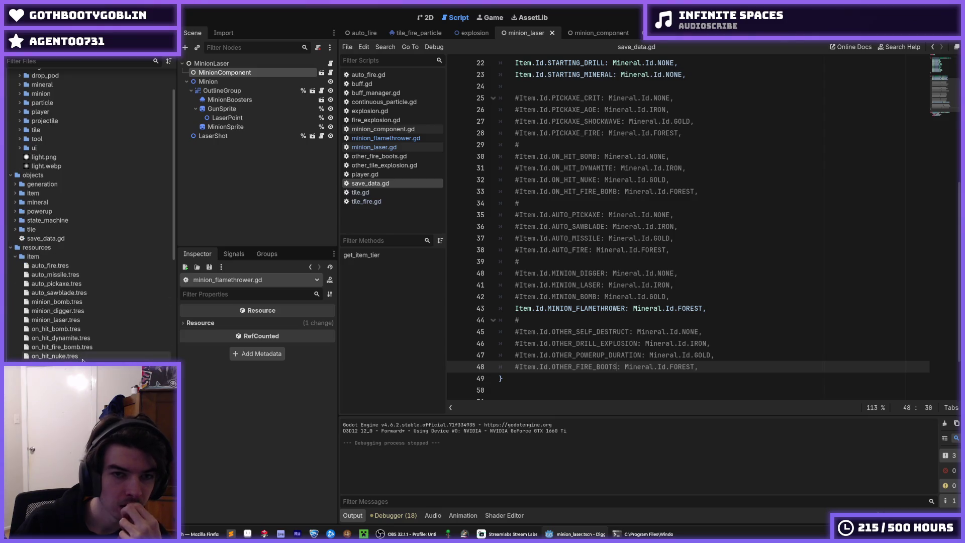
scroll(83, 360, down, 3)
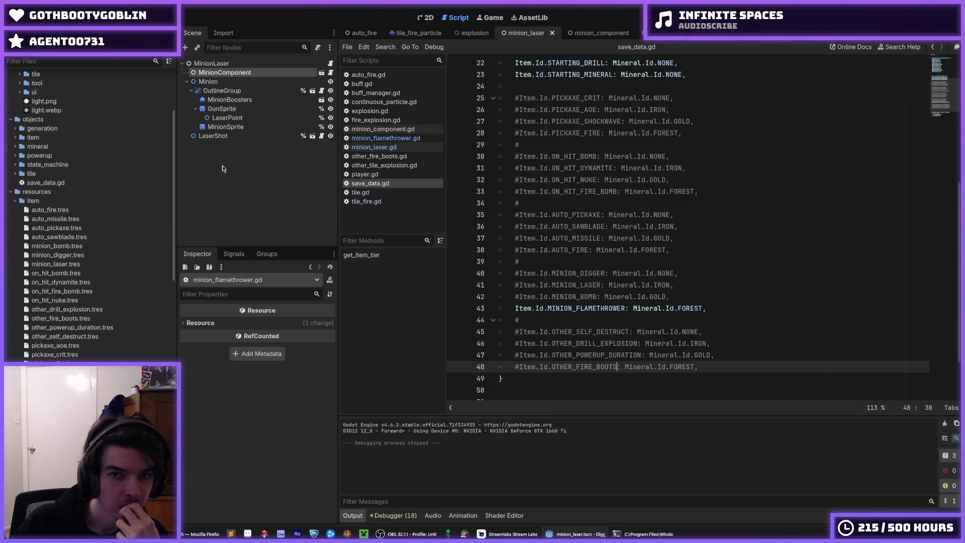
scroll(71, 332, down, 10)
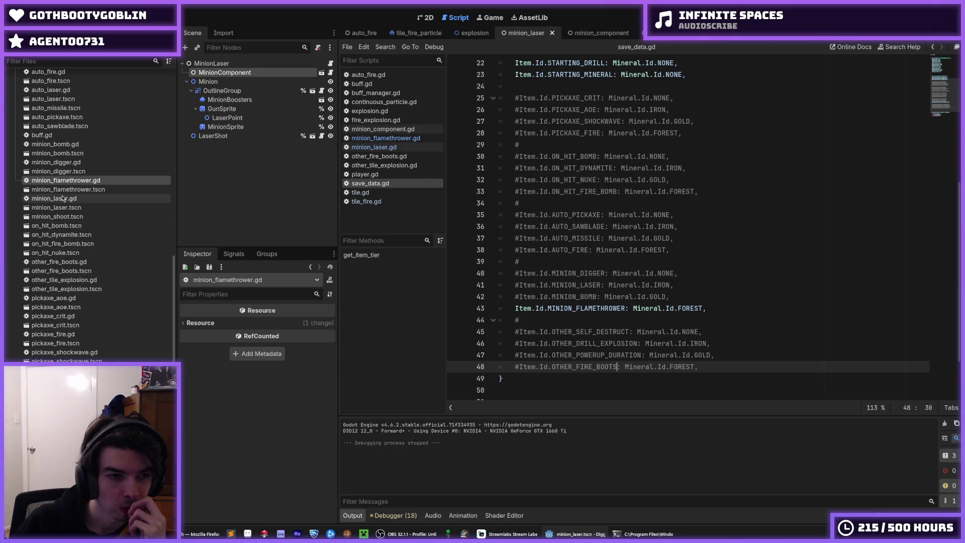
Step: Open minion_flamethrower.tscn and change the root node name from MinionLaser to MinionFlamethrower
double_click(68, 189)
click(223, 65)
click(223, 64)
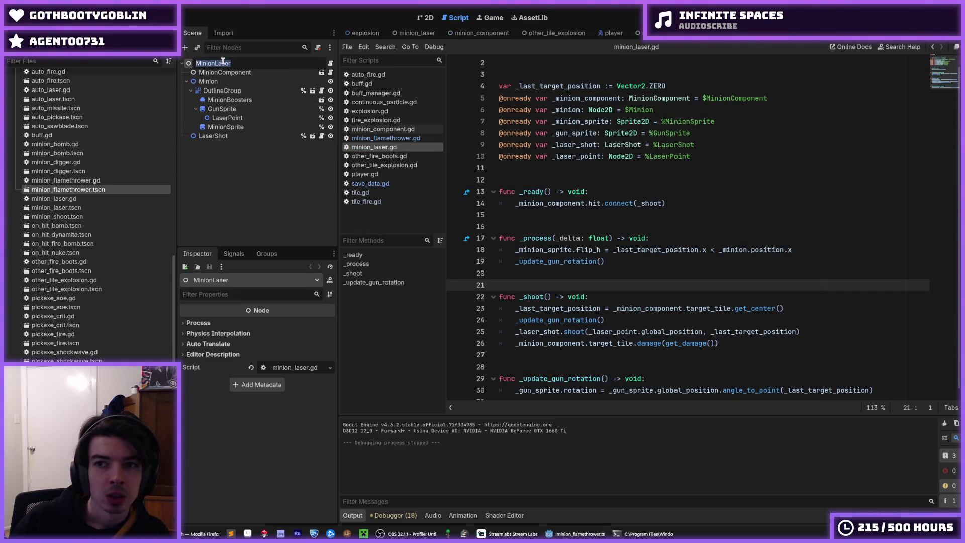
drag(240, 62, 210, 65)
key(BackSpace)
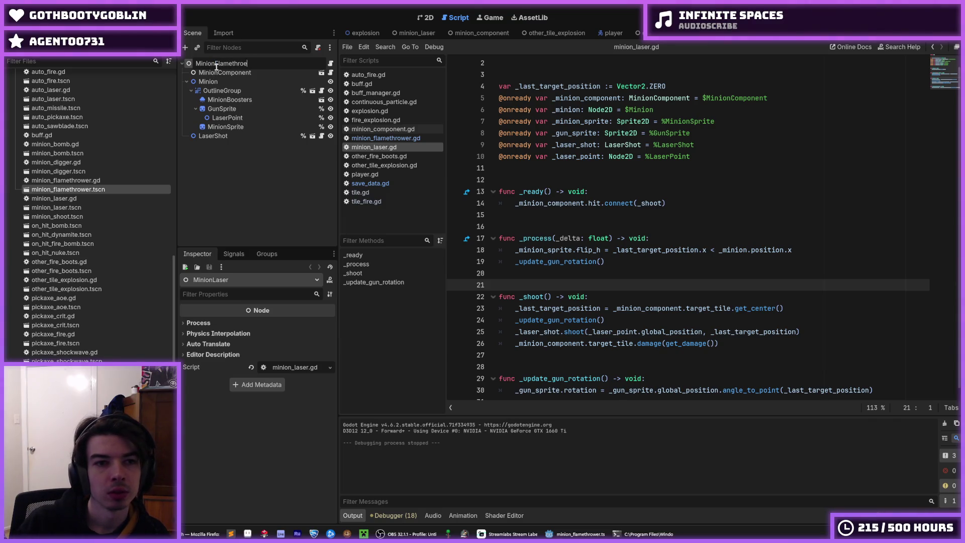
text(r)
key(Return)
Step: Verify which node the MinionComponent's Minion property targets, leaving it unchanged
click(216, 73)
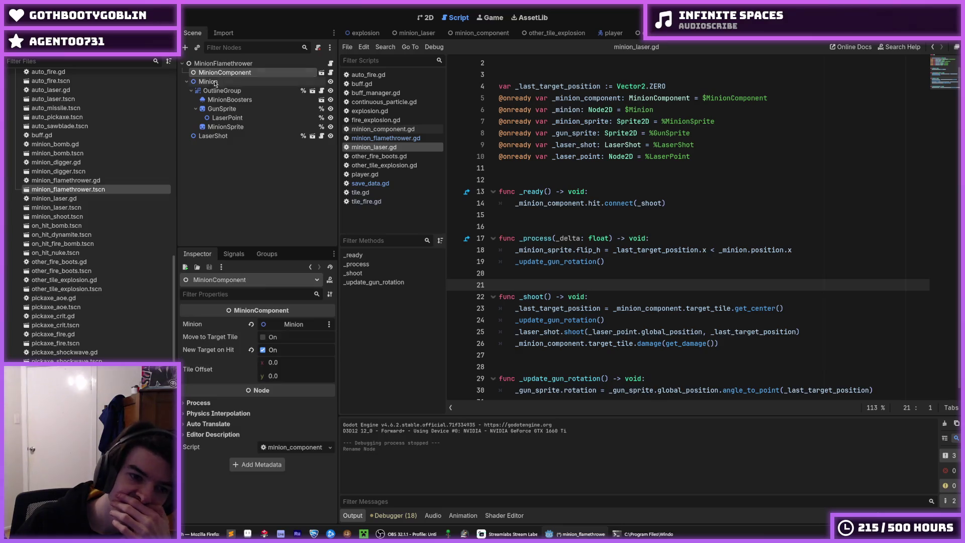
click(284, 323)
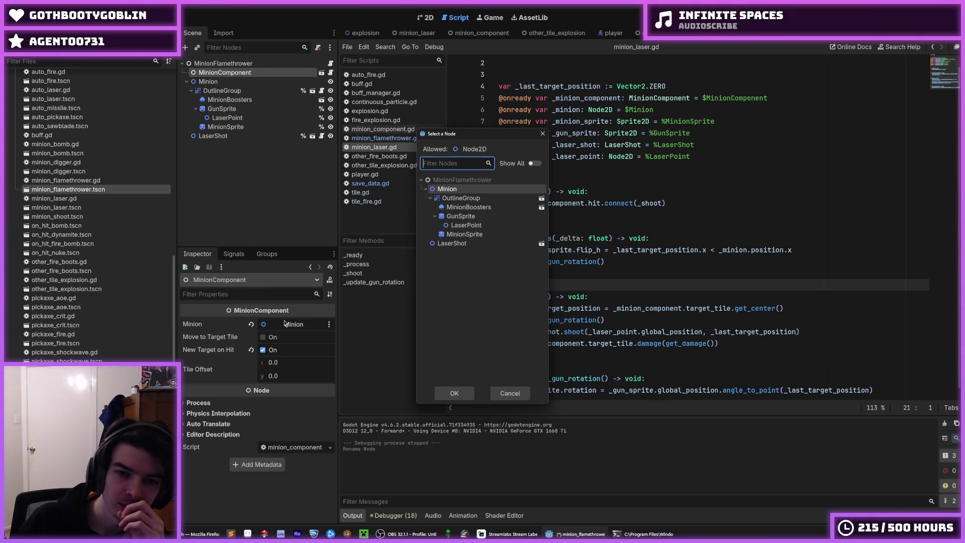
click(543, 135)
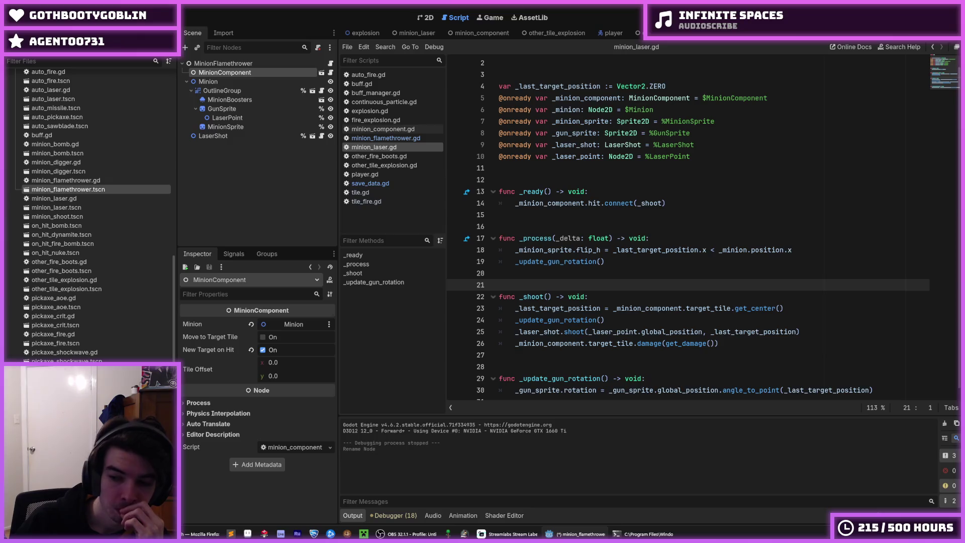
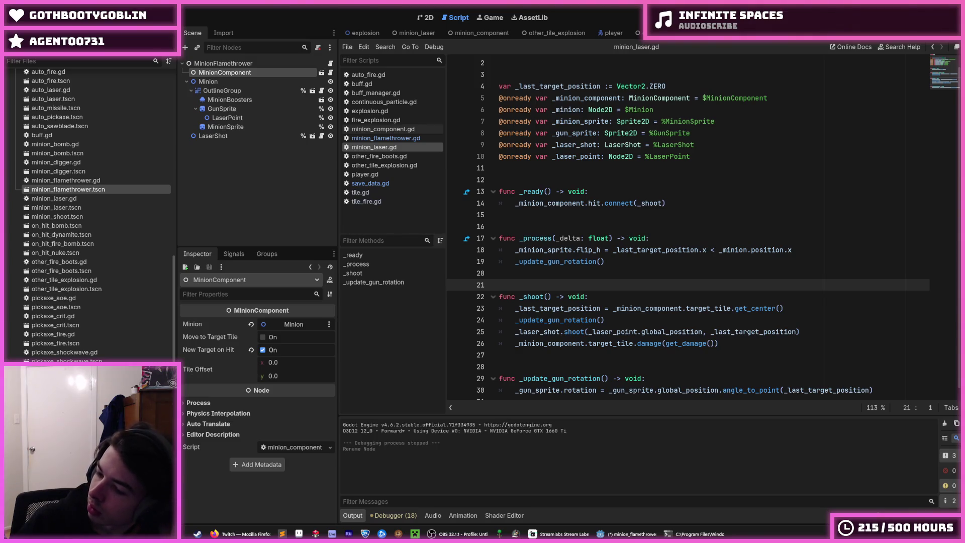
Step: Duplicate minion_laser.tres as minion_flamethrower.tres and open the copy in the Inspector
click(656, 158)
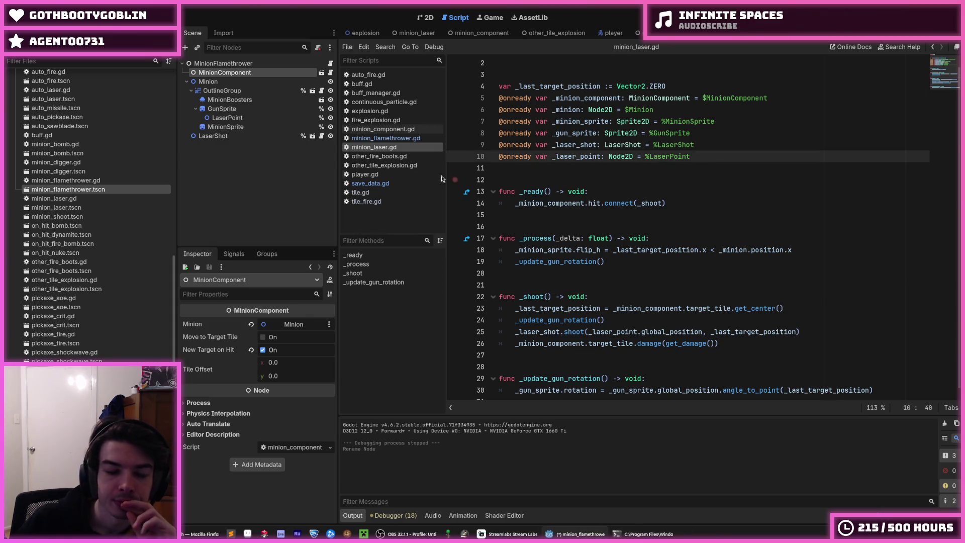
click(74, 183)
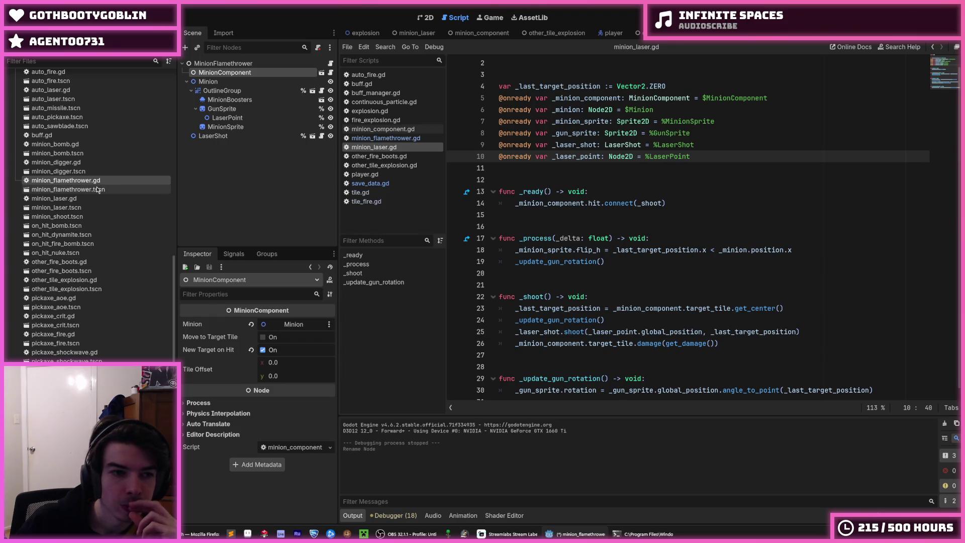
scroll(83, 200, up, 6)
scroll(84, 200, up, 3)
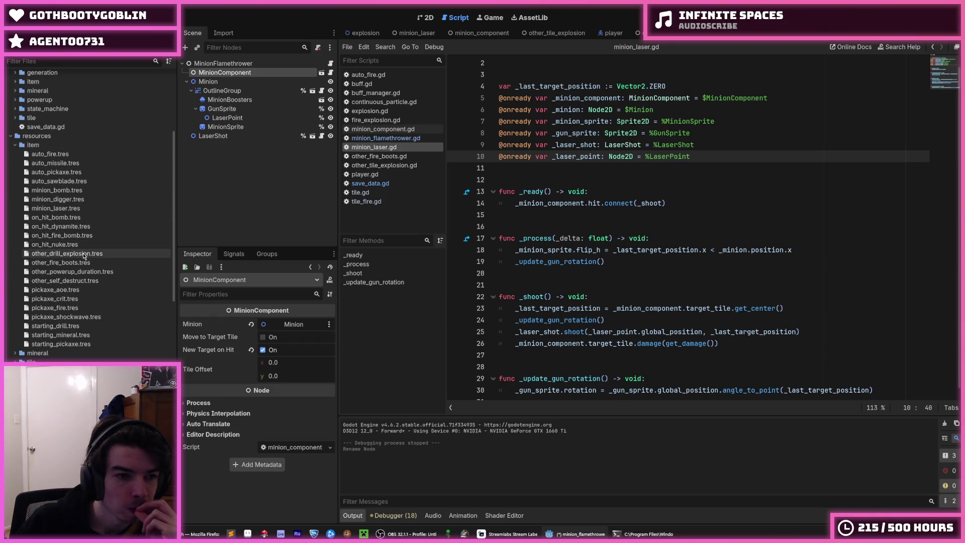
click(66, 209)
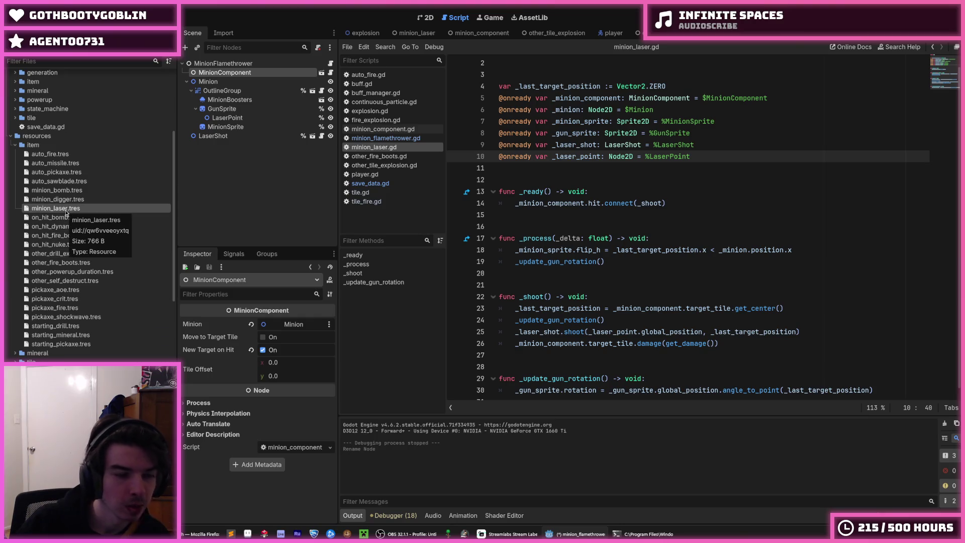
key(ctrl+d)
key(BackSpace)
key(BackSpace)
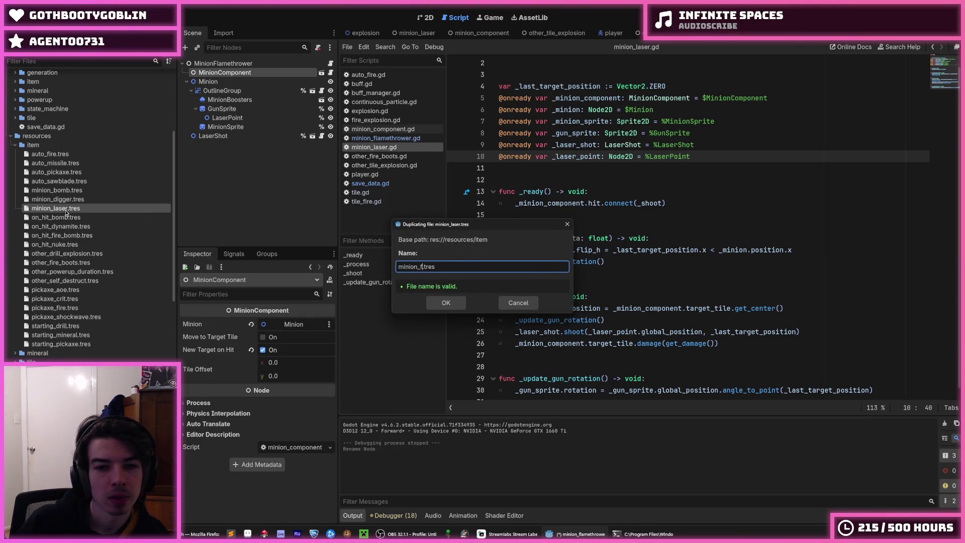
key(Return)
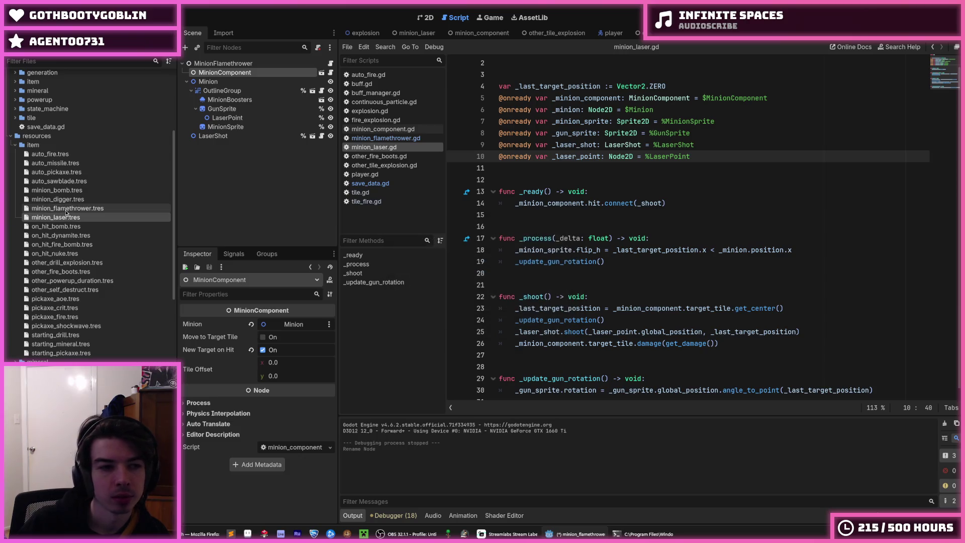
click(67, 208)
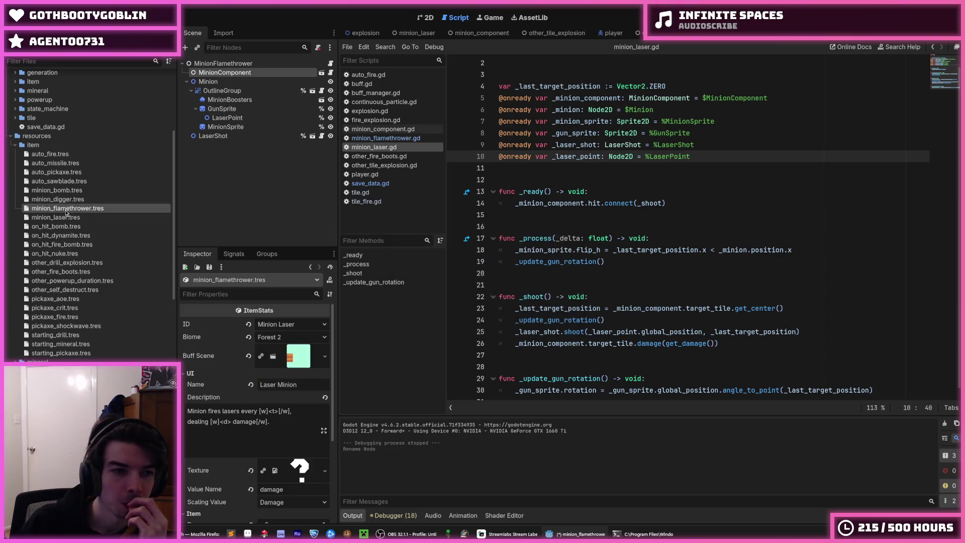
Step: Set the item ID to Minion Flamethrower and the biome to Desert 1
click(287, 329)
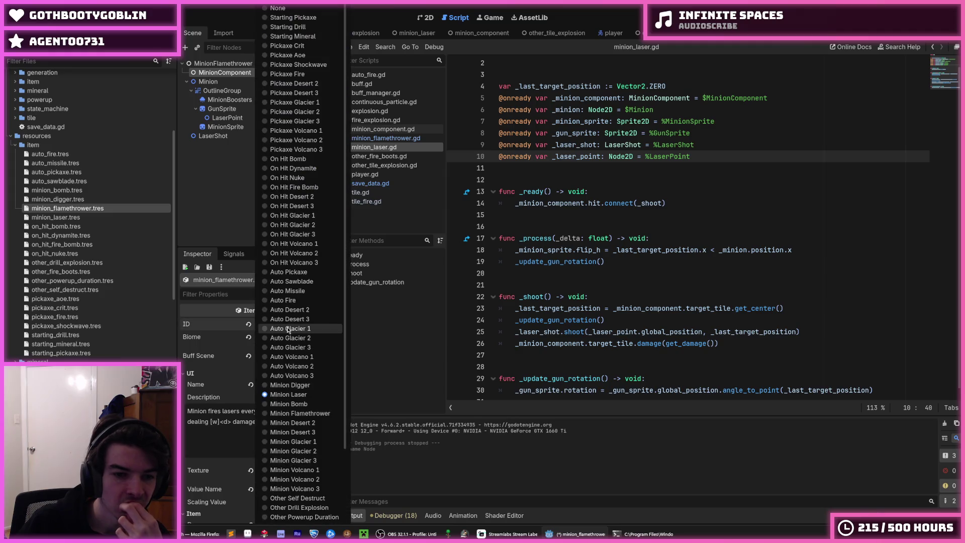
click(280, 410)
click(288, 339)
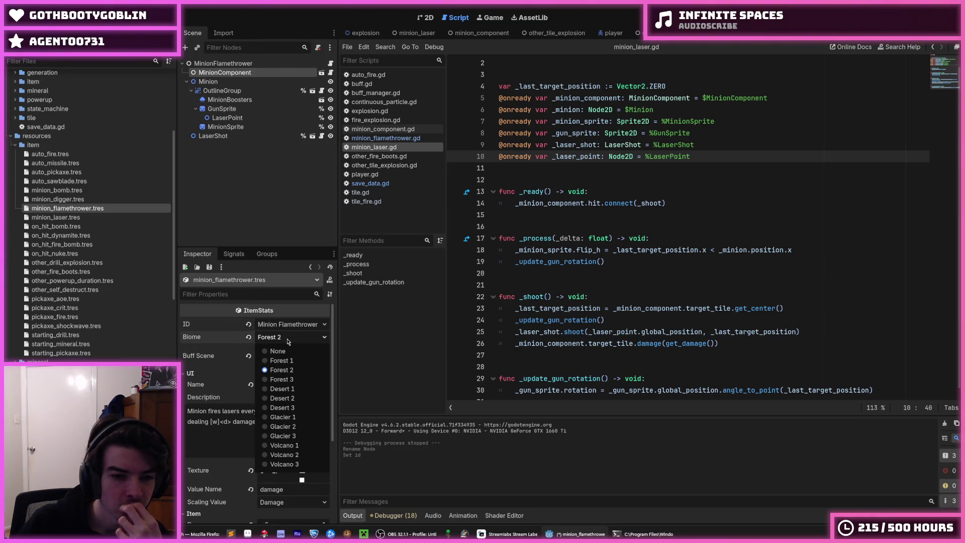
click(290, 390)
Step: Rename the item from Laser Minion to Flamethrower Minion
click(286, 383)
key(ctrl+a)
text(Flam)
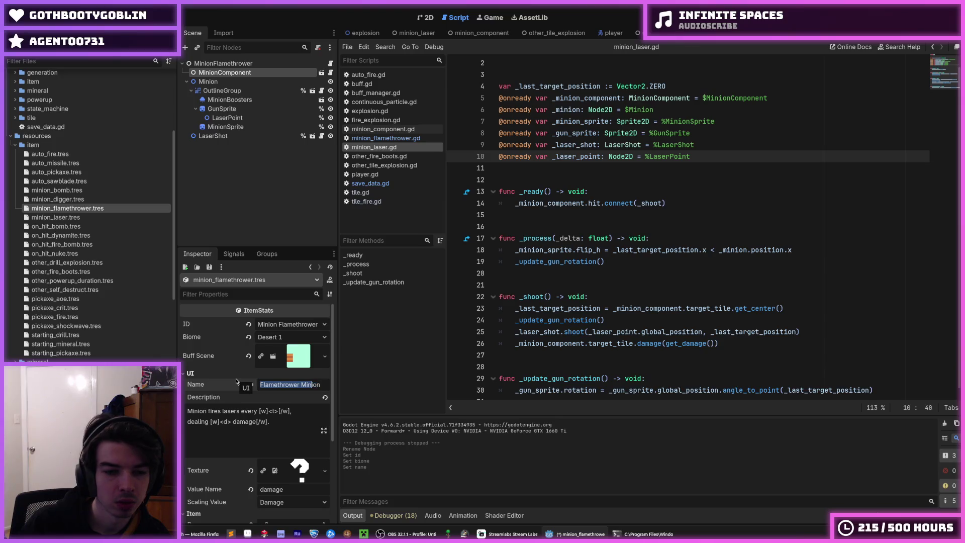
text(Fla)
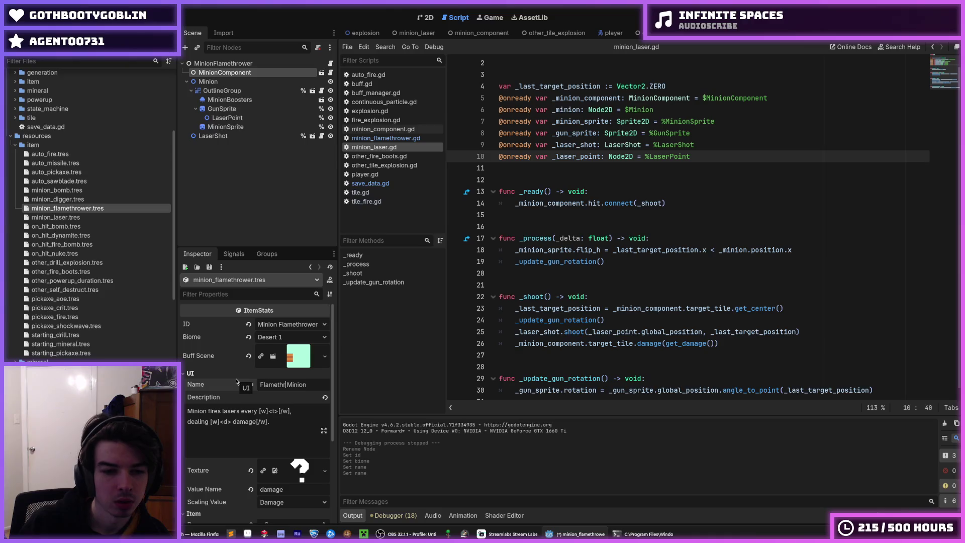
Step: Rewrite the description so the minion spews flames instead of firing lasers
double_click(238, 410)
key(BackSpace)
key(ctrl+BackSpace)
text(spew )
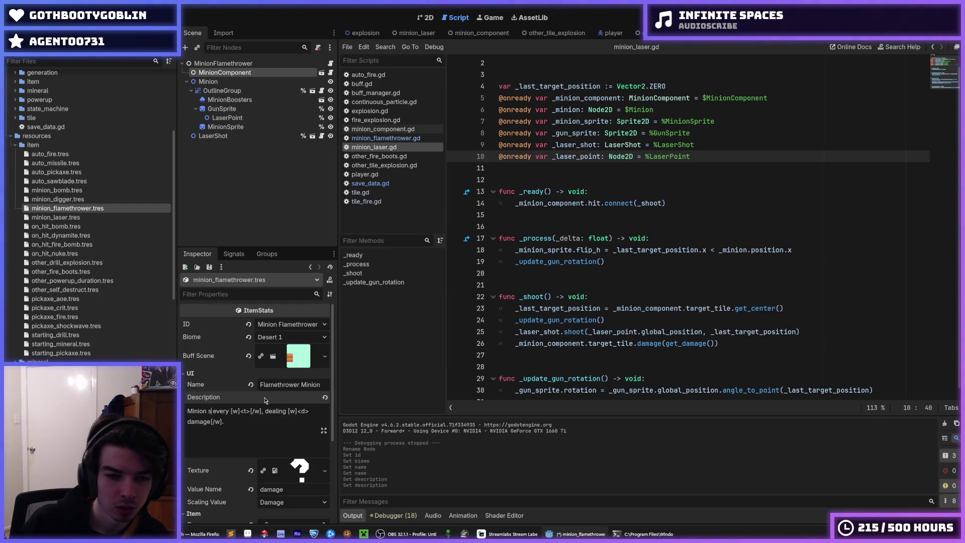
text(s flame)
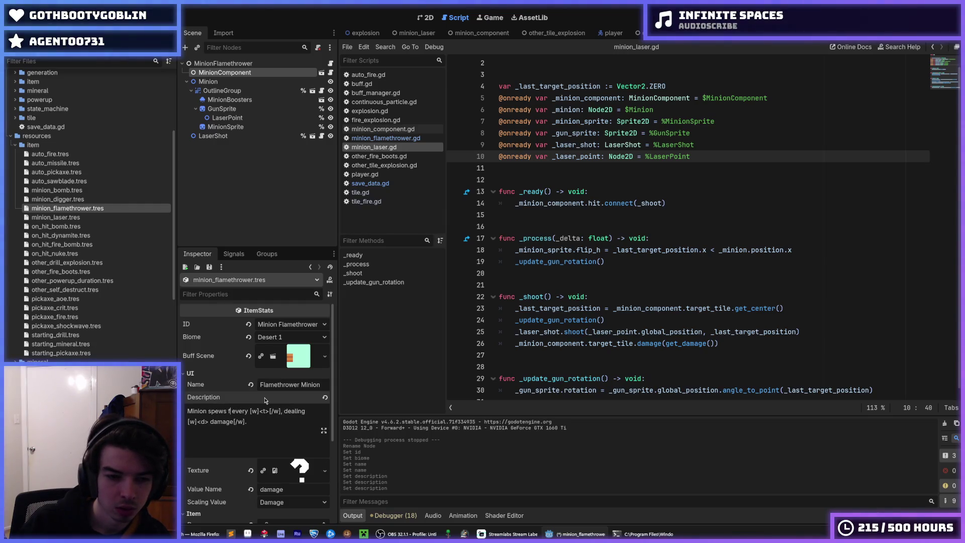
text(s)
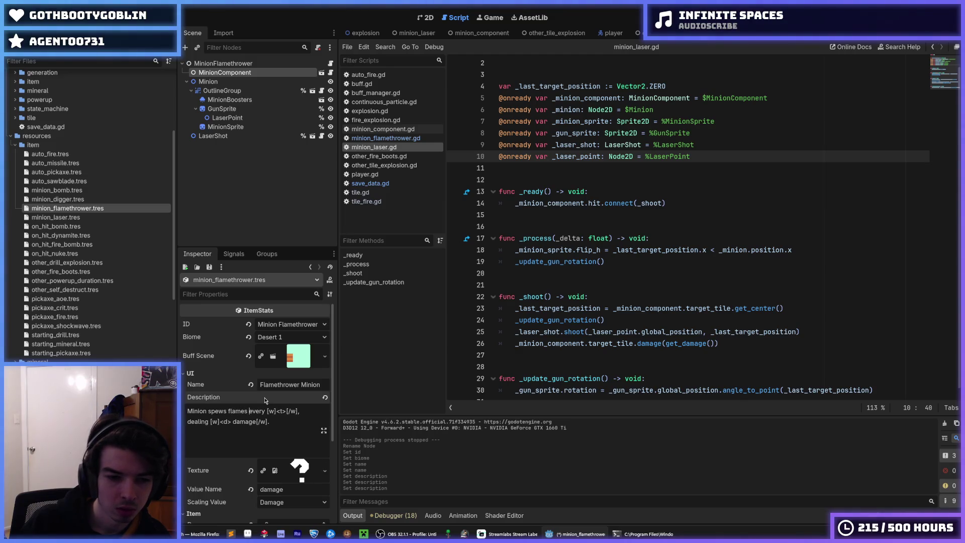
key(ctrl+shift+Right)
key(ctrl+shift+Right)
key(ctrl+shift+Right)
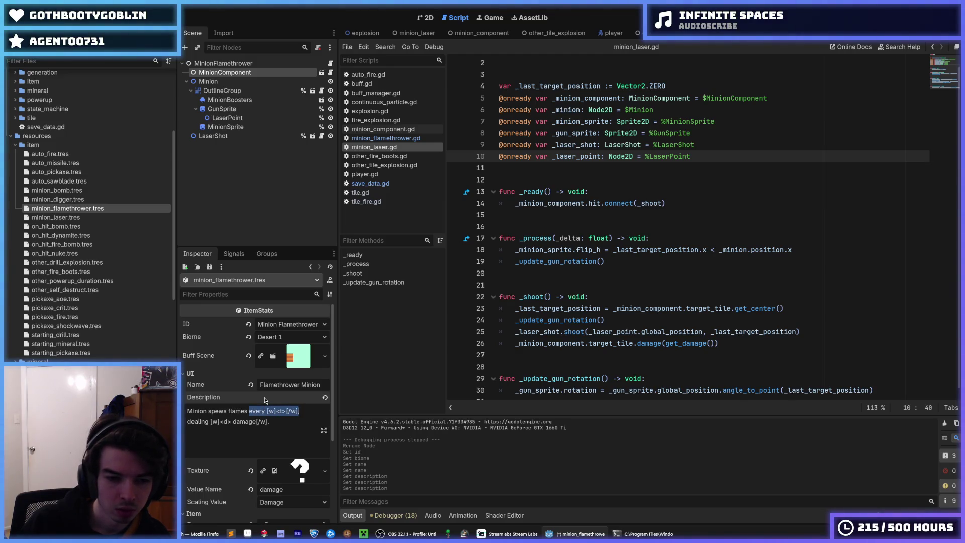
key(BackSpace)
key(BackSpace)
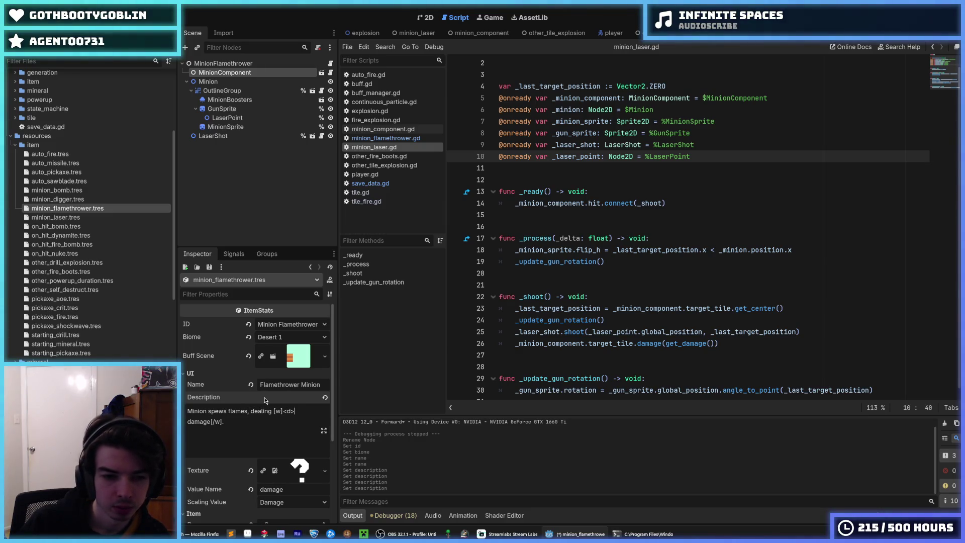
text(ov)
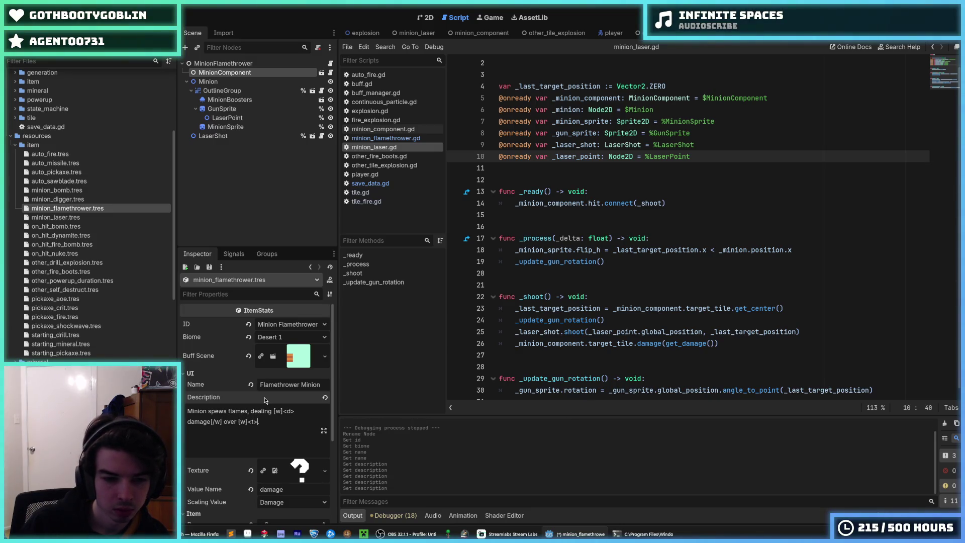
text([]/w)
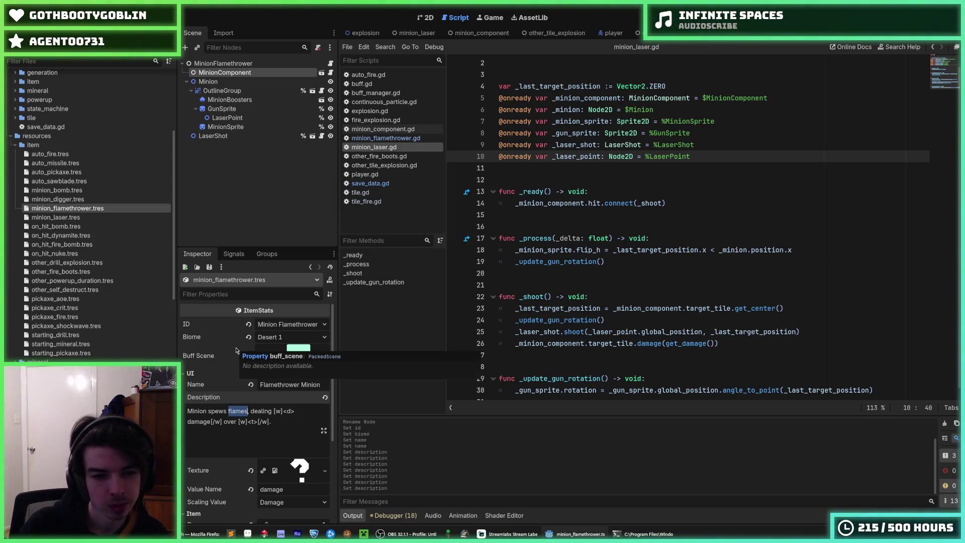
text(fire)
Step: Save the minion_flamethrower.tres resource
key(ctrl+s)
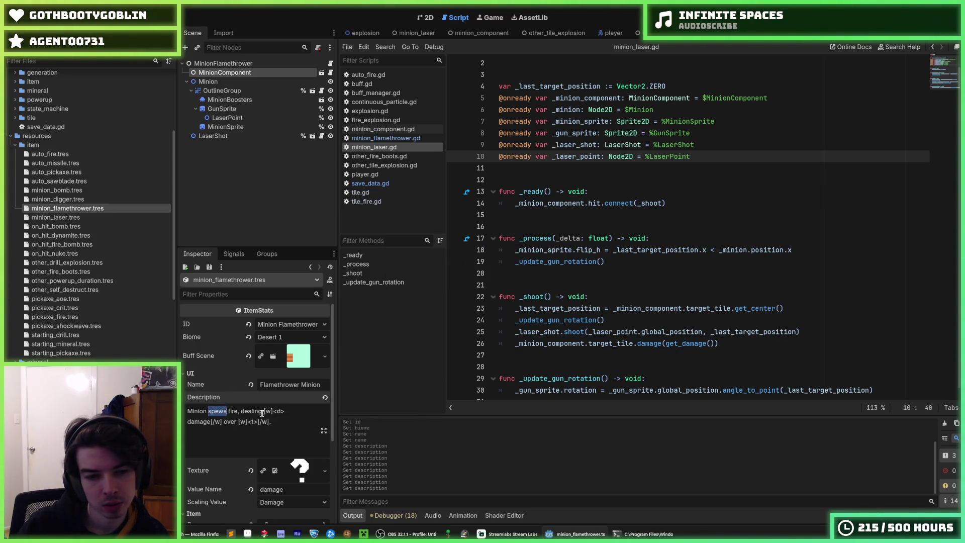
key(ctrl+s)
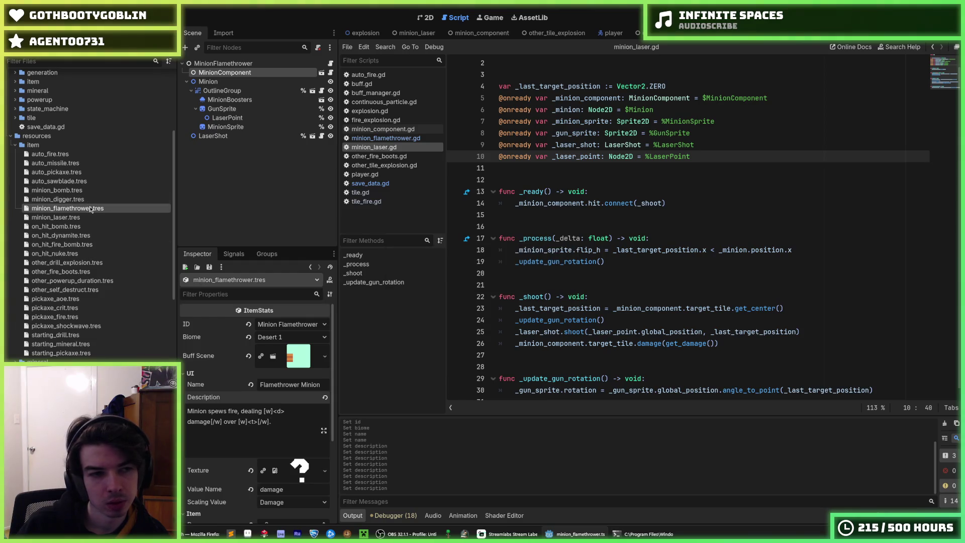
scroll(76, 251, down, 5)
Step: Open minion_flamethrower.tscn, select its MinionComponent node, and save the scene
scroll(73, 259, down, 7)
scroll(78, 274, up, 2)
click(67, 207)
click(241, 63)
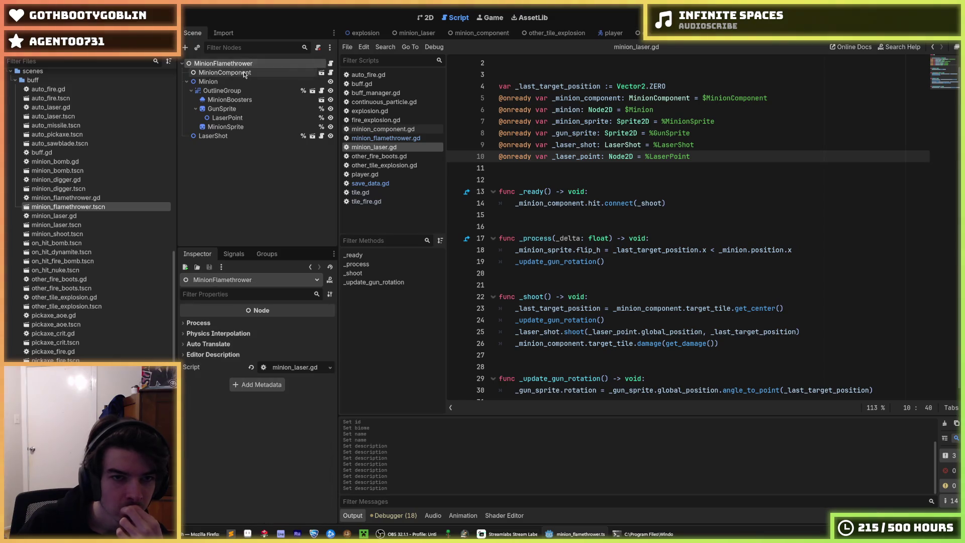
click(244, 73)
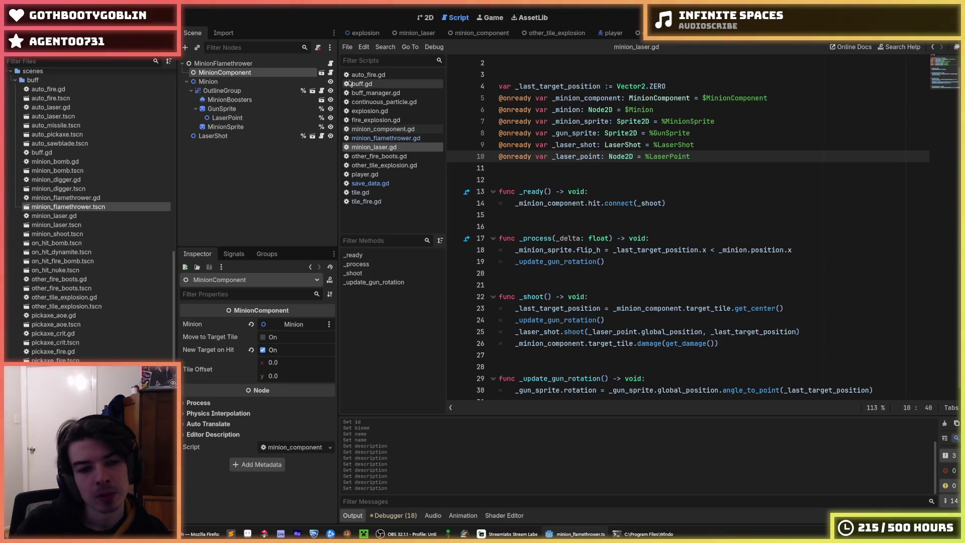
key(ctrl+s)
Step: Test-run the game from the 2D view, then switch off New Target on Hit
click(424, 20)
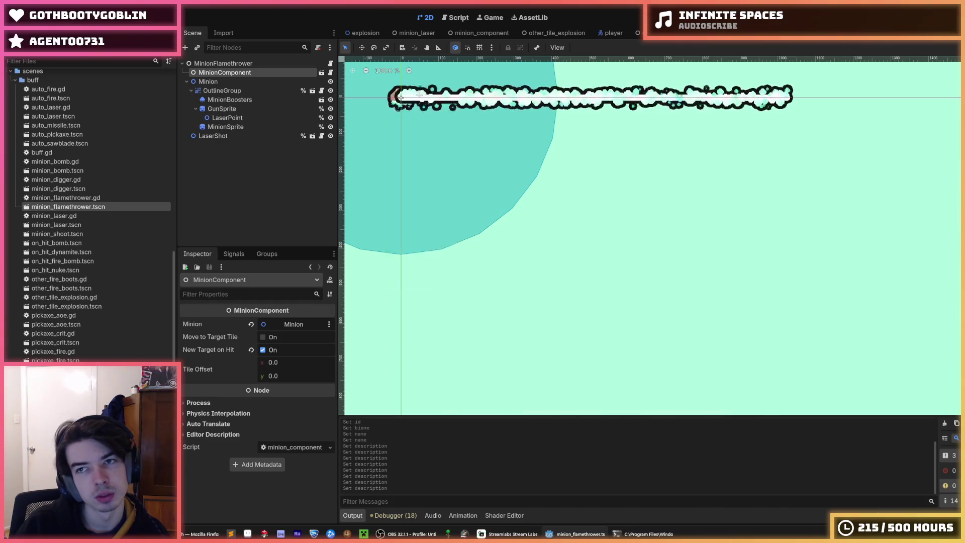
key(F5)
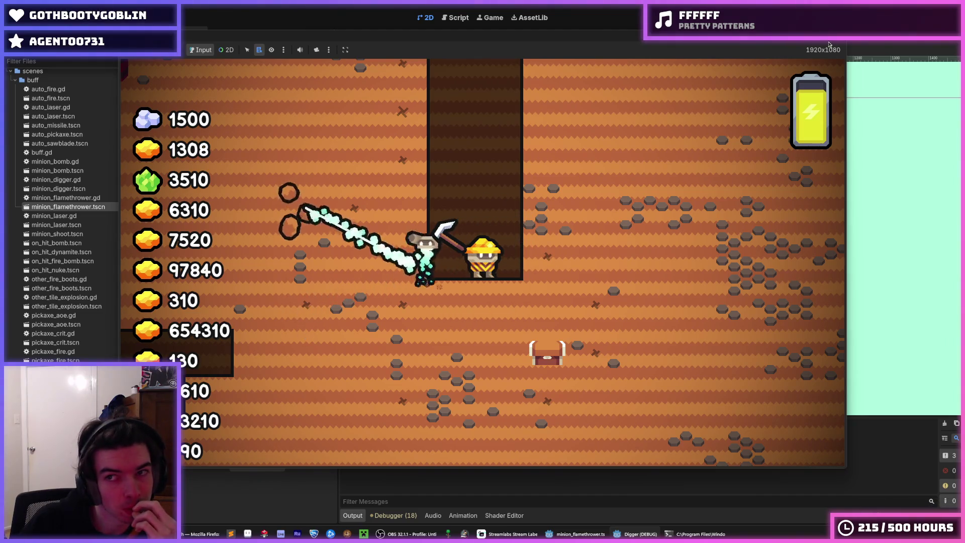
key(F8)
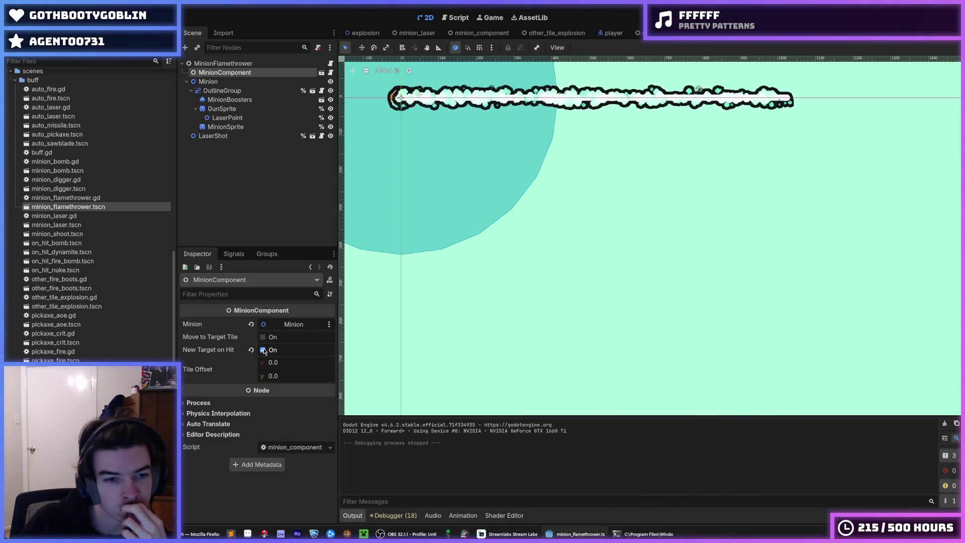
click(263, 350)
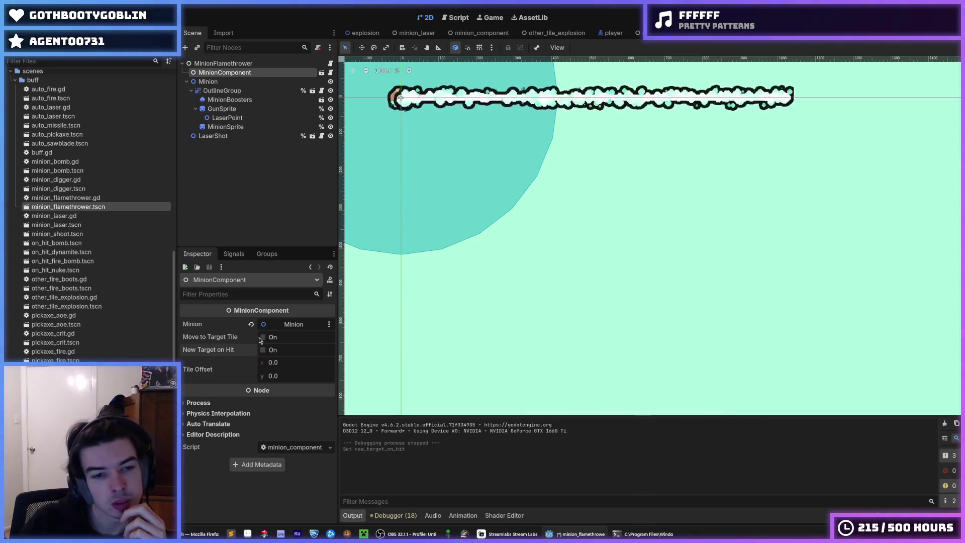
Step: Save the minion scene, run the game to test the new targeting, and stop it
key(ctrl+s)
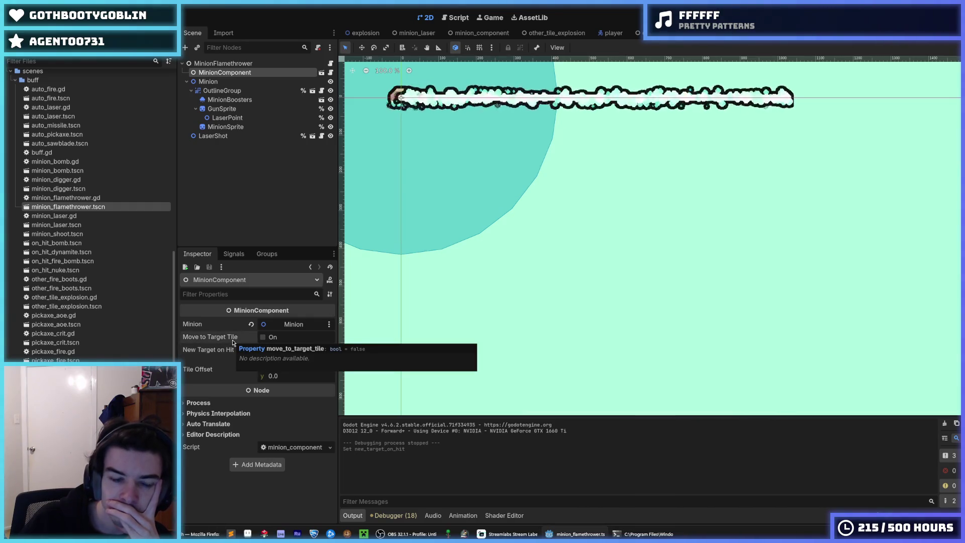
key(F5)
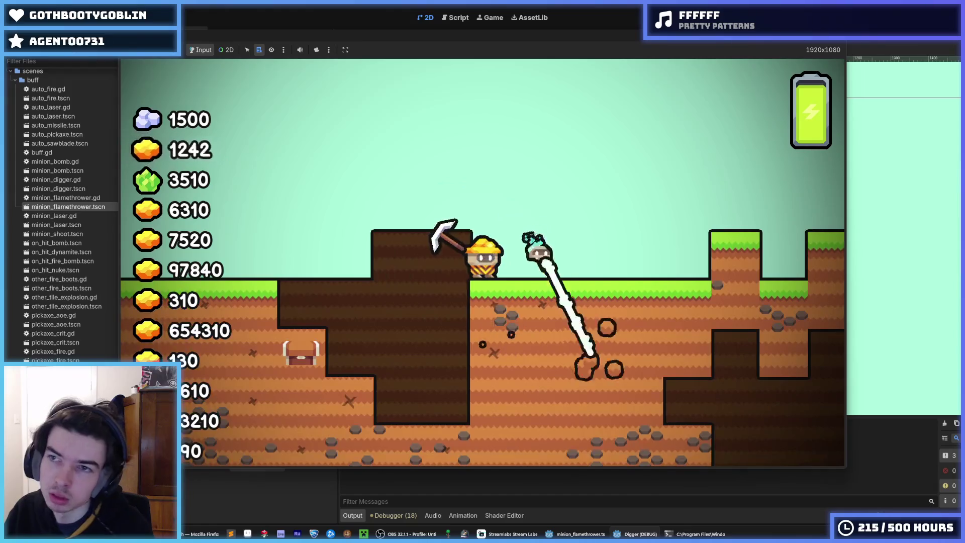
key(F8)
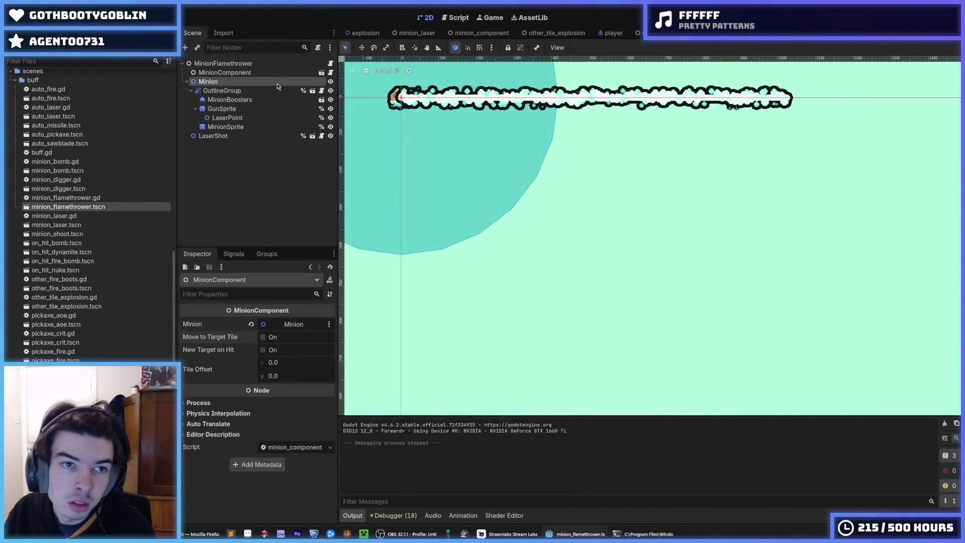
Step: Inspect the minion's GunSprite and LaserPoint nodes in the scene tree
click(267, 90)
click(255, 118)
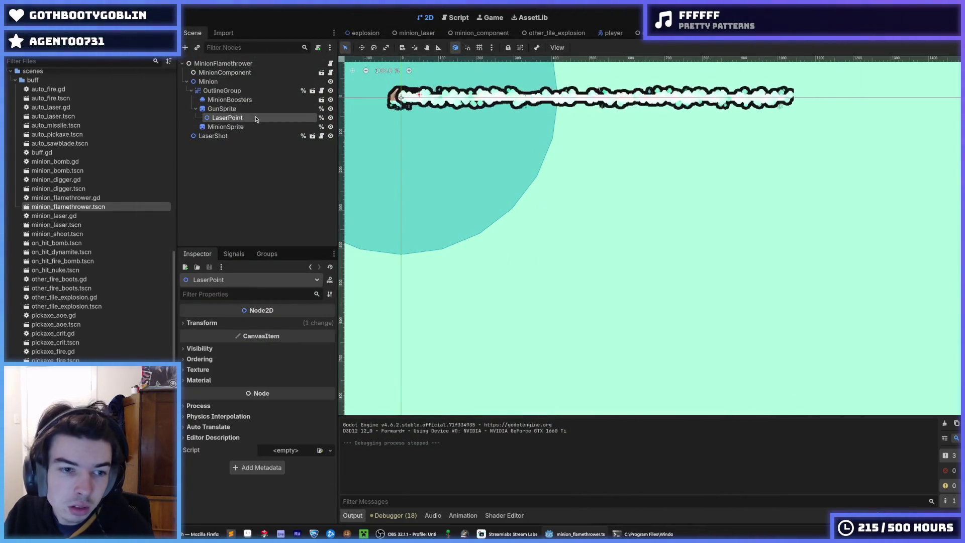
click(241, 109)
click(241, 119)
click(239, 110)
click(242, 117)
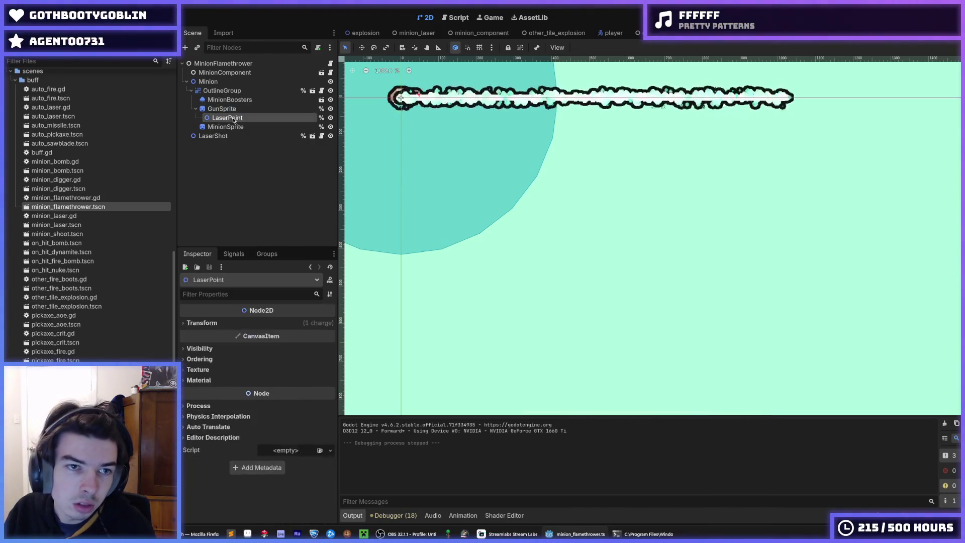
click(241, 109)
Step: Expand the laser folder to list laser.gd and laser.tscn, undoing an accidental GunSprite duplicate
scroll(96, 296, down, 6)
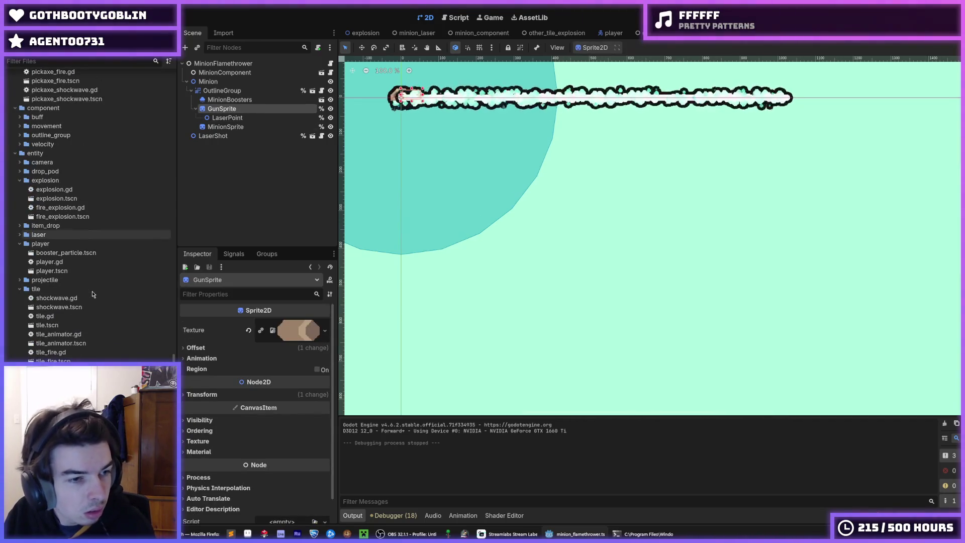
double_click(40, 235)
click(44, 245)
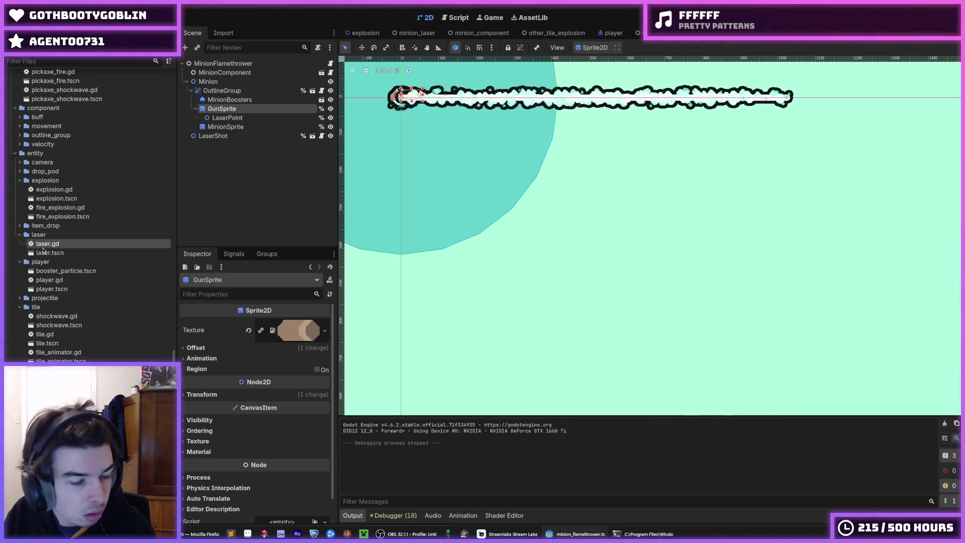
click(50, 252)
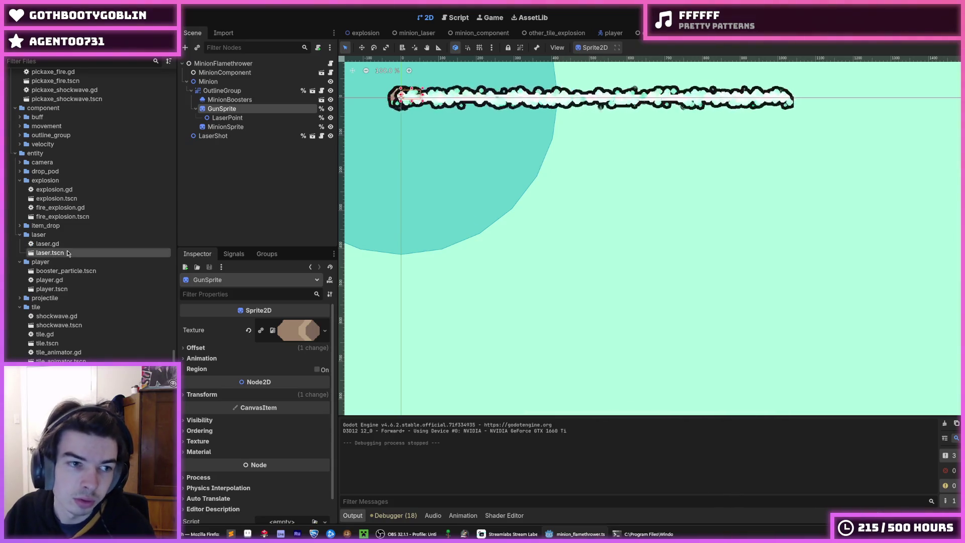
key(ctrl+d)
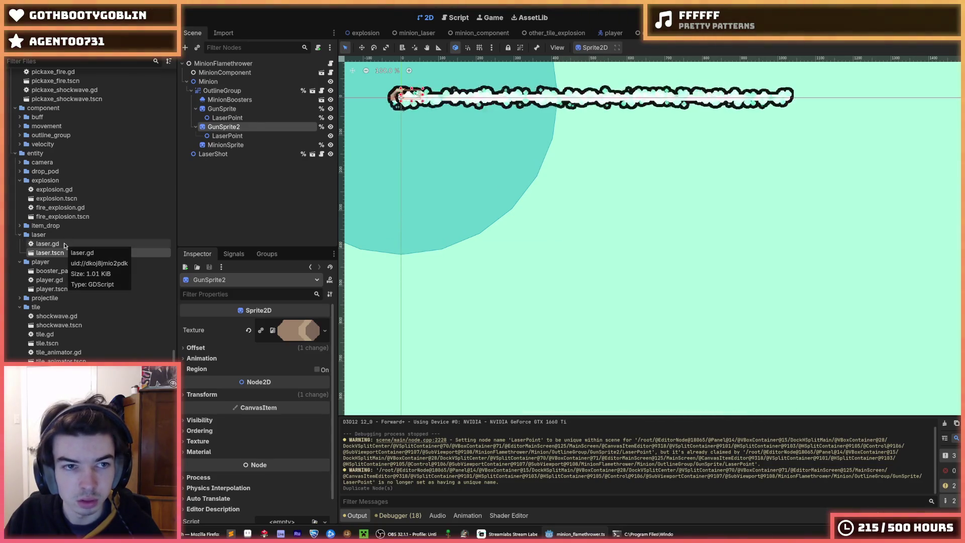
key(ctrl+z)
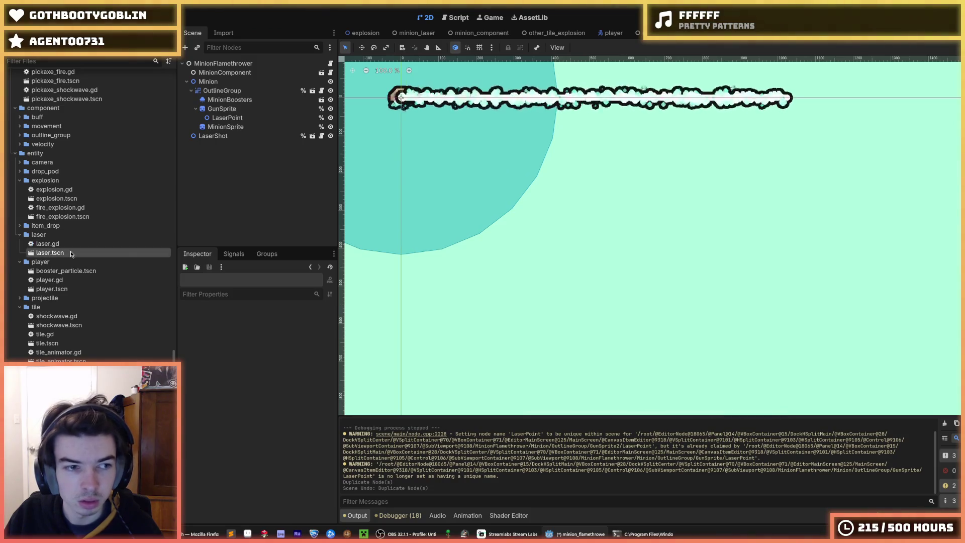
Step: Save the scene and duplicate laser.tscn as flamethrower.tscn
key(ctrl+s)
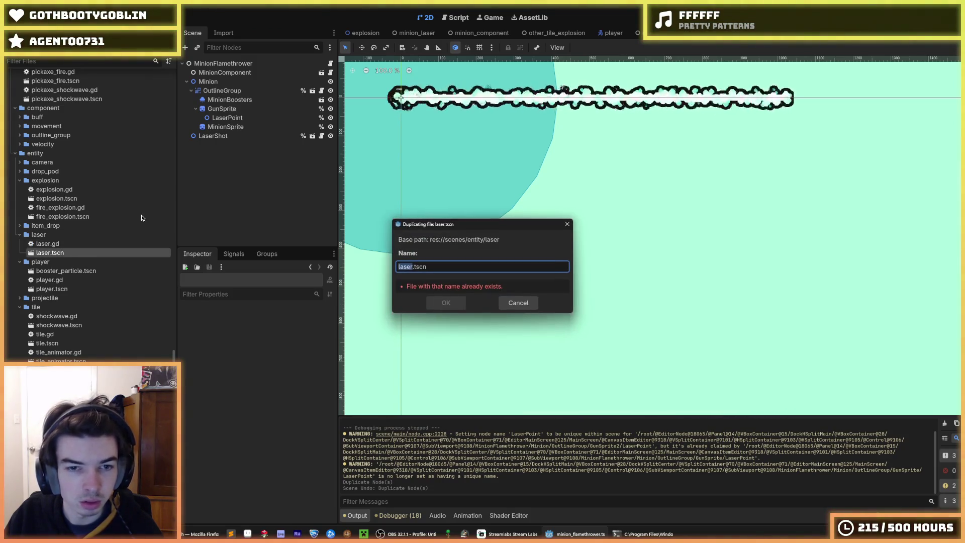
text(flamethrow)
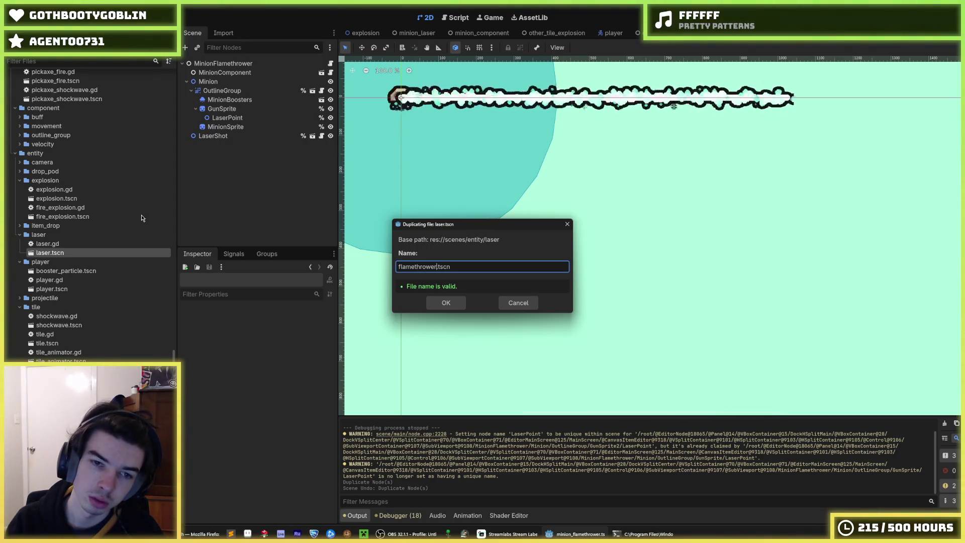
key(Return)
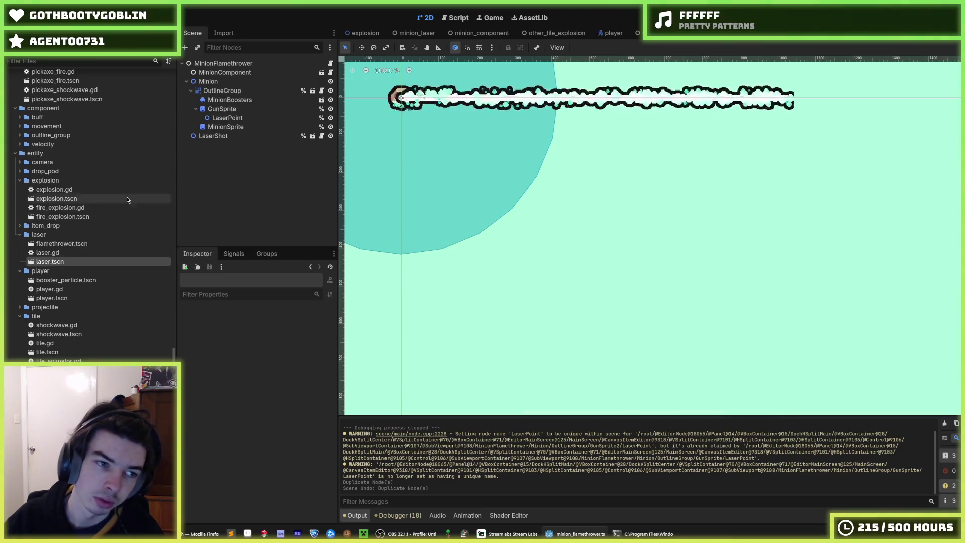
Step: Open flamethrower.tscn and view the Laser root node's laser.gd script
double_click(65, 244)
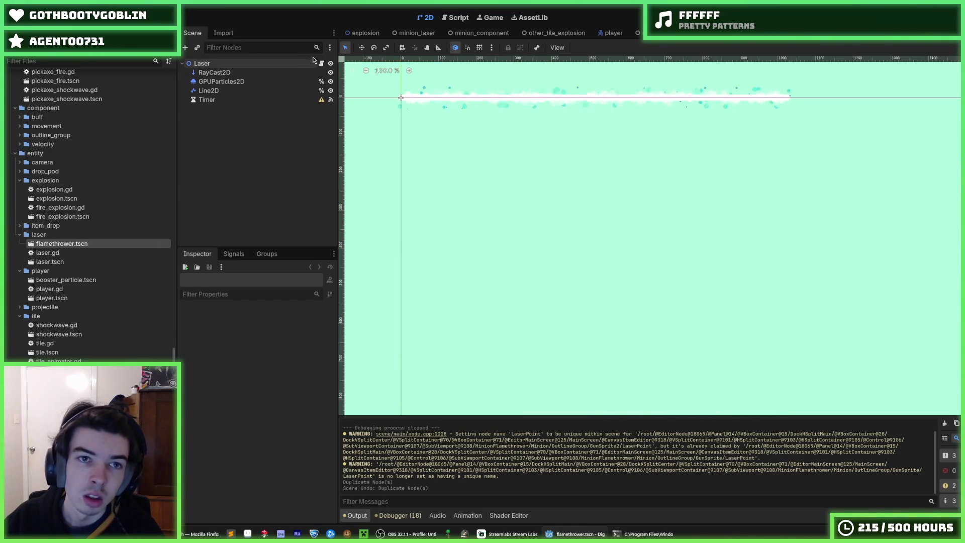
click(288, 67)
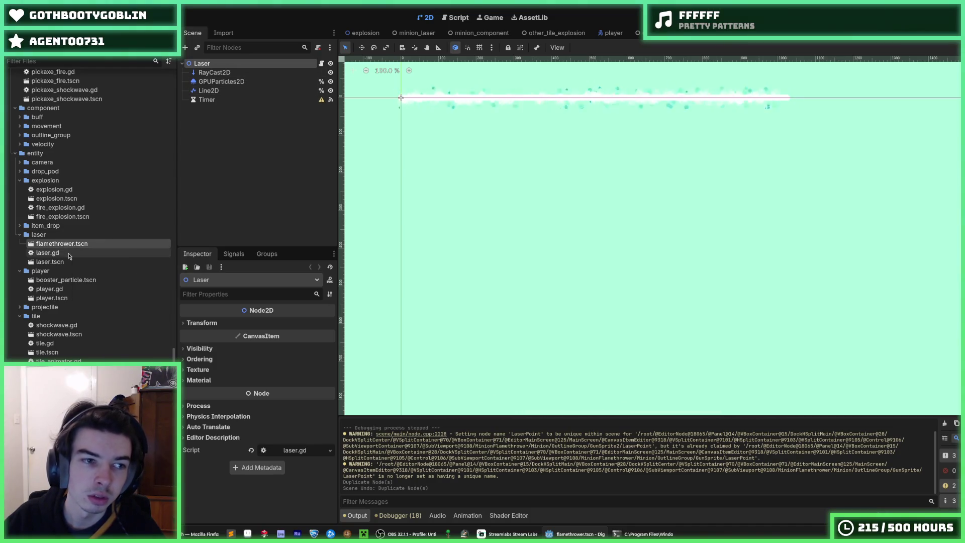
click(321, 65)
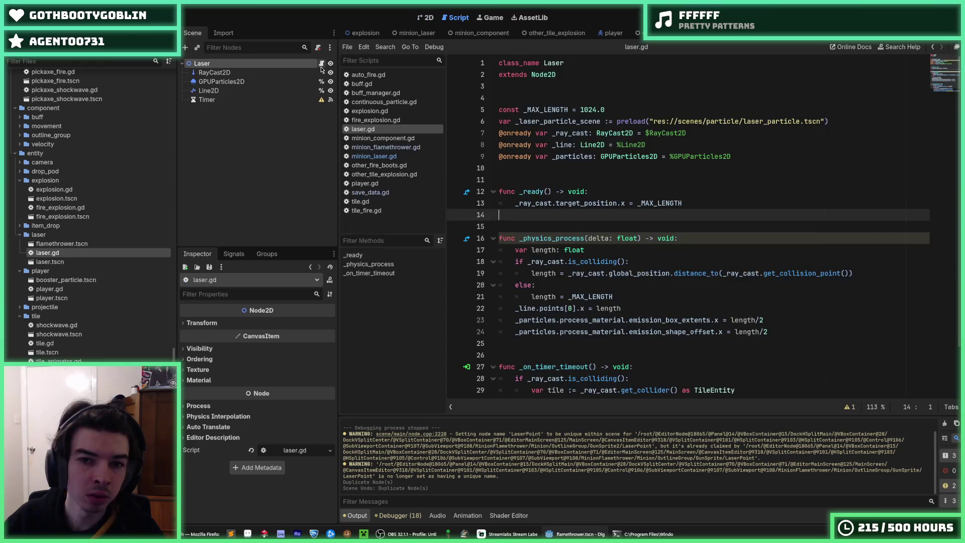
Step: Back in flamethrower.tscn's 2D view, select RayCast2D and request its deletion
scroll(589, 186, down, 2)
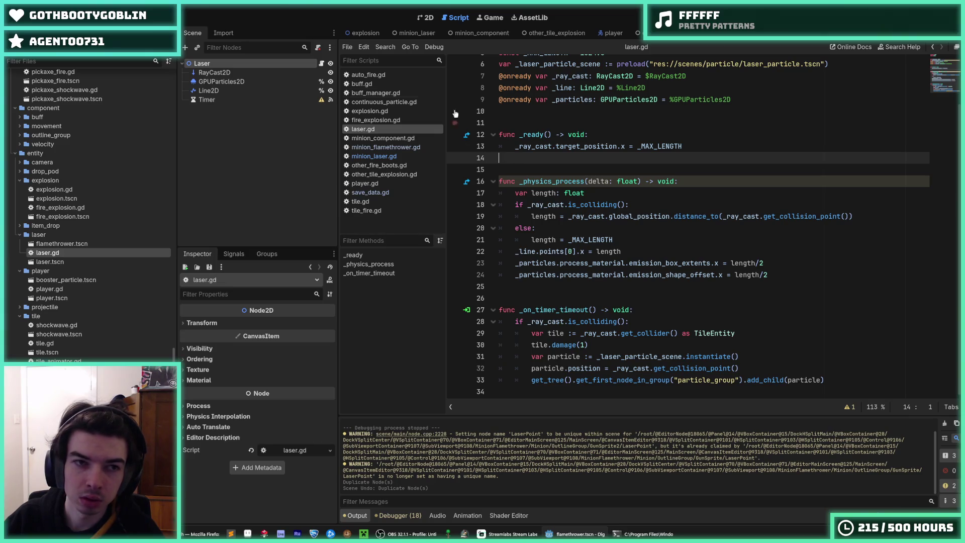
click(424, 18)
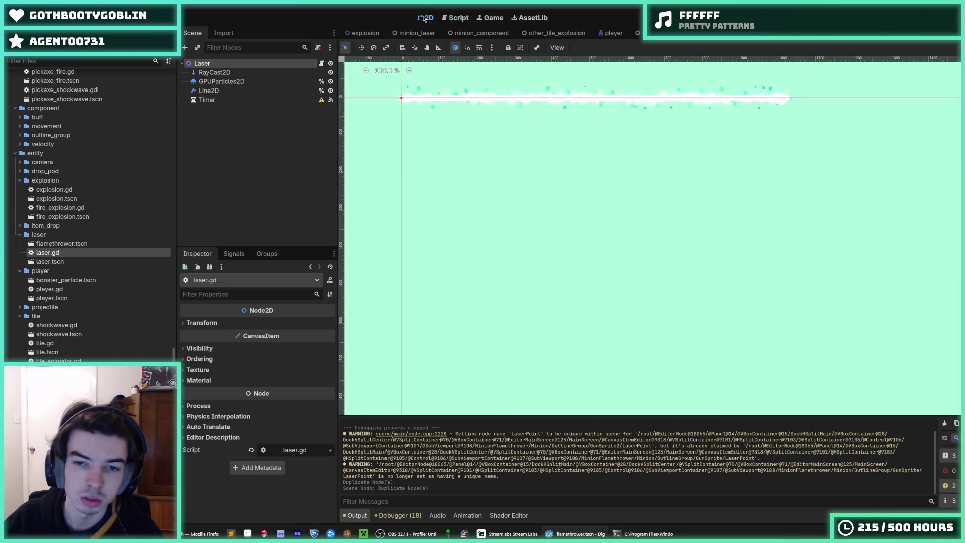
click(241, 75)
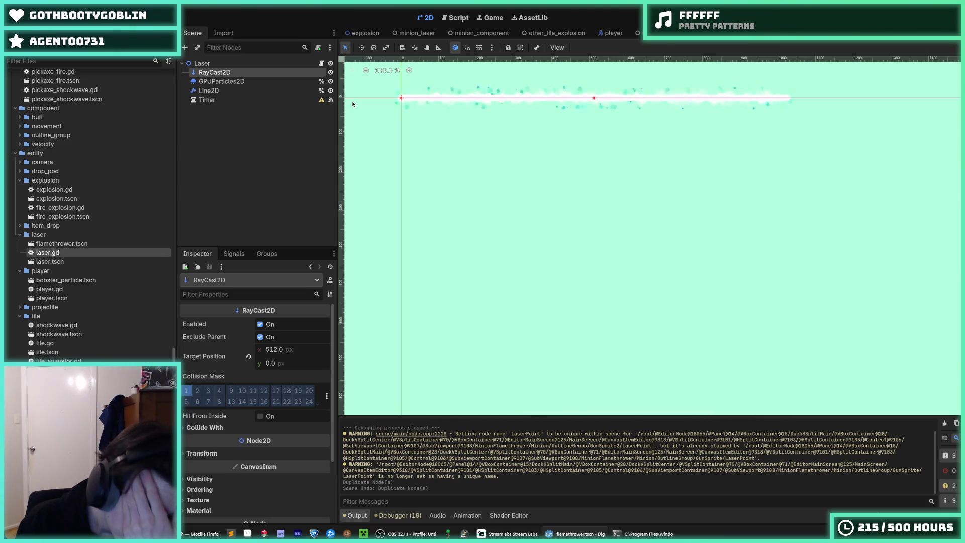
key(Delete)
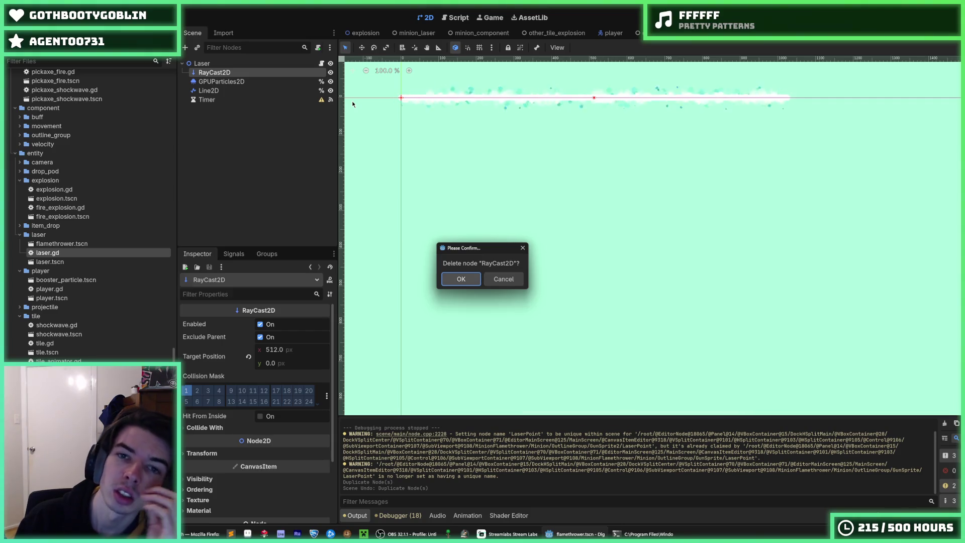
Step: Confirm removing RayCast2D and look over the GPUParticles2D and Laser nodes
key(Return)
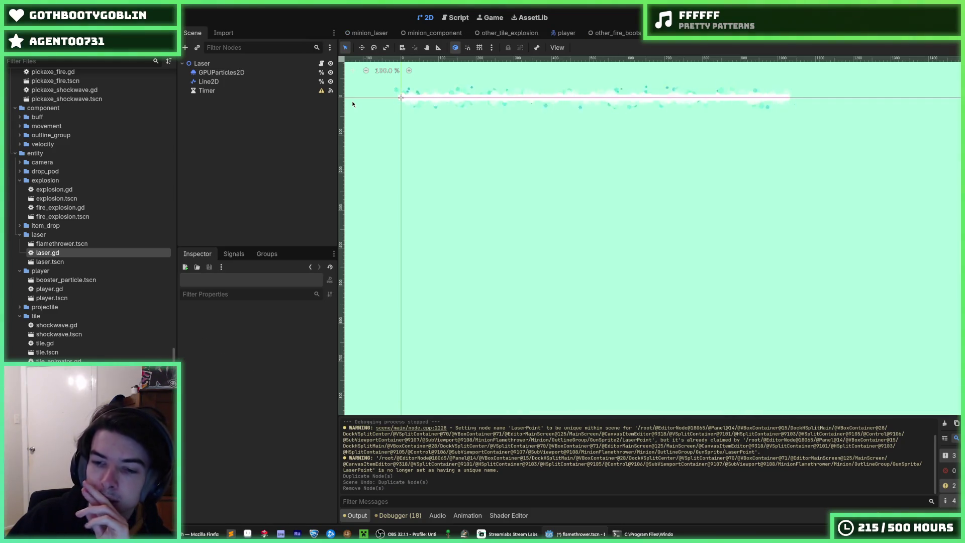
click(225, 74)
click(211, 81)
click(229, 73)
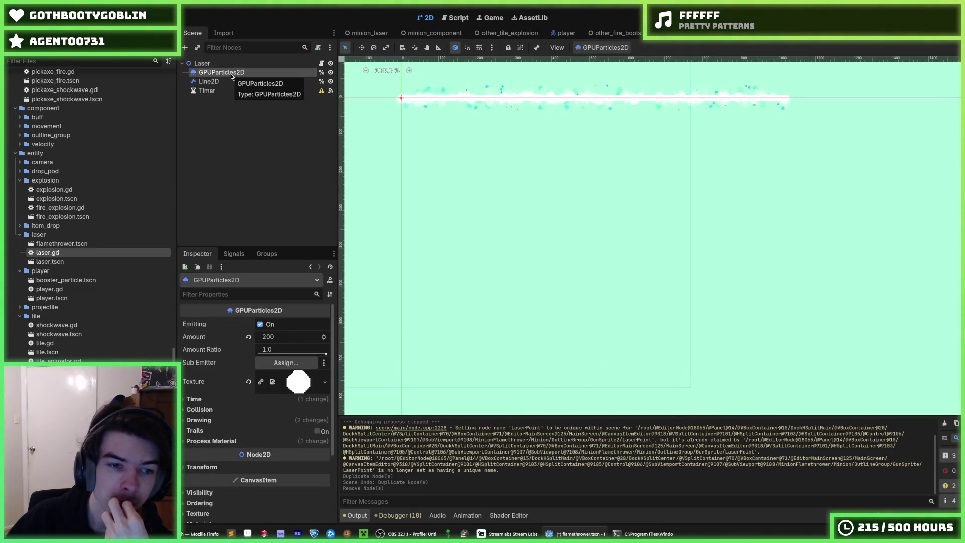
click(216, 65)
click(218, 73)
click(219, 67)
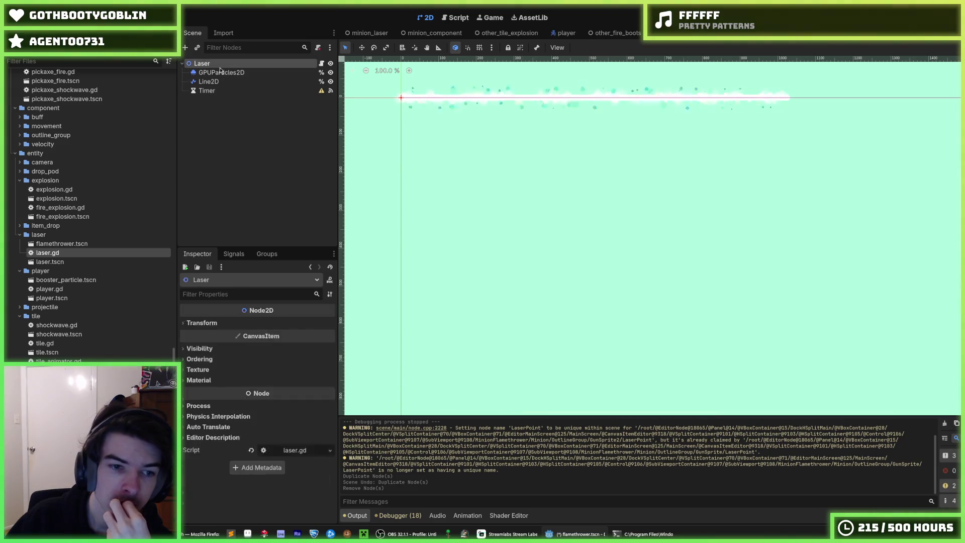
click(222, 73)
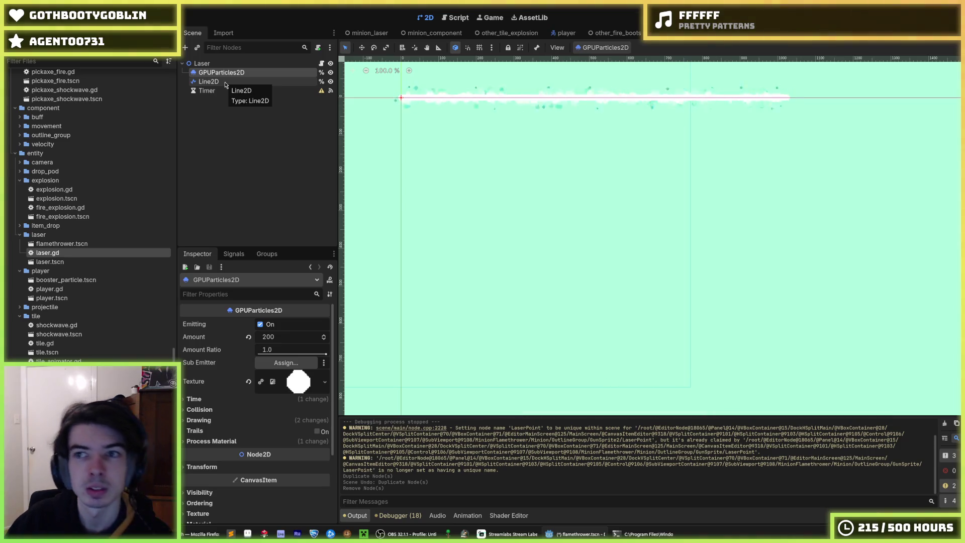
Step: Rename the Laser root node to Flamethrower
double_click(234, 62)
text(Flamethro)
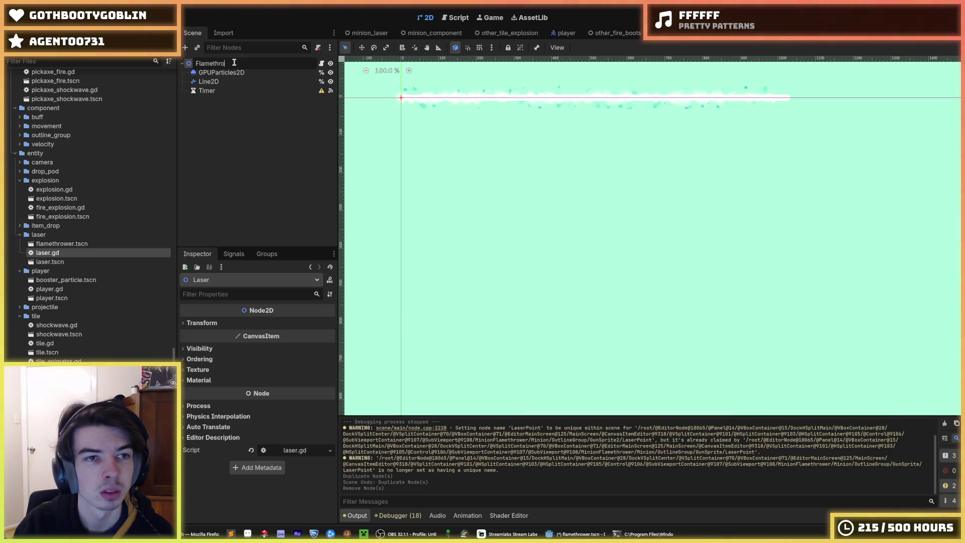
text(wer)
key(Return)
Step: Delete the Line2D node
click(245, 82)
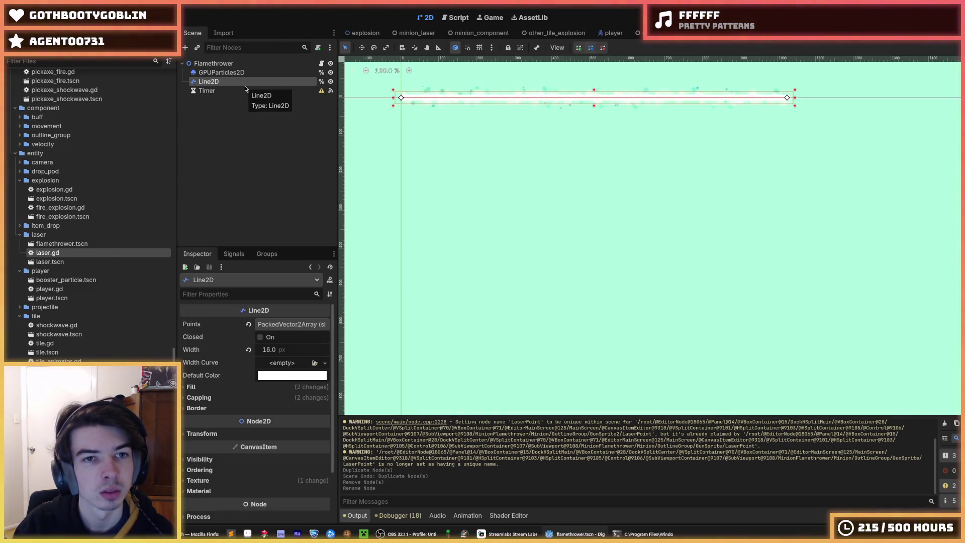
key(Delete)
key(Return)
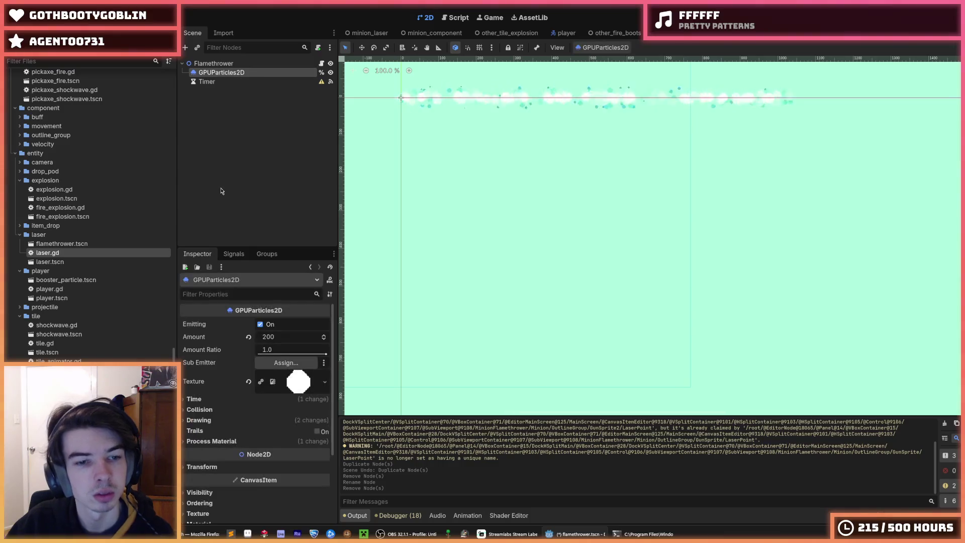
Step: Open the particles' ParticleProcessMaterial Color Ramp gradient editor
click(296, 383)
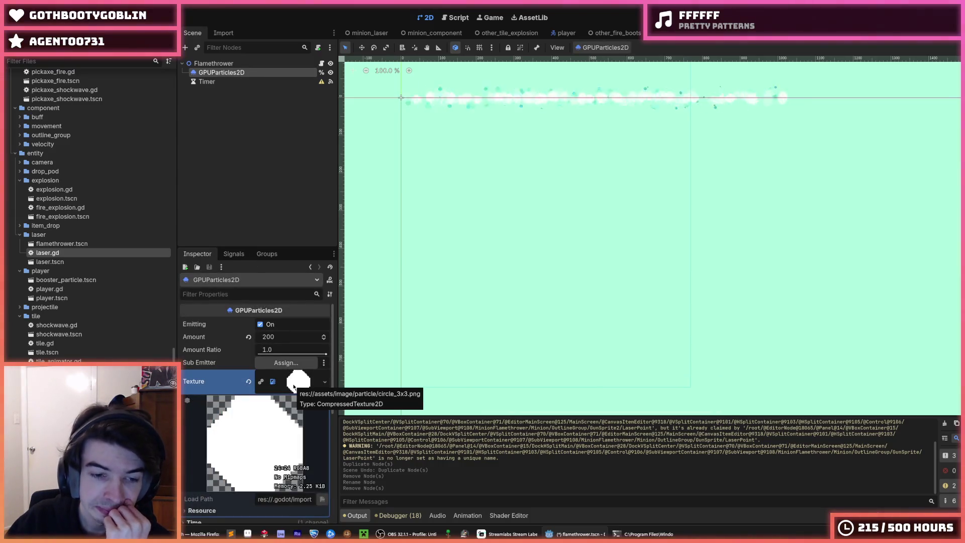
scroll(276, 386, down, 5)
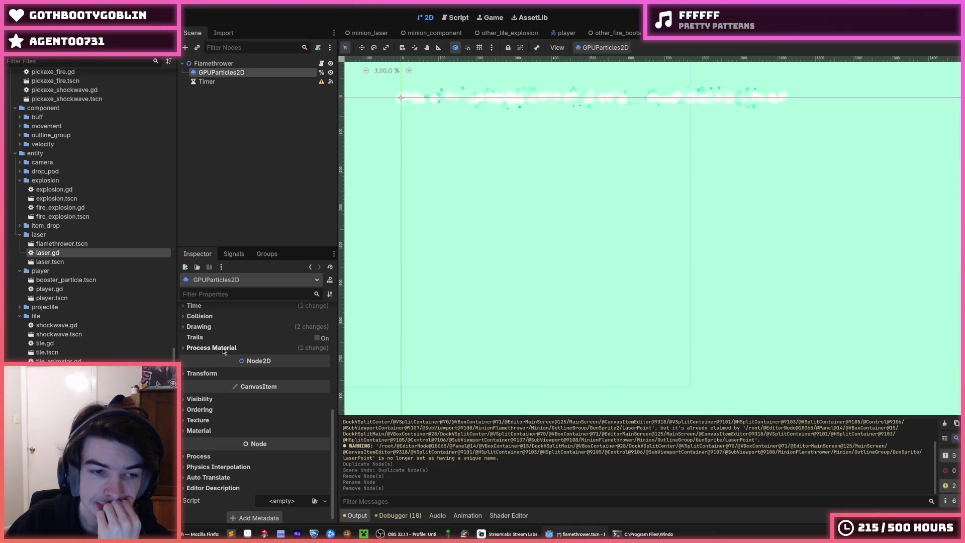
click(224, 348)
click(284, 359)
scroll(244, 346, down, 3)
scroll(244, 345, up, 1)
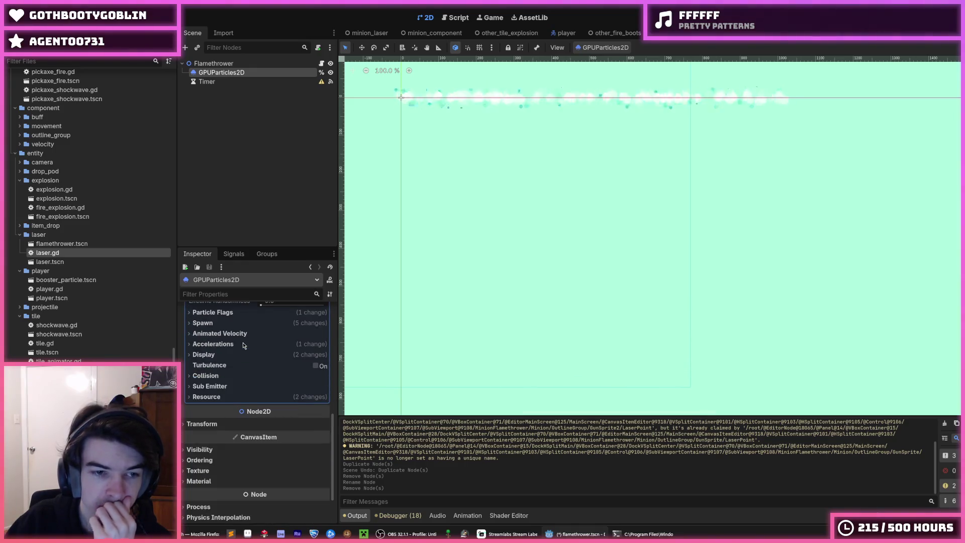
click(237, 355)
click(227, 386)
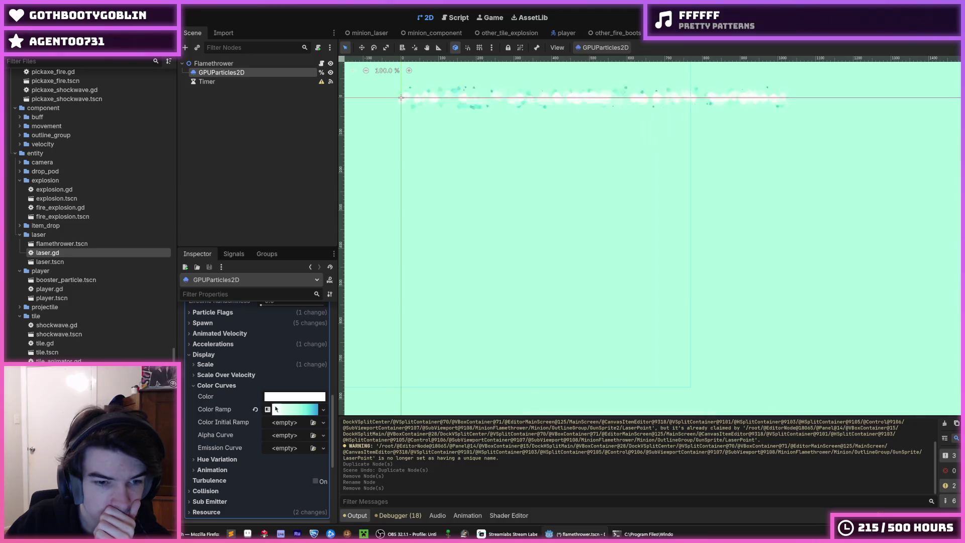
click(282, 407)
click(268, 423)
Step: Make the gradient's first stop yellow, shift a stop left, then open tile_fire.tscn
scroll(270, 403, down, 2)
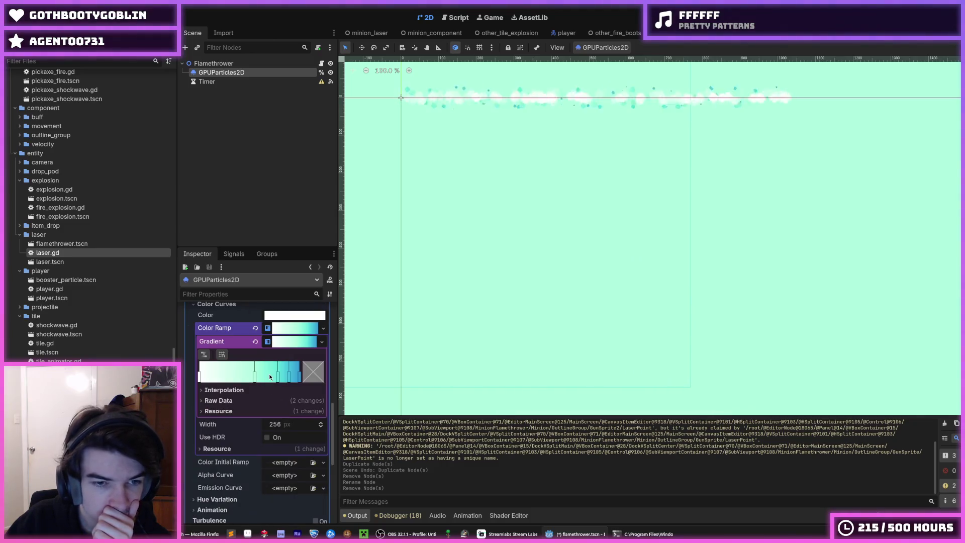
click(199, 377)
click(309, 376)
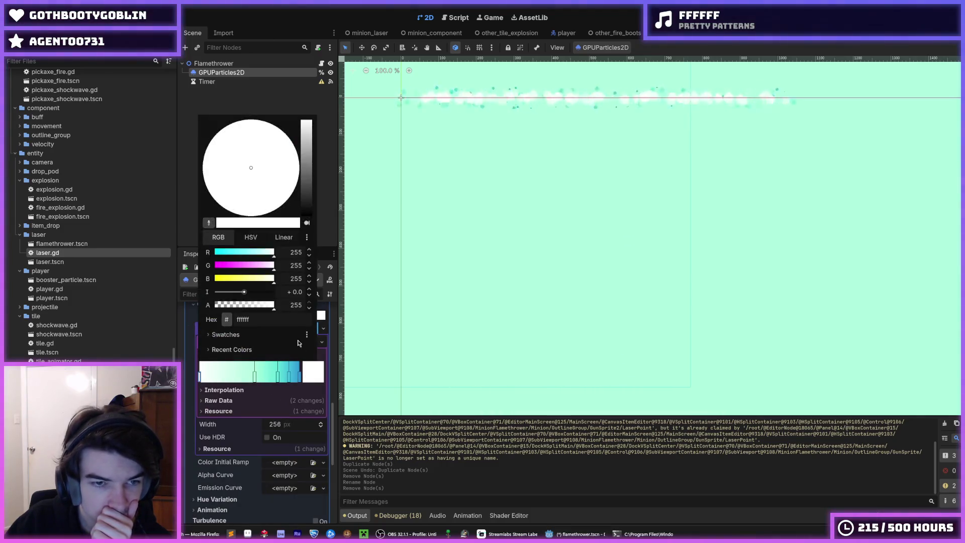
click(241, 335)
click(295, 447)
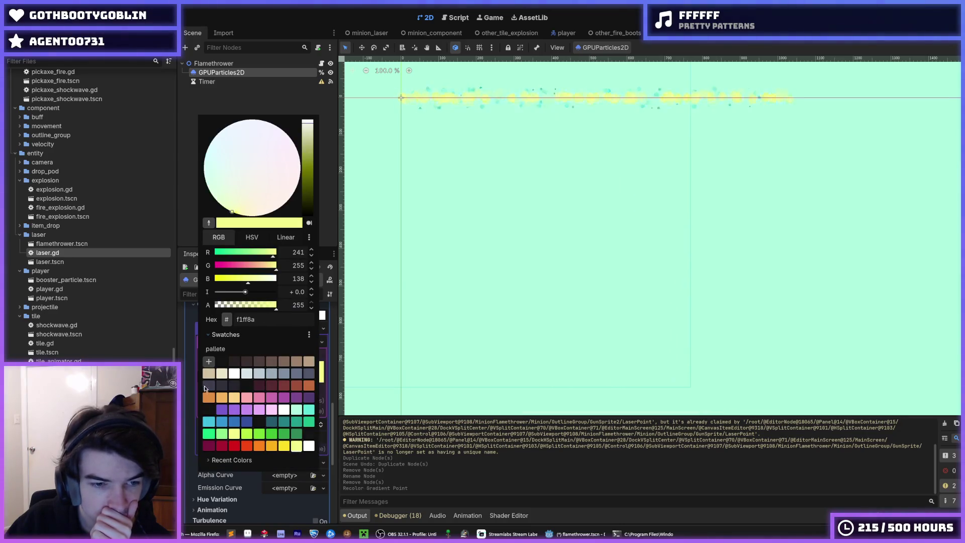
click(196, 383)
drag(255, 380, 220, 381)
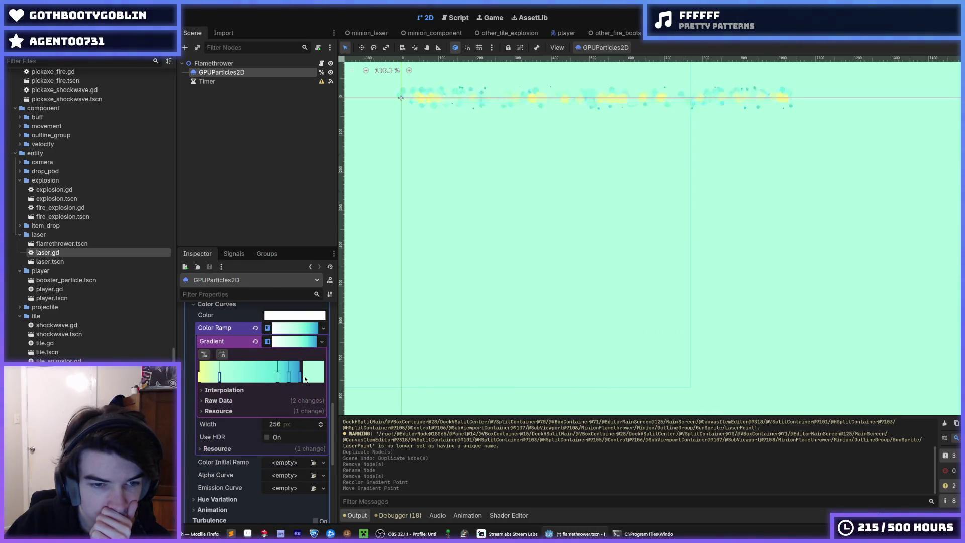
scroll(92, 352, down, 3)
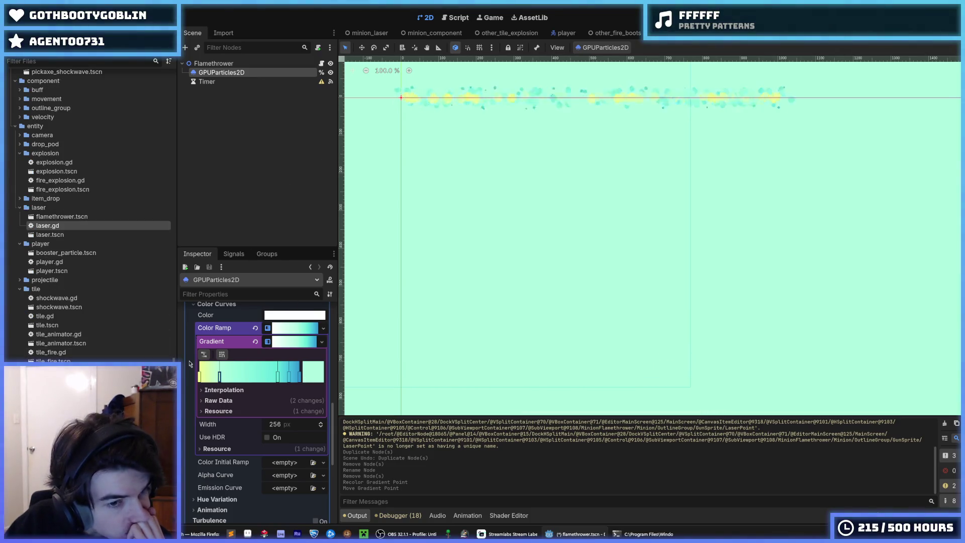
click(218, 378)
double_click(71, 360)
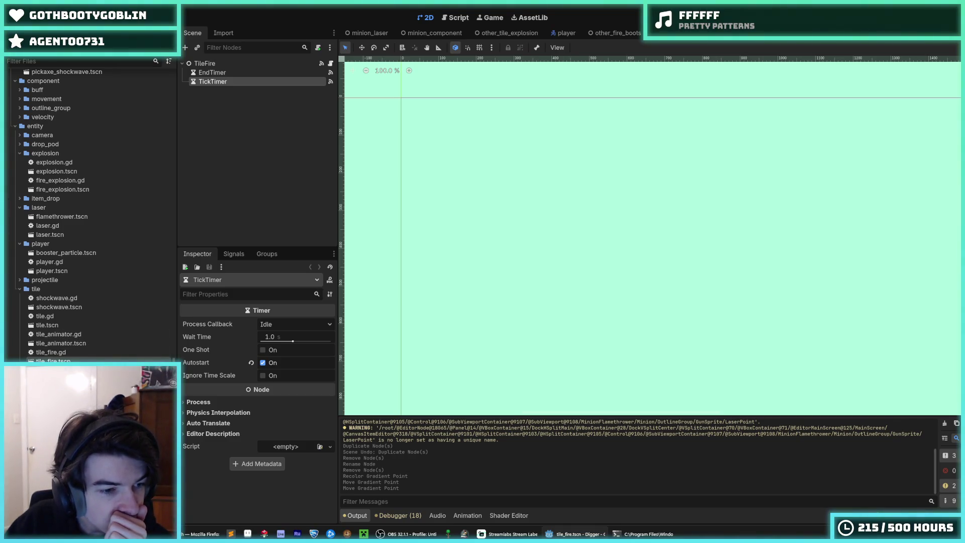
Step: Open tile_fire_particle.tscn and bring up options for its fire Color Ramp gradient
double_click(71, 369)
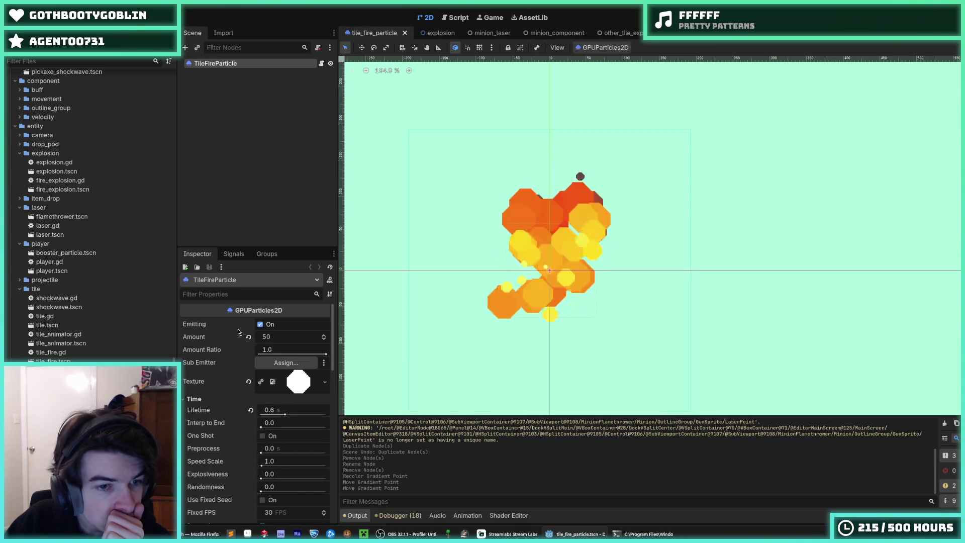
click(292, 375)
right_click(284, 351)
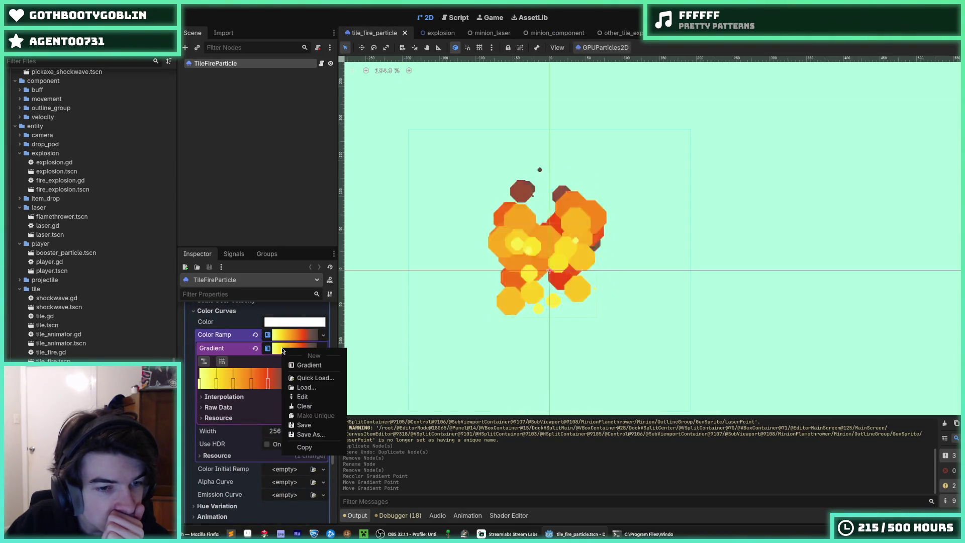
key(Escape)
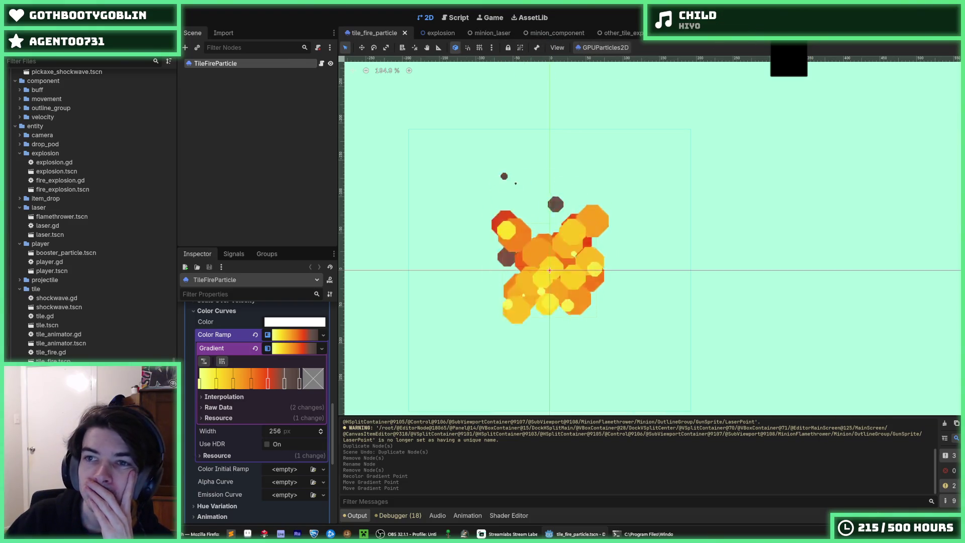
Step: Cycle the scene tabs back to flamethrower.tscn and bring up options for its gradient
click(789, 33)
click(830, 32)
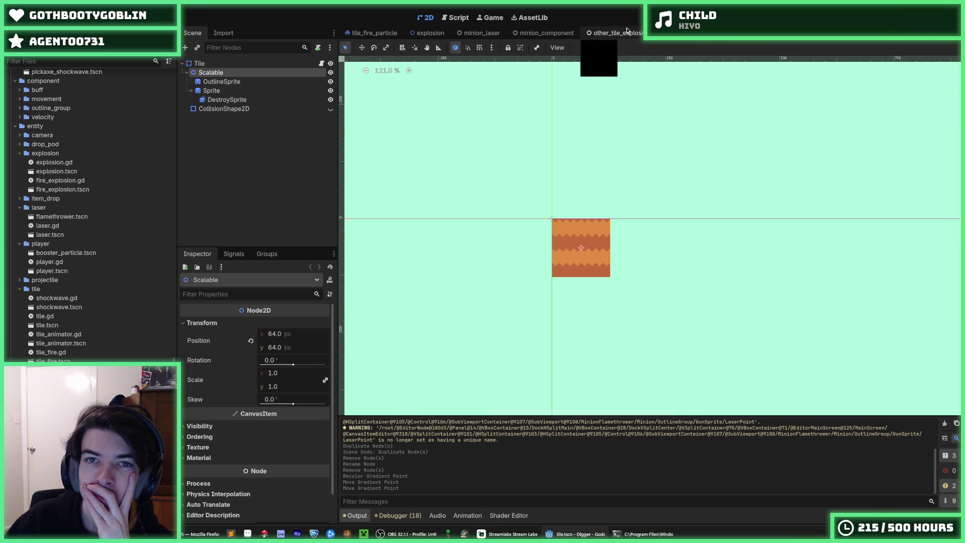
click(601, 32)
click(480, 33)
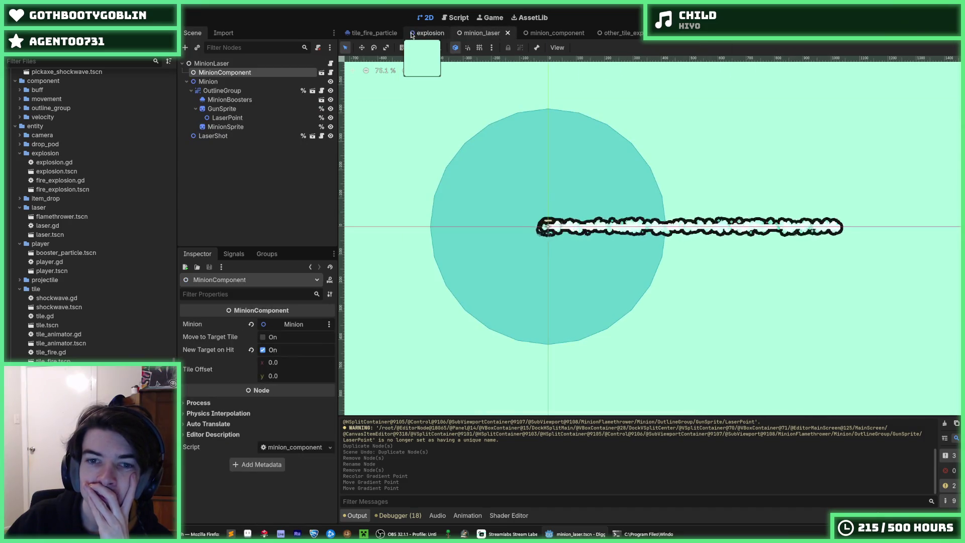
click(374, 33)
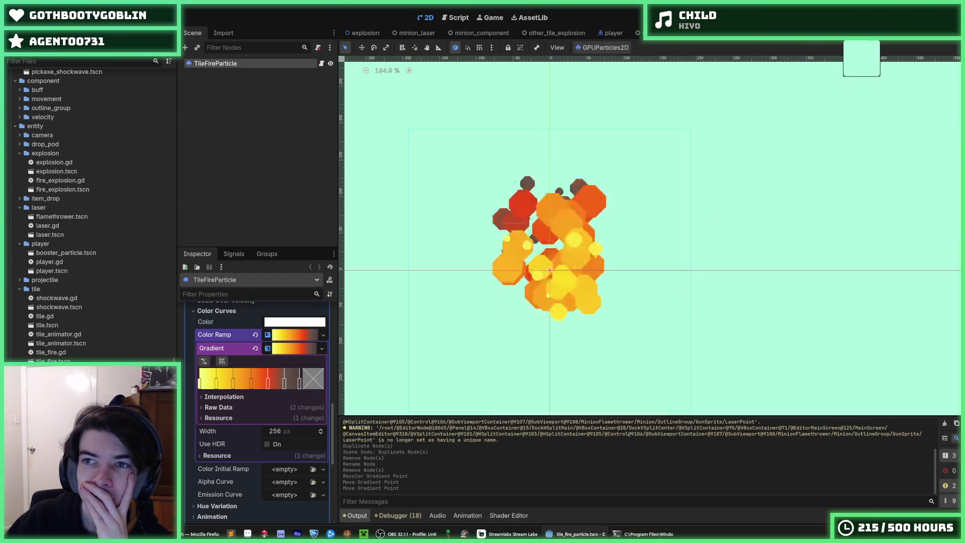
key(ctrl+Tab)
right_click(290, 345)
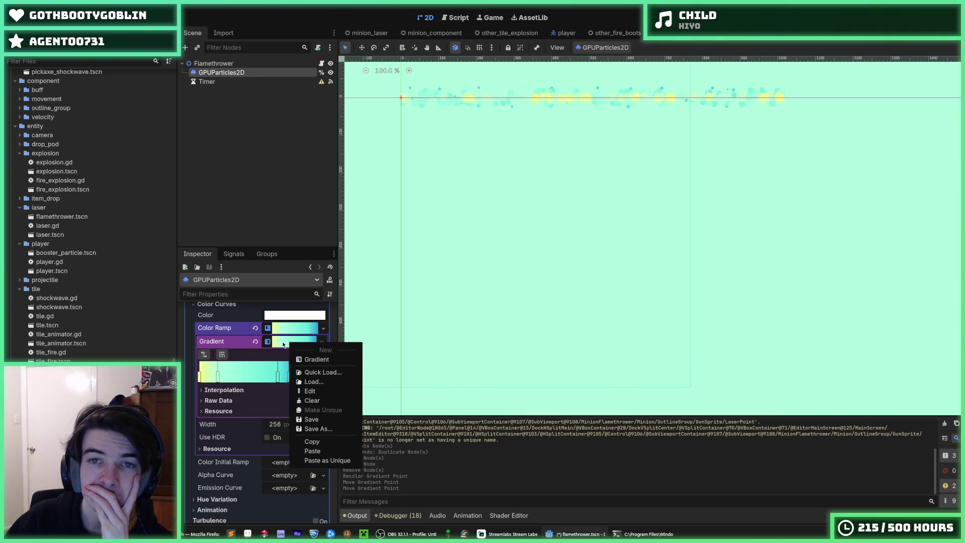
Step: Paste the orange-red fire gradient as a unique copy into the flamethrower's Gradient and save
click(283, 345)
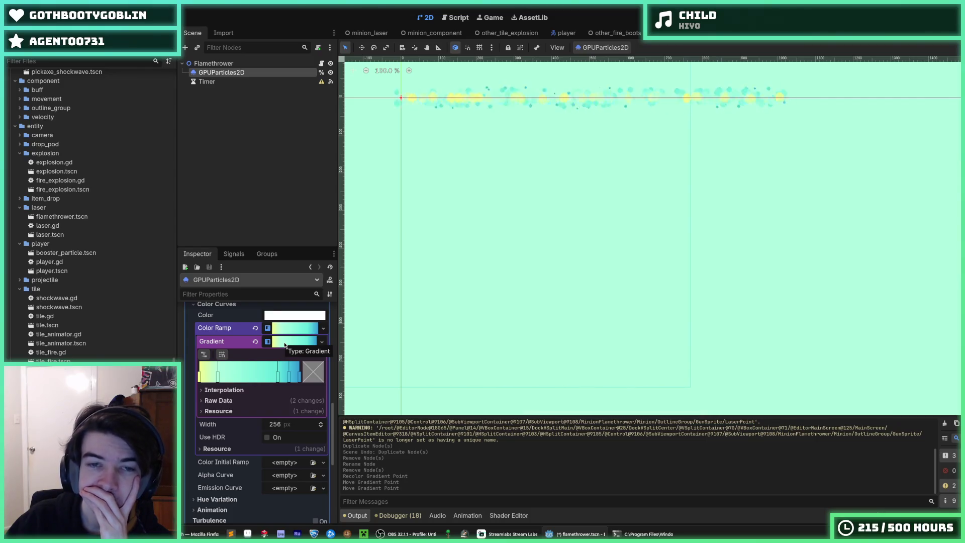
right_click(285, 345)
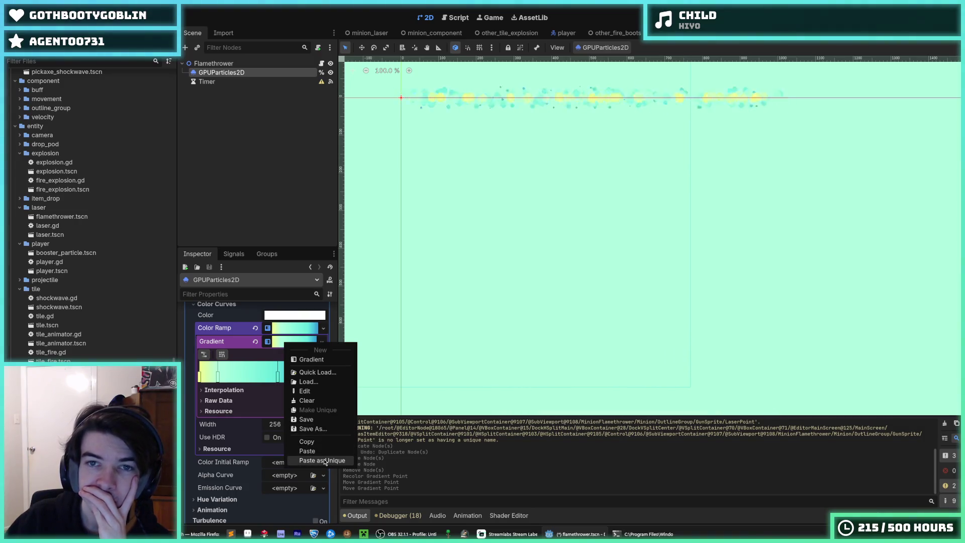
click(325, 462)
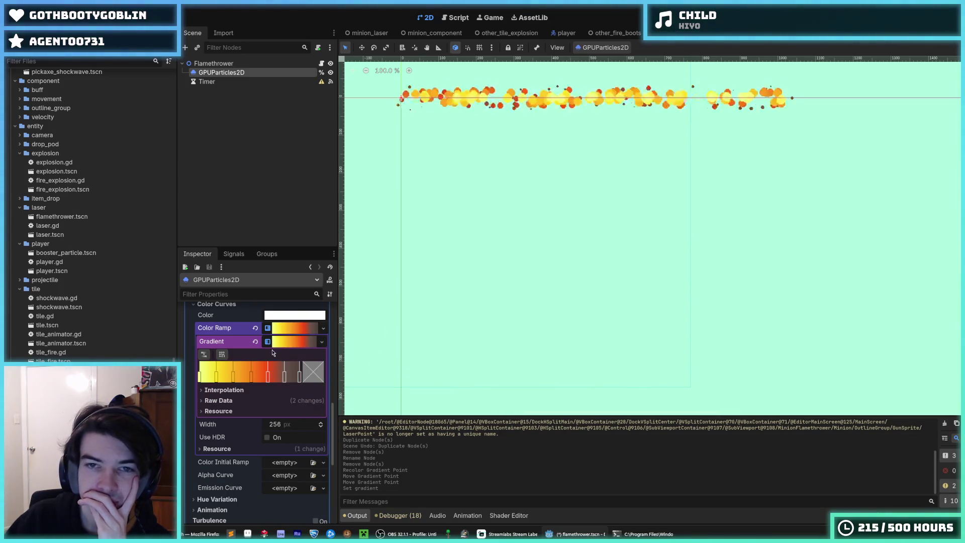
scroll(447, 238, down, 1)
scroll(249, 352, up, 10)
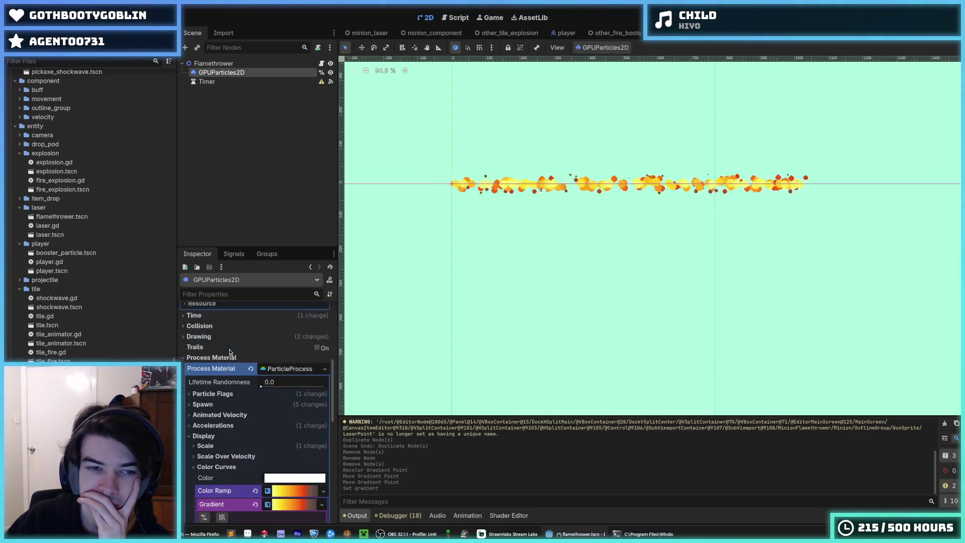
scroll(250, 352, up, 1)
key(ctrl+s)
Step: Set the flame particles' Amount to 500 and save the scene
drag(306, 338, 362, 337)
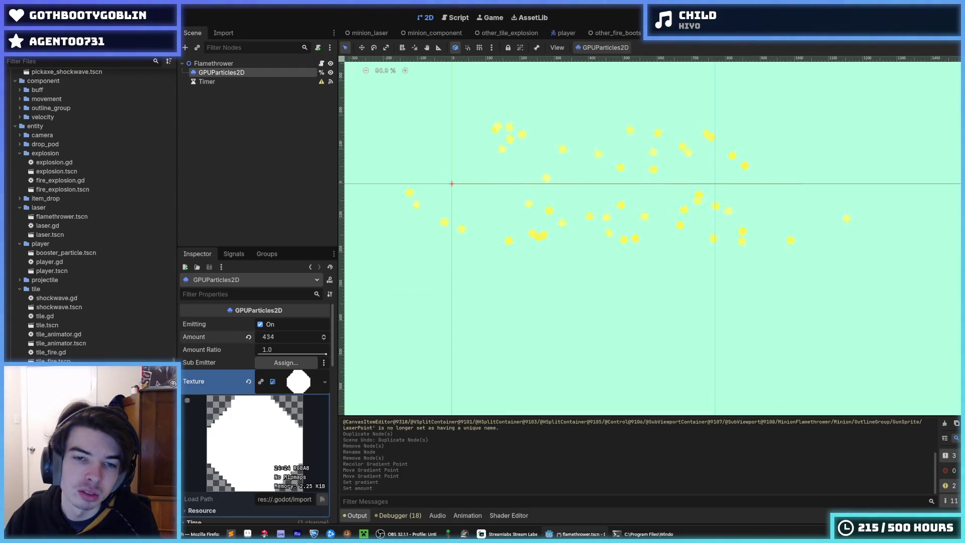
click(280, 341)
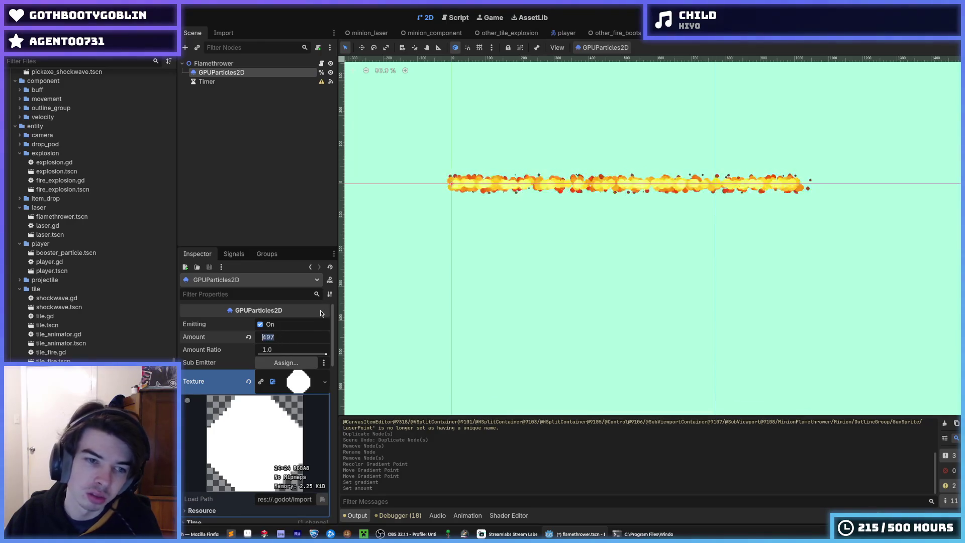
text(500)
key(Return)
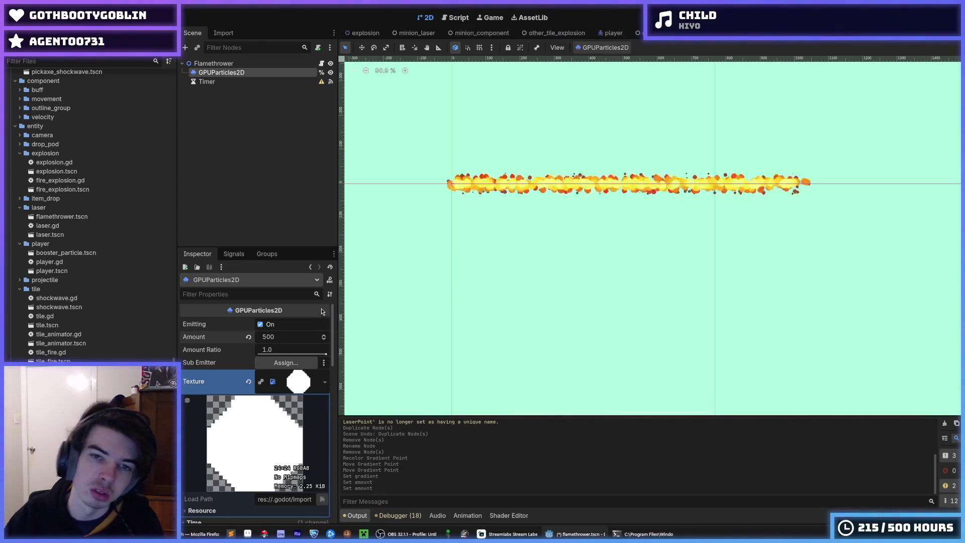
key(ctrl+s)
Step: Center the flame jet in the view, collapse the texture preview and select the Flamethrower root
scroll(596, 215, down, 2)
drag(593, 236, 551, 233)
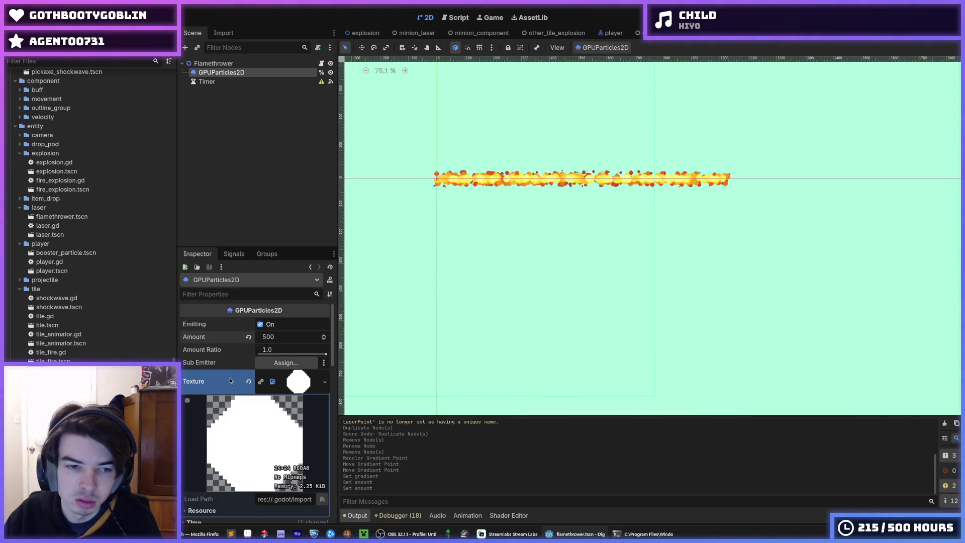
click(298, 381)
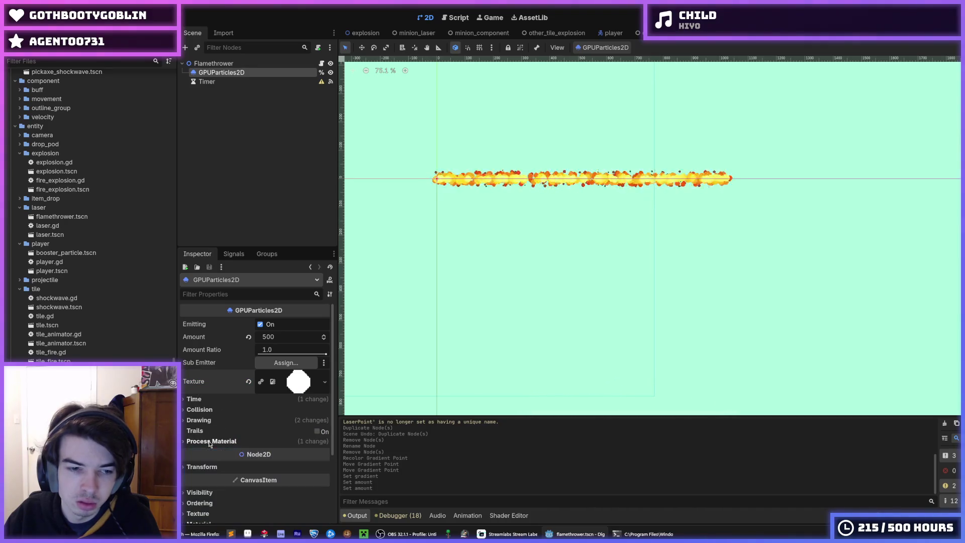
click(214, 63)
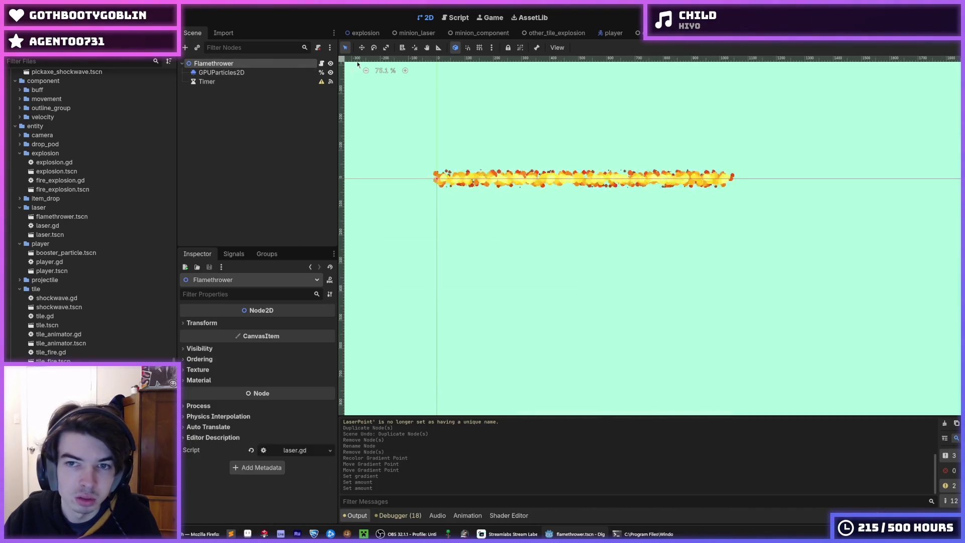
Step: Open the Flamethrower's laser.gd script, then check the minion_laser and LaserShot scenes
click(320, 63)
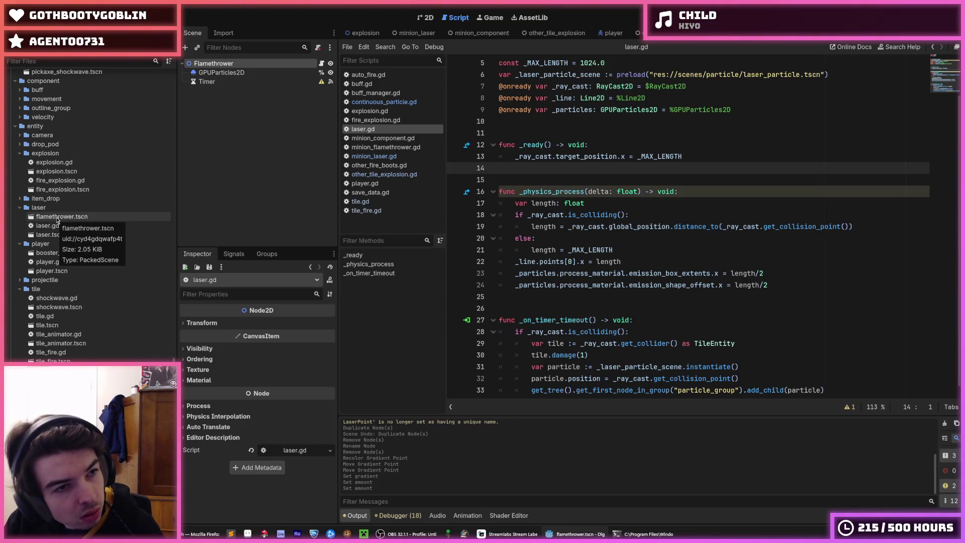
scroll(58, 221, down, 15)
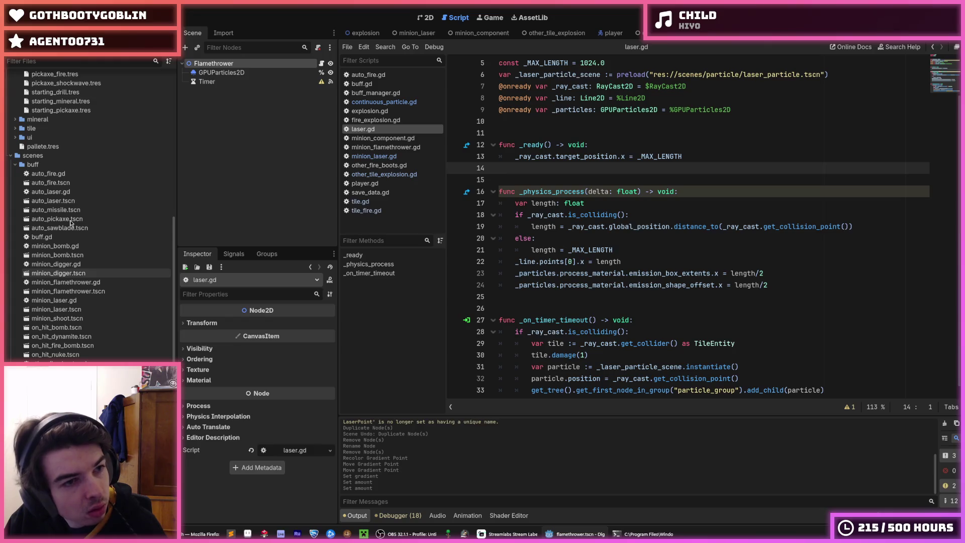
click(415, 33)
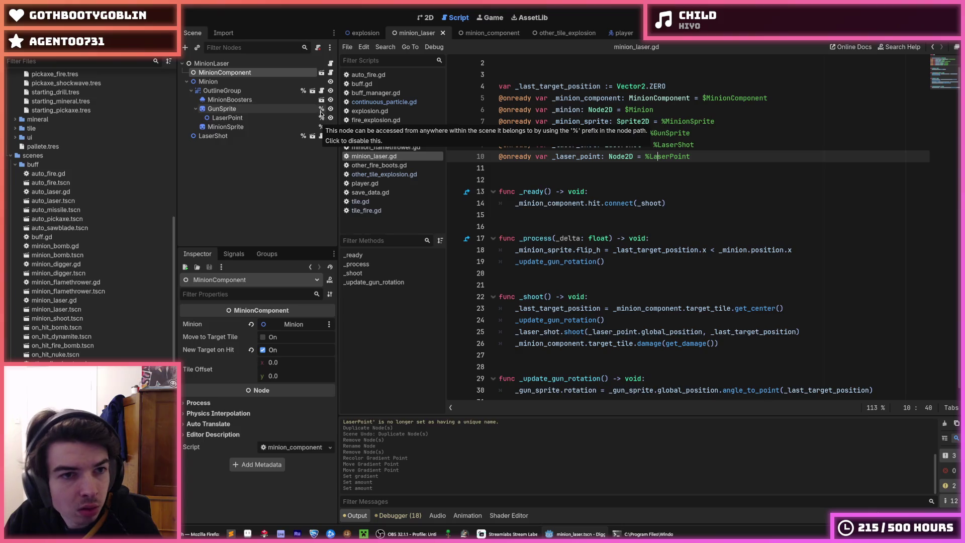
click(313, 136)
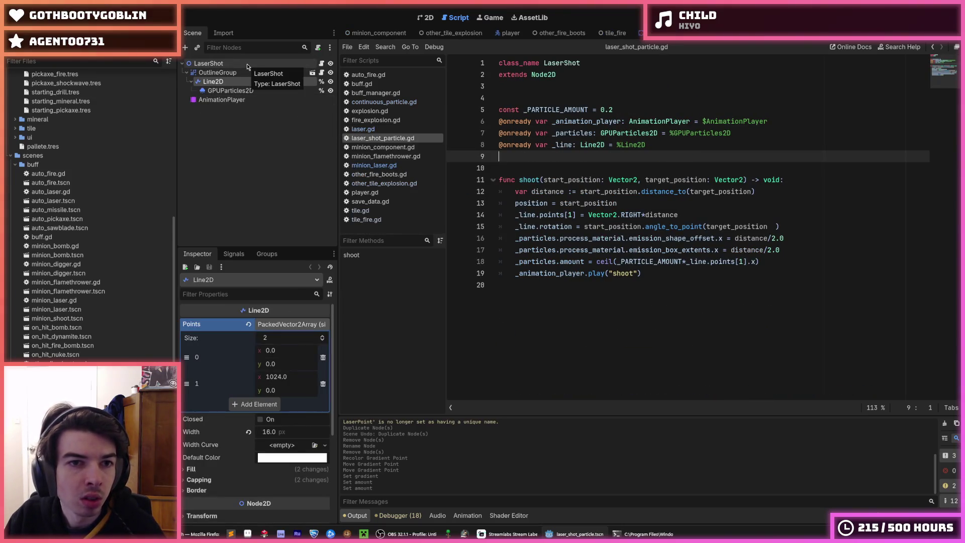
click(314, 64)
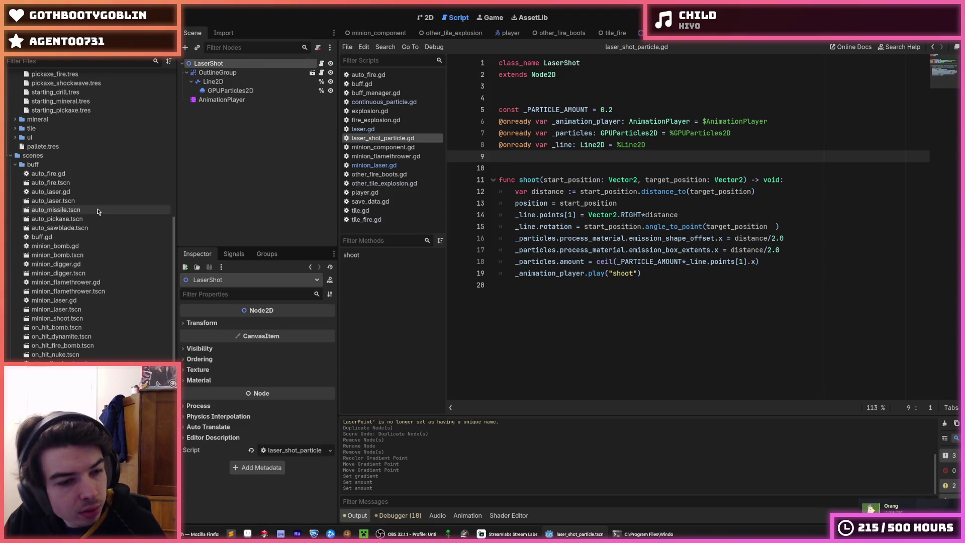
Step: Return to the flamethrower's laser.gd script, then show the laser_shot_particle scene in 2D view
scroll(89, 239, down, 10)
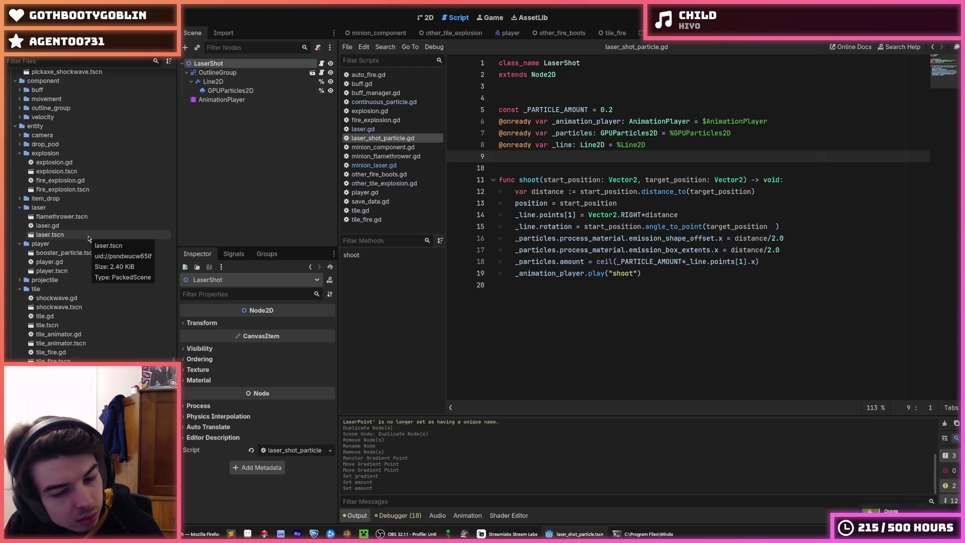
click(774, 34)
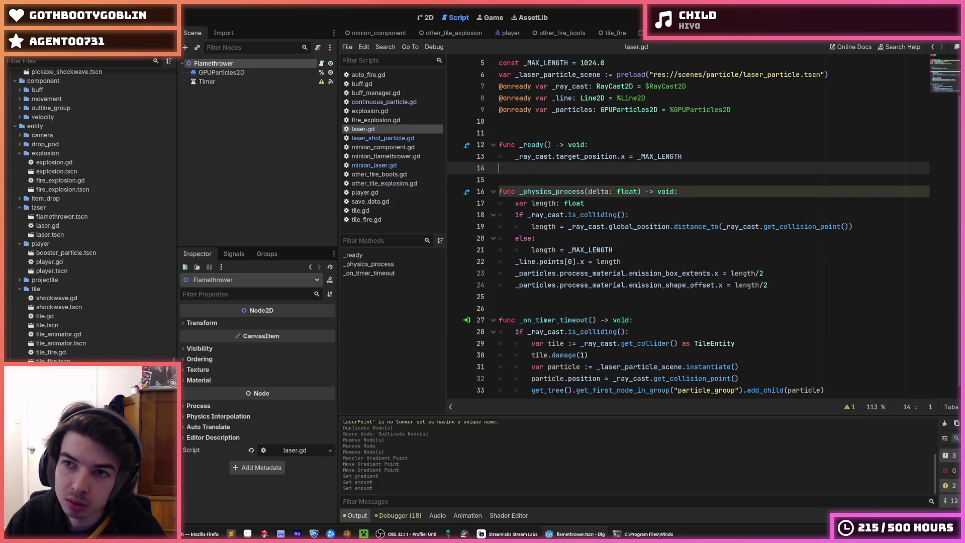
click(827, 34)
click(760, 34)
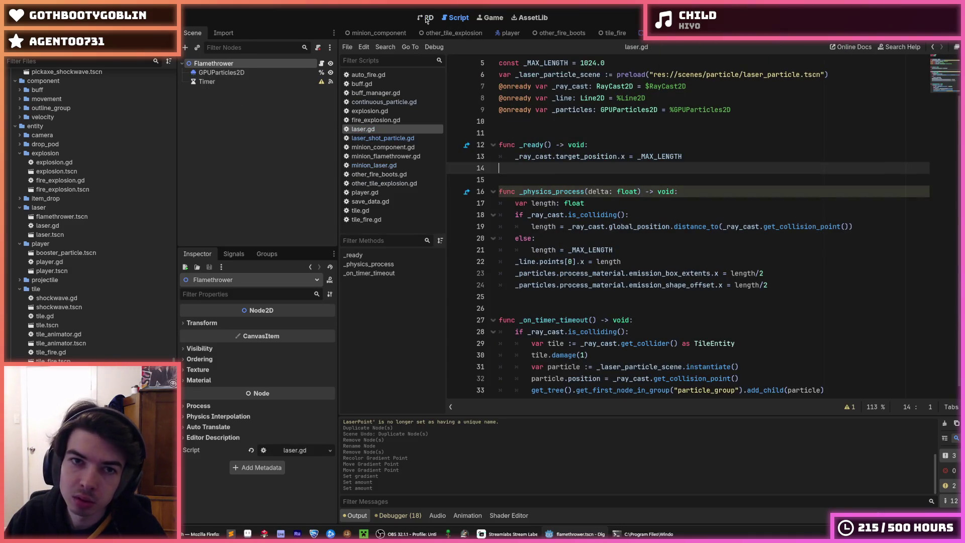
click(426, 18)
click(759, 34)
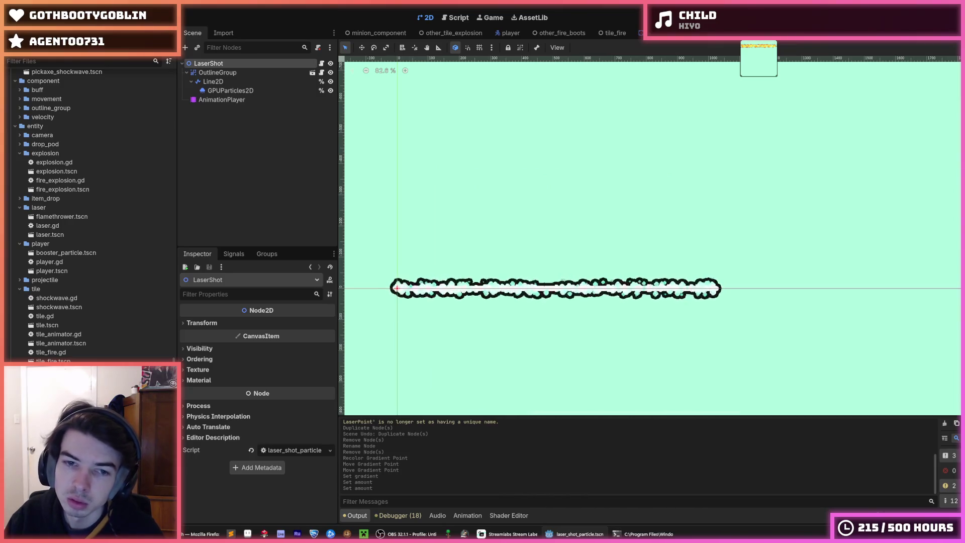
Step: Rename the flamethrower.tscn root node from Flamethrower to FlamethrowerParticle
scroll(508, 292, up, 4)
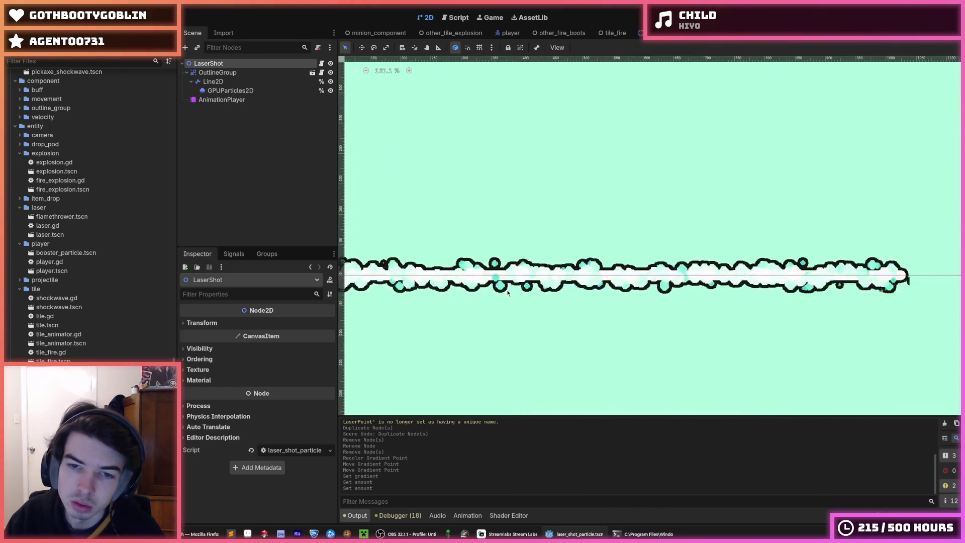
scroll(508, 293, down, 3)
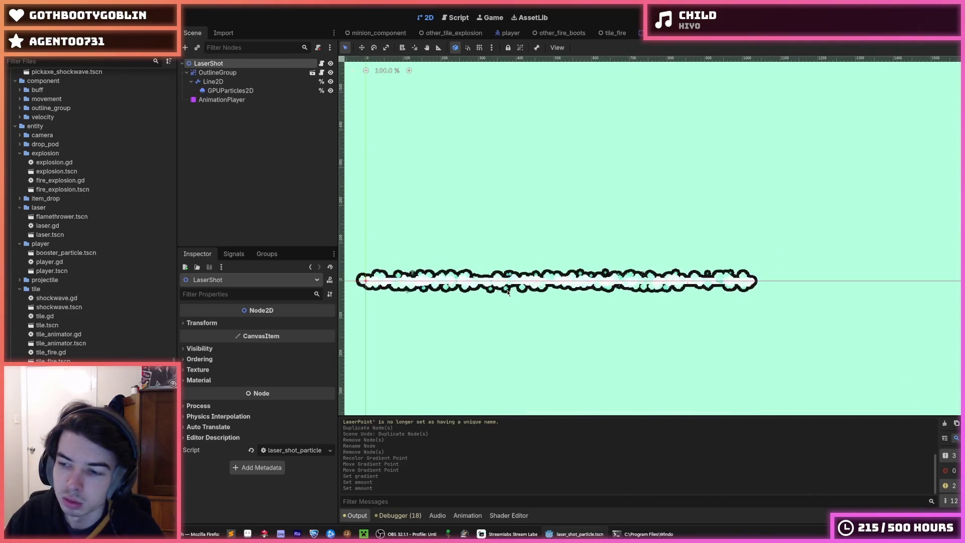
click(762, 32)
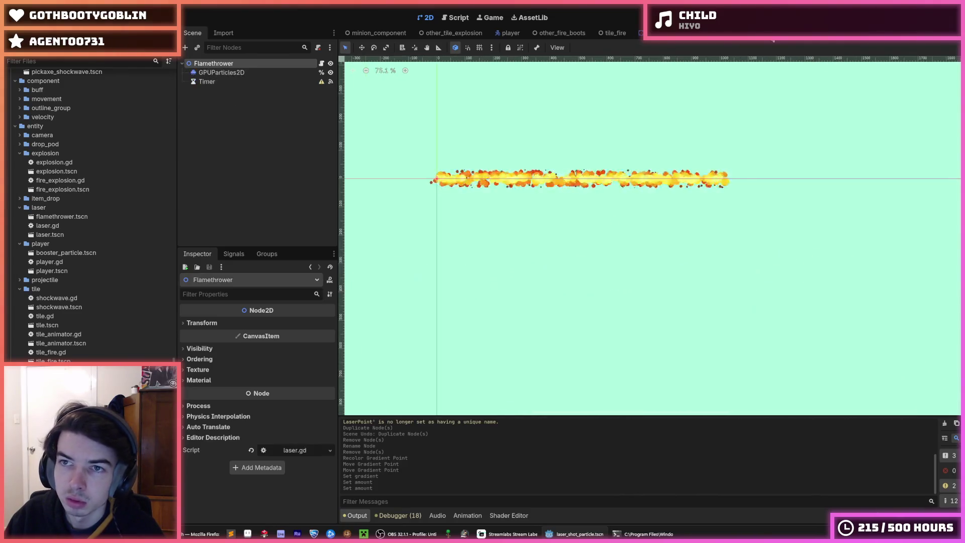
double_click(245, 62)
key(Escape)
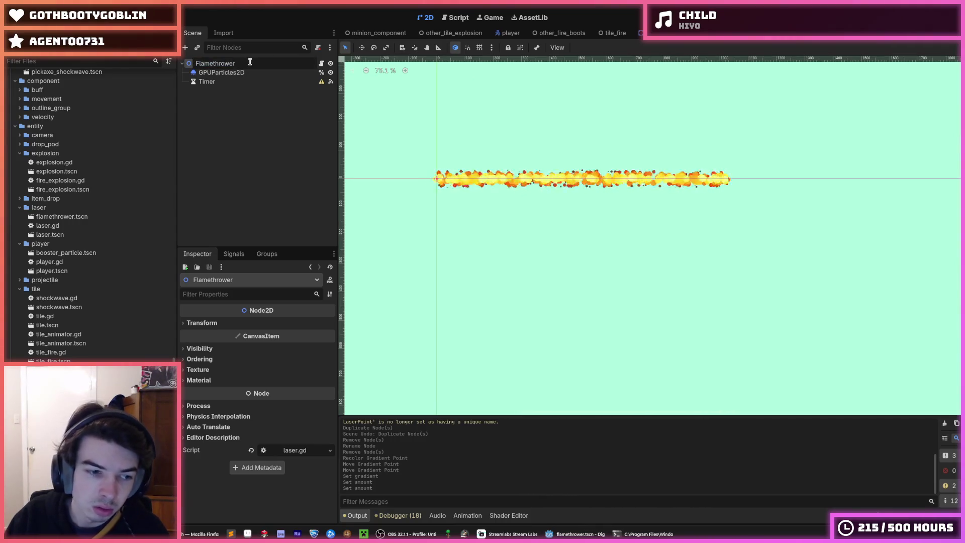
text(Particle)
key(Return)
Step: Glance at the laser_shot_particle scene, then come back to flamethrower.tscn
click(759, 33)
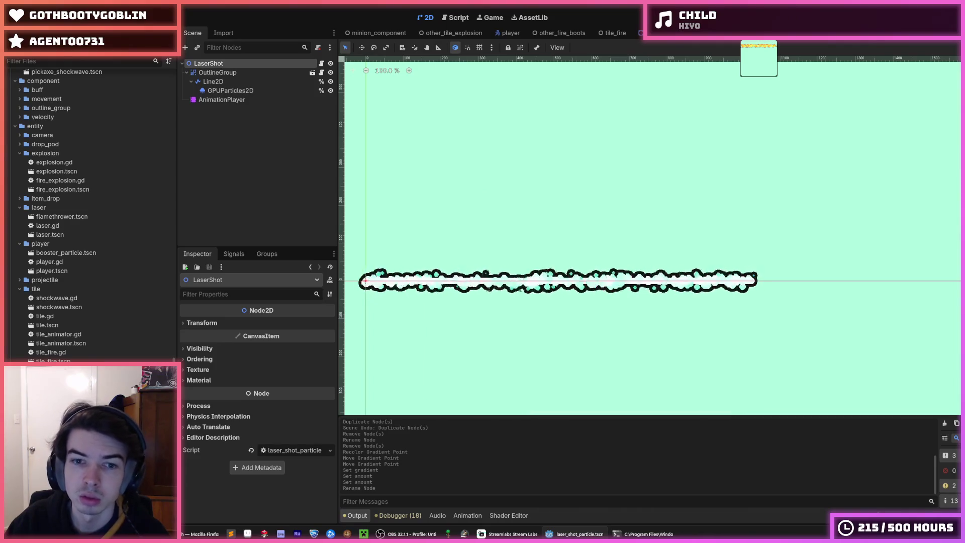
click(694, 32)
right_click(222, 65)
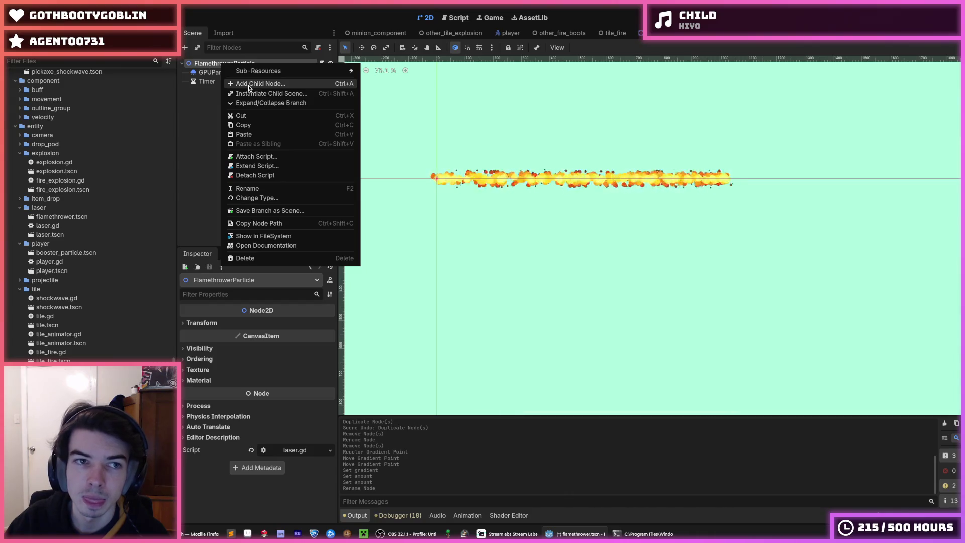
Step: Instance outline_group.tscn under FlamethrowerParticle and move GPUParticles2D inside the OutlineGroup
click(249, 86)
text(outline)
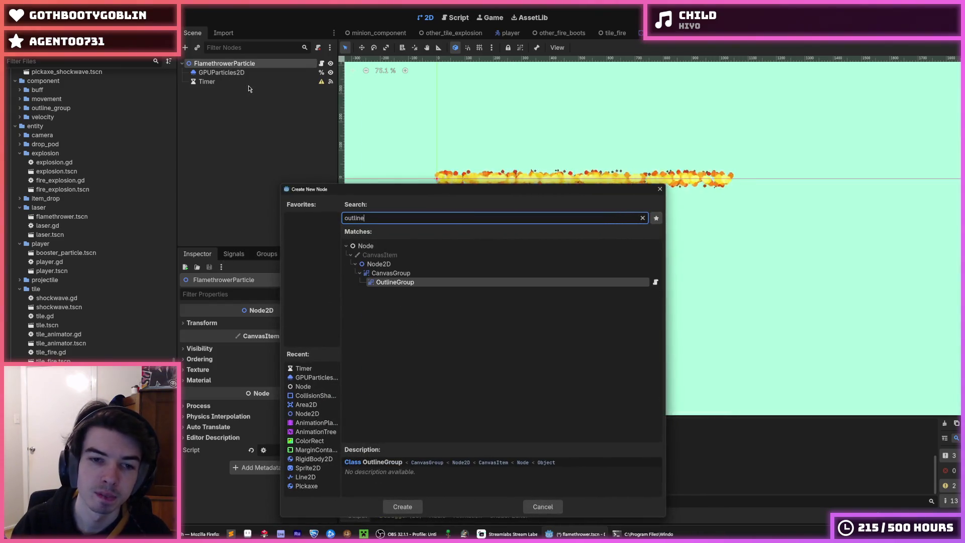
key(Return)
mouse_move(244, 93)
mouse_down()
mouse_move(234, 69)
mouse_move(238, 75)
mouse_up()
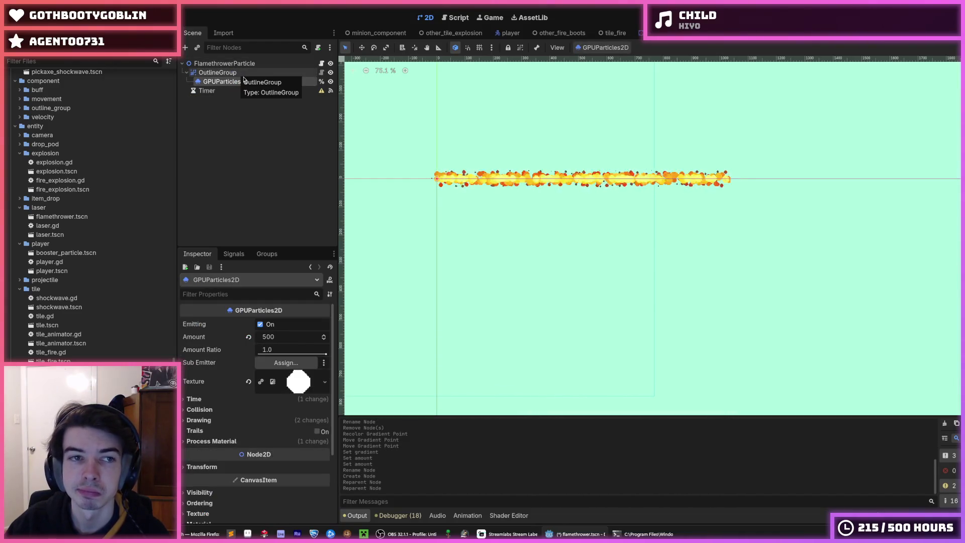
key(ctrl+z)
key(ctrl+z)
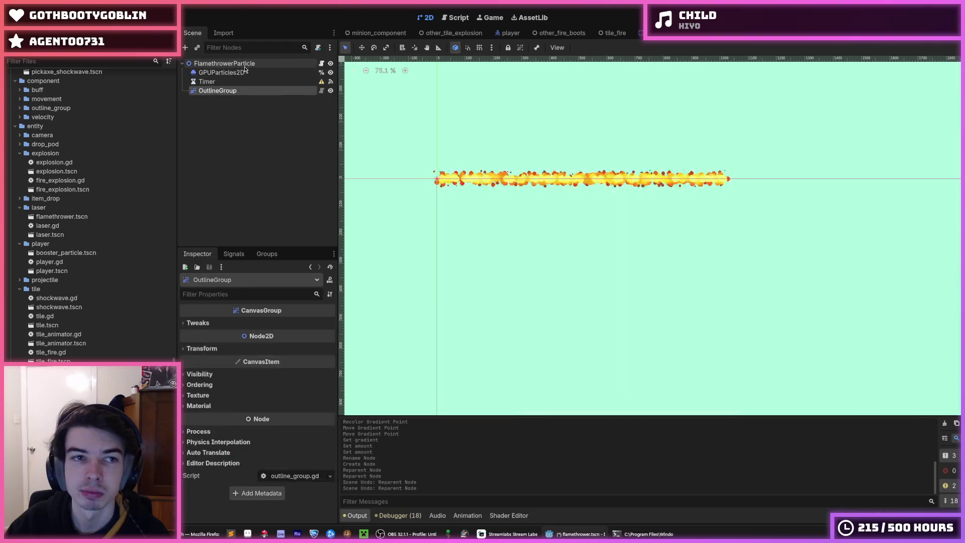
click(234, 63)
right_click(235, 63)
click(271, 93)
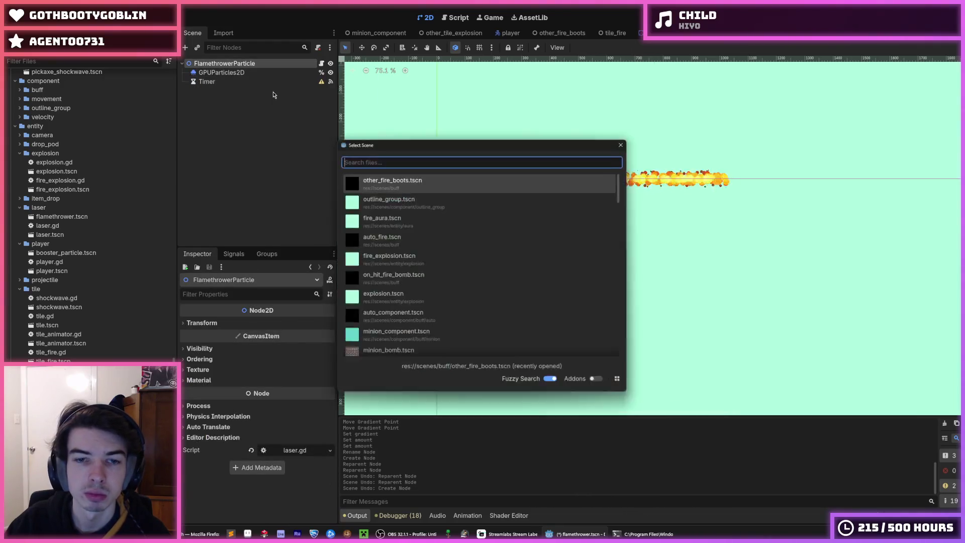
text(outline)
key(Return)
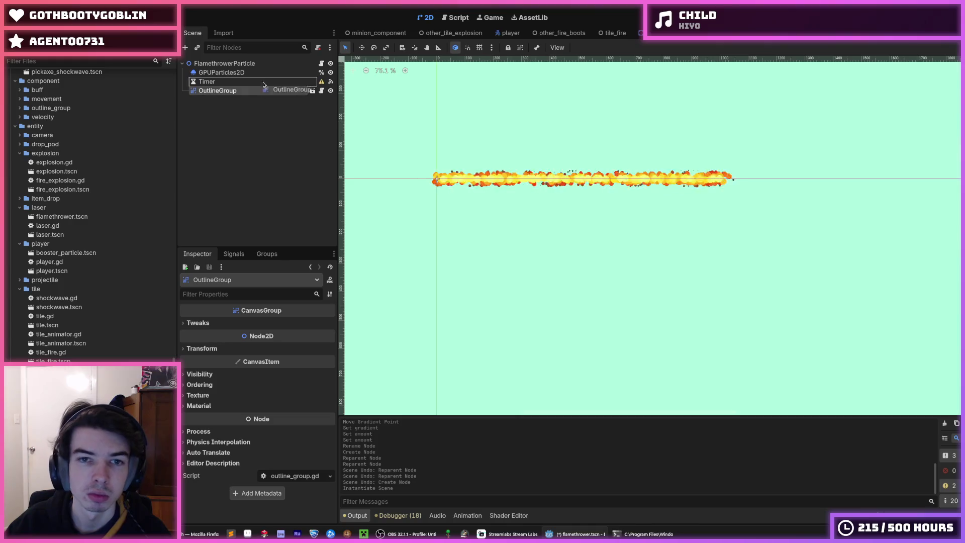
drag(241, 78, 242, 77)
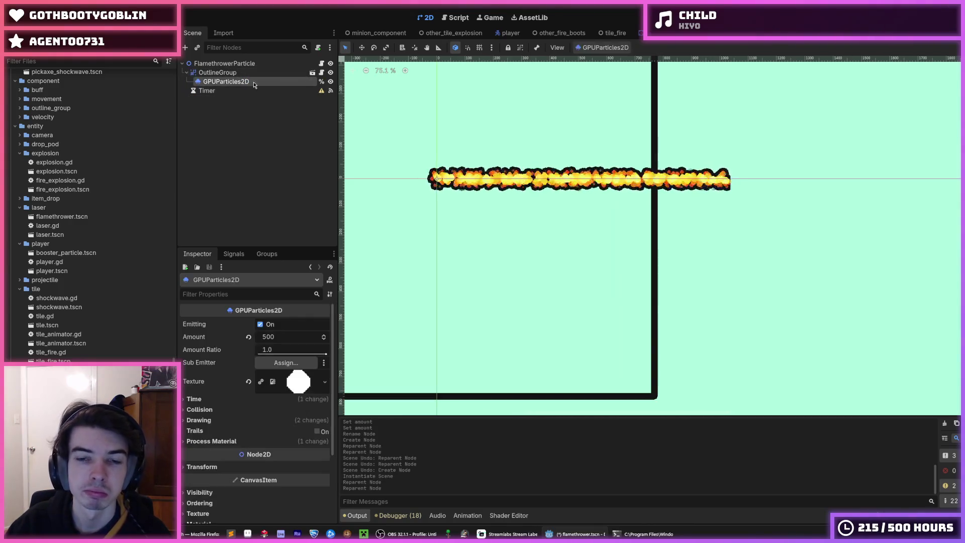
Step: Delete the Timer node from the flamethrower scene
click(226, 91)
key(Delete)
key(Return)
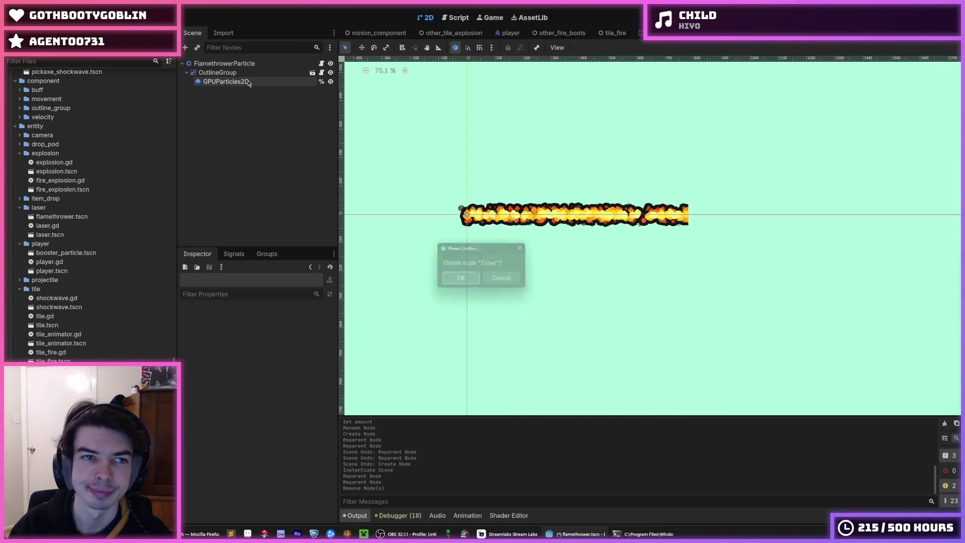
Step: Switch to the laser_shot_particle scene and select its LaserShot root node
click(248, 83)
key(ctrl+Tab)
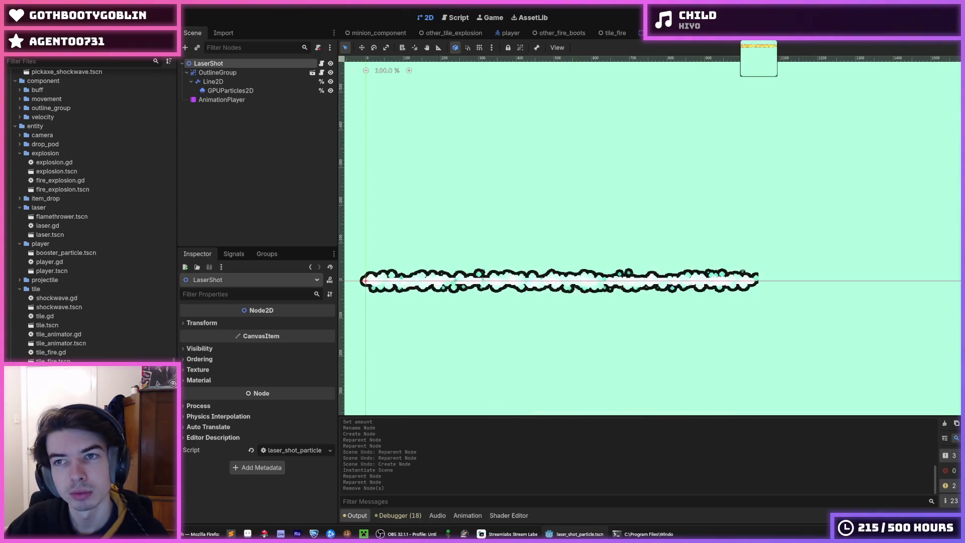
key(ctrl+shift+Tab)
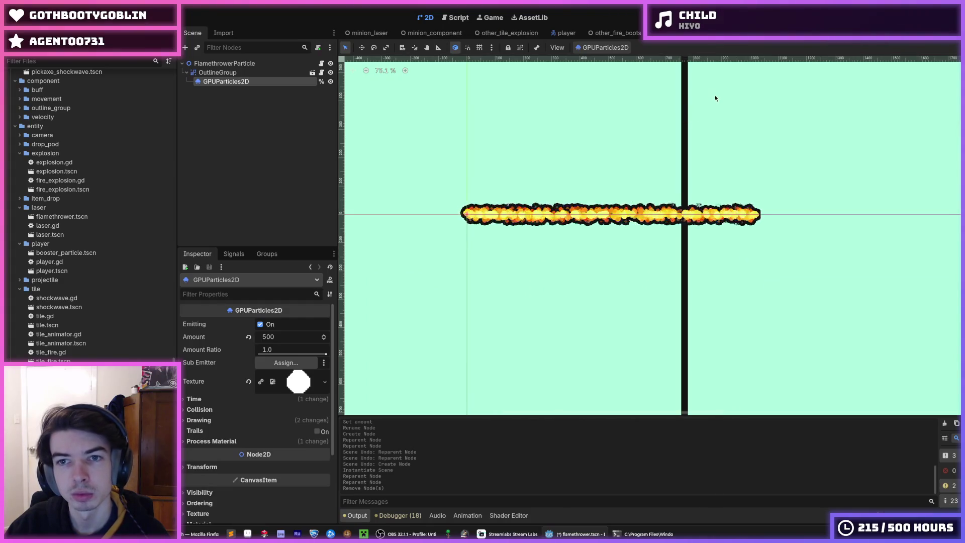
key(ctrl+Tab)
click(232, 64)
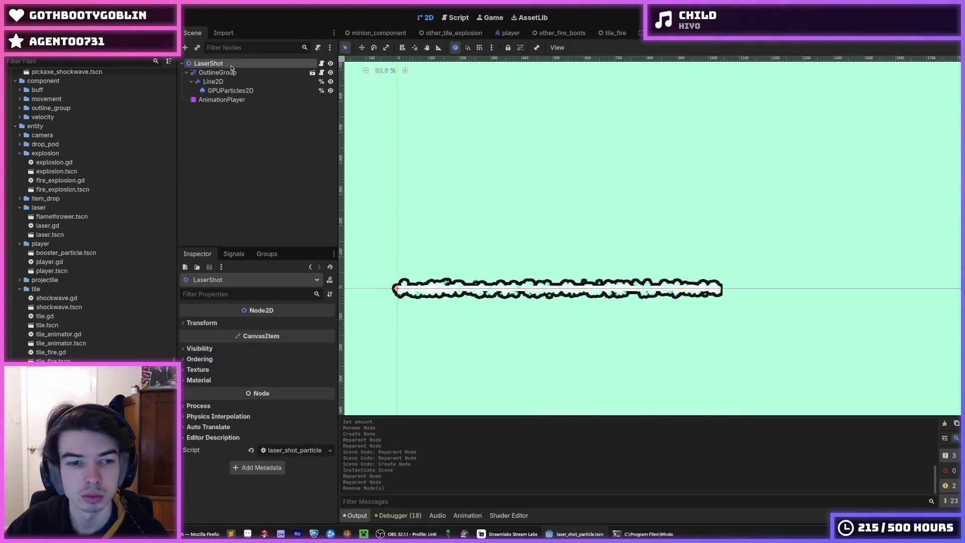
Step: Copy the Visibility Rect value from the laser shot's GPUParticles2D
click(231, 82)
click(232, 73)
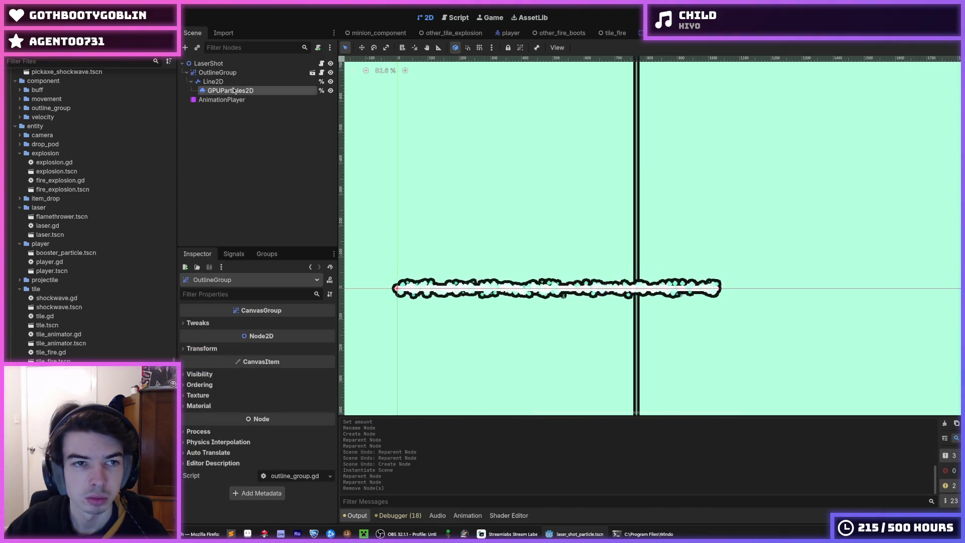
click(233, 90)
scroll(233, 347, down, 10)
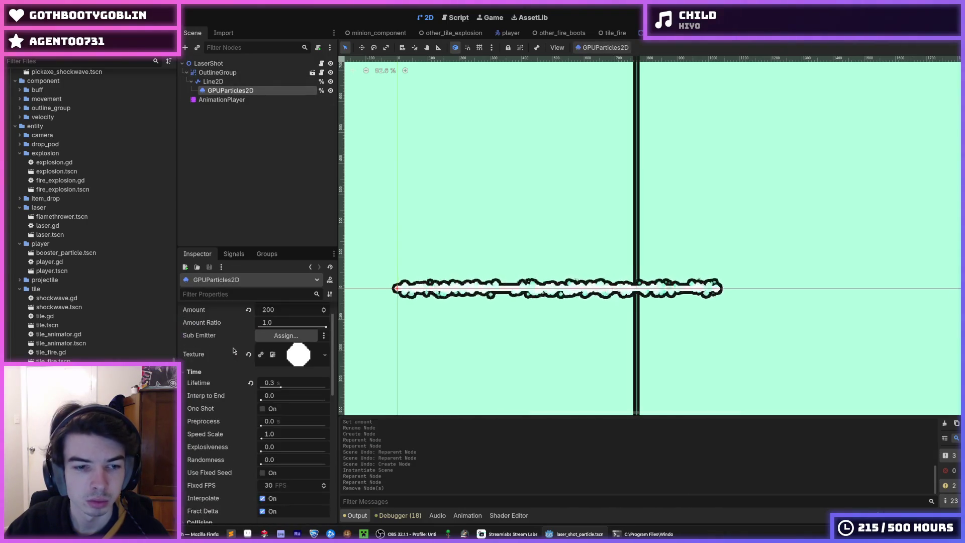
scroll(231, 361, down, 1)
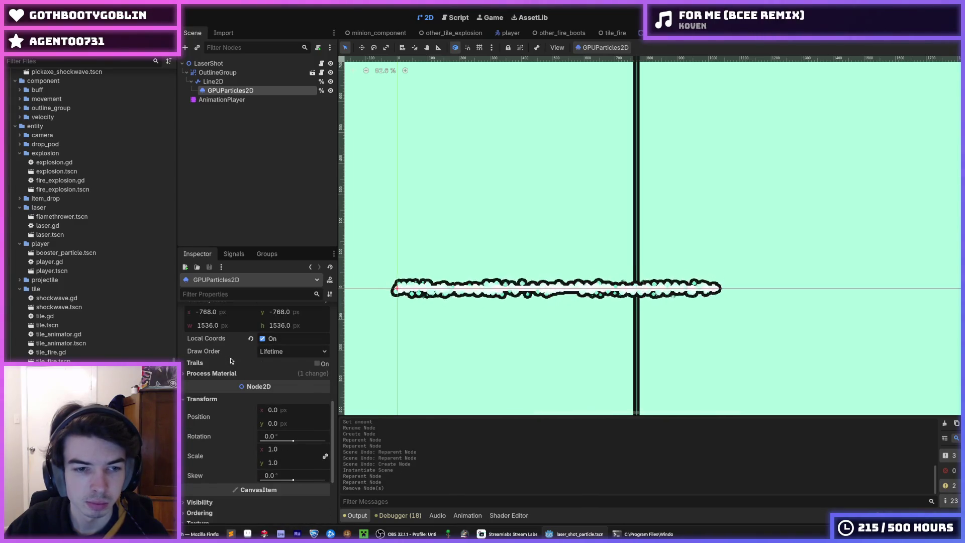
scroll(230, 359, up, 1)
right_click(220, 331)
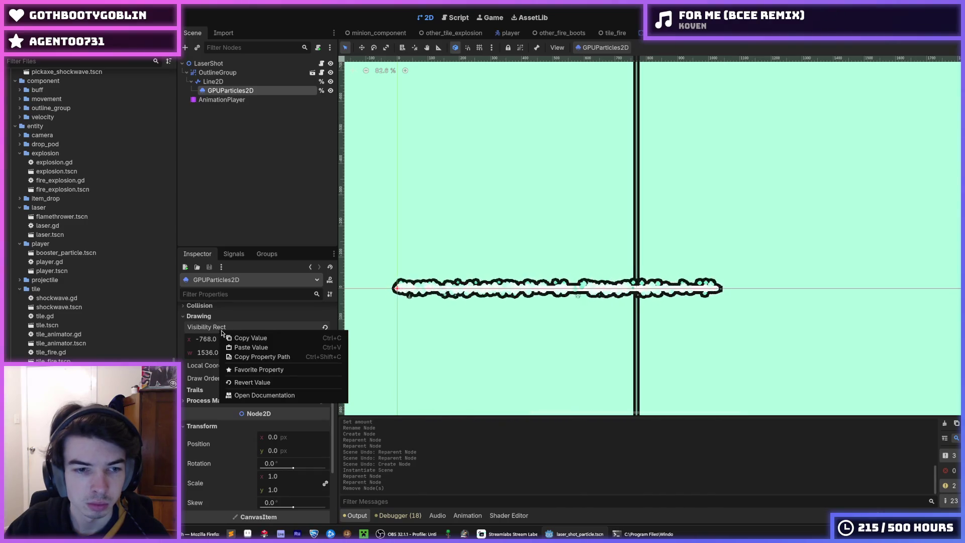
click(385, 244)
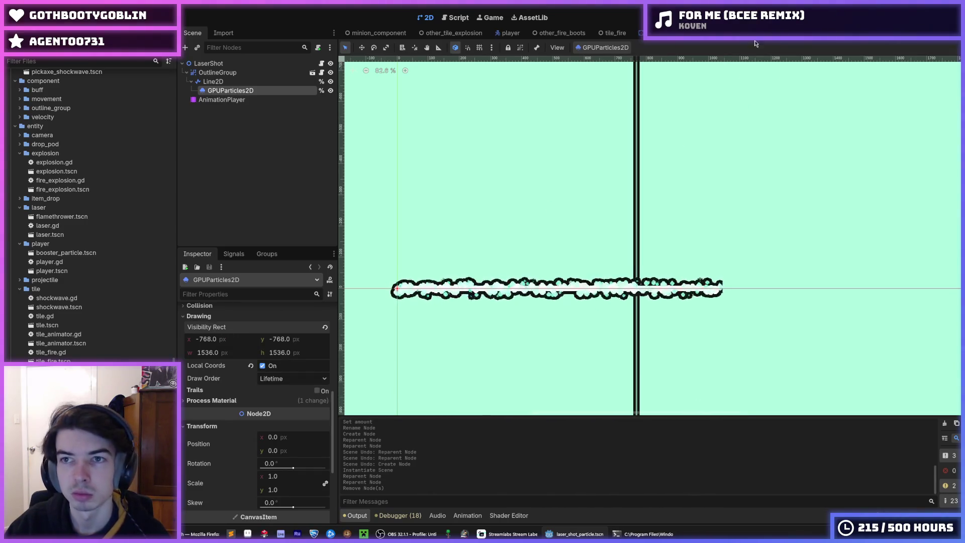
Step: Paste that Visibility Rect (-768, -768, 1536 × 1536) into the flame particles' Drawing settings
click(755, 43)
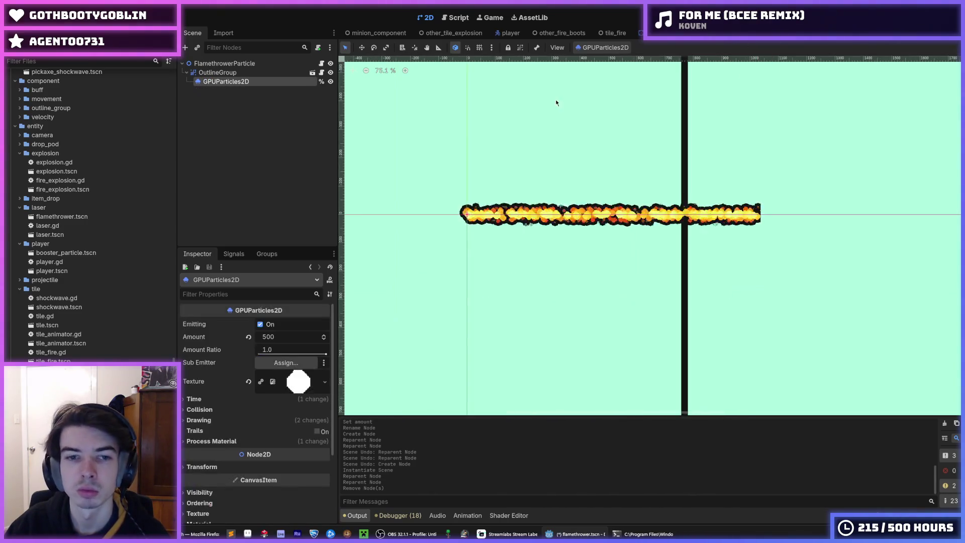
click(206, 441)
click(206, 441)
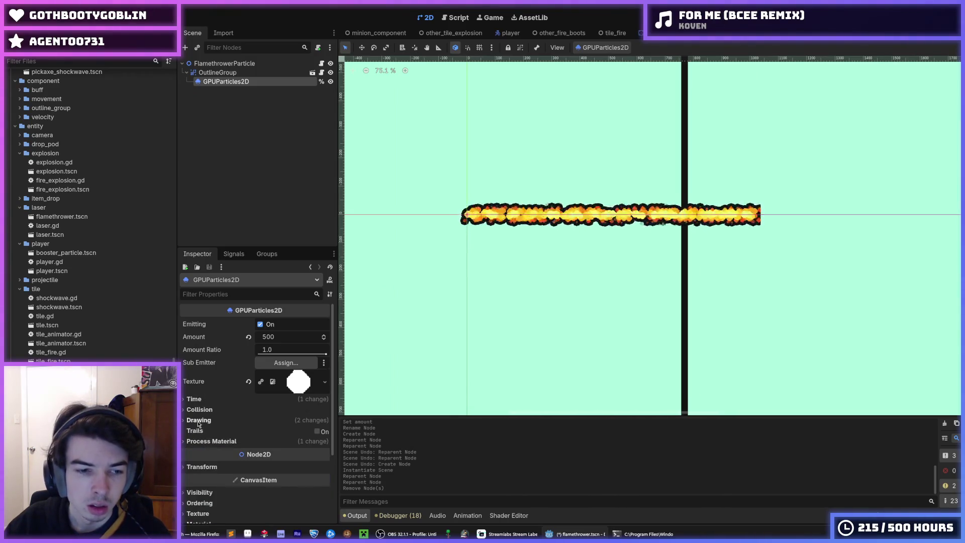
click(198, 421)
right_click(206, 432)
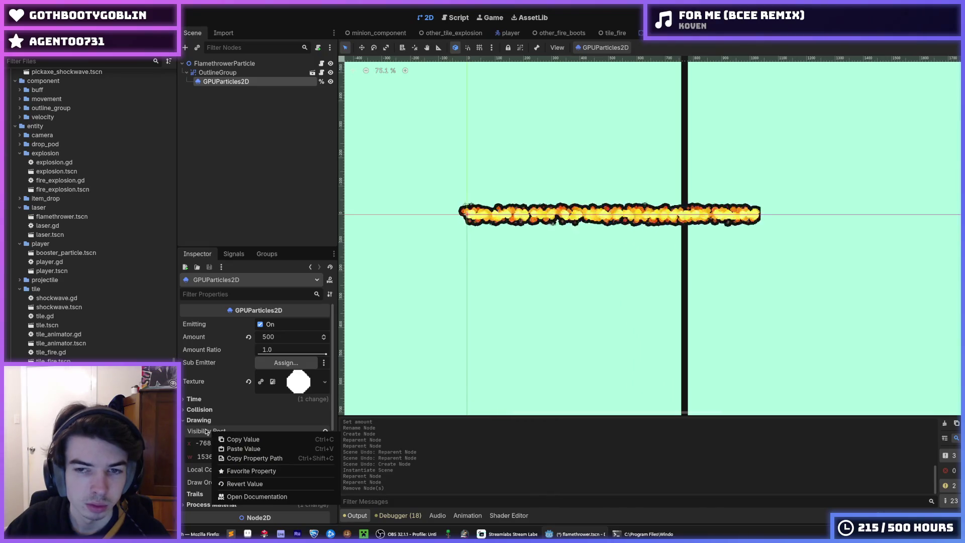
click(246, 450)
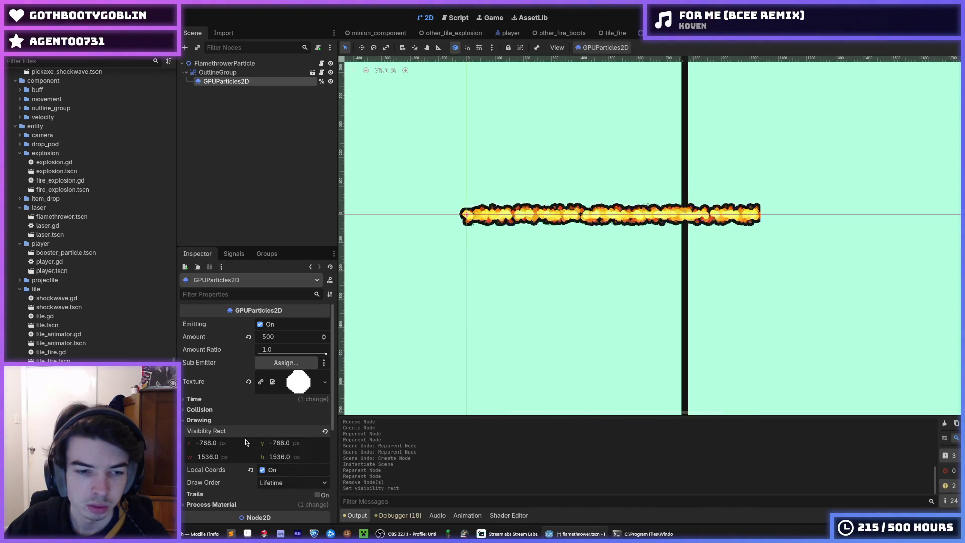
Step: Compare against the laser shot scene, framing its laser beam in the viewport
click(811, 82)
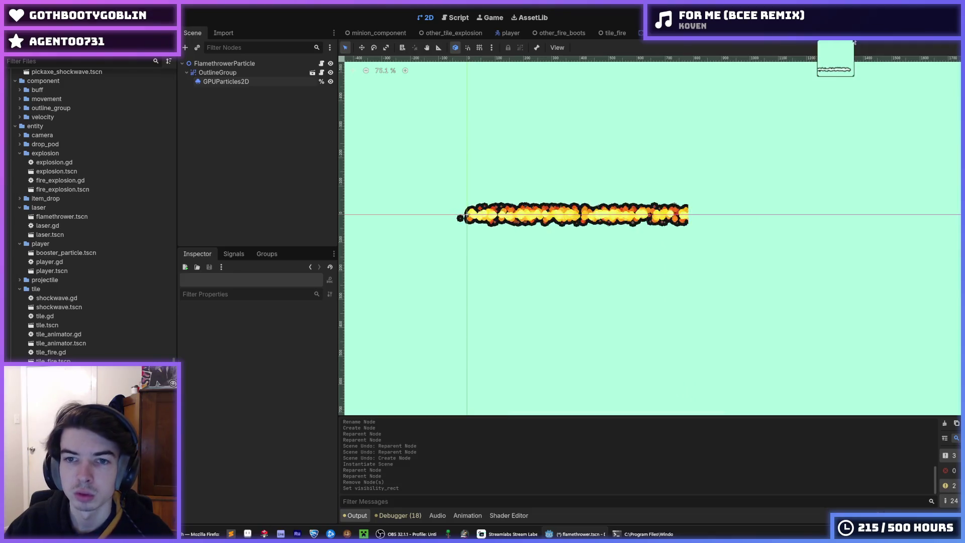
click(854, 40)
click(757, 116)
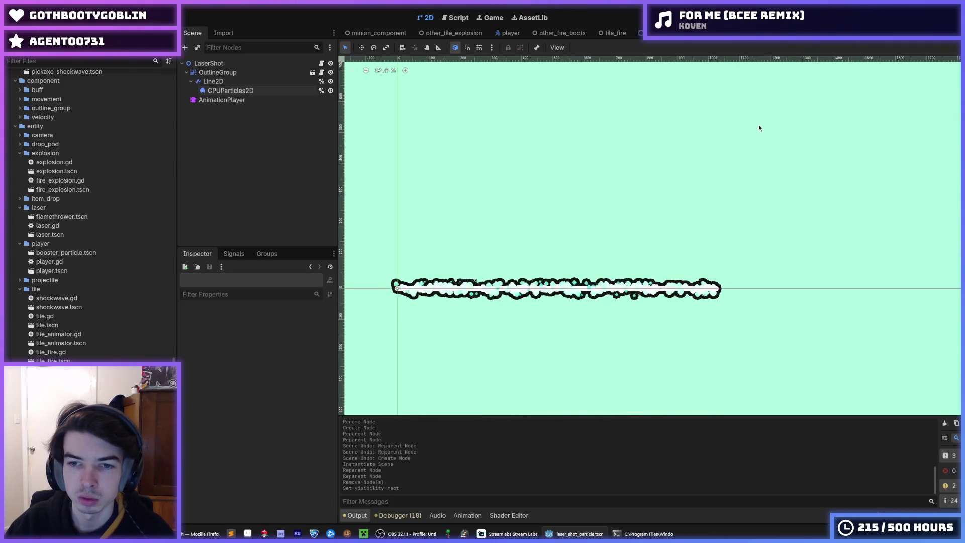
click(775, 40)
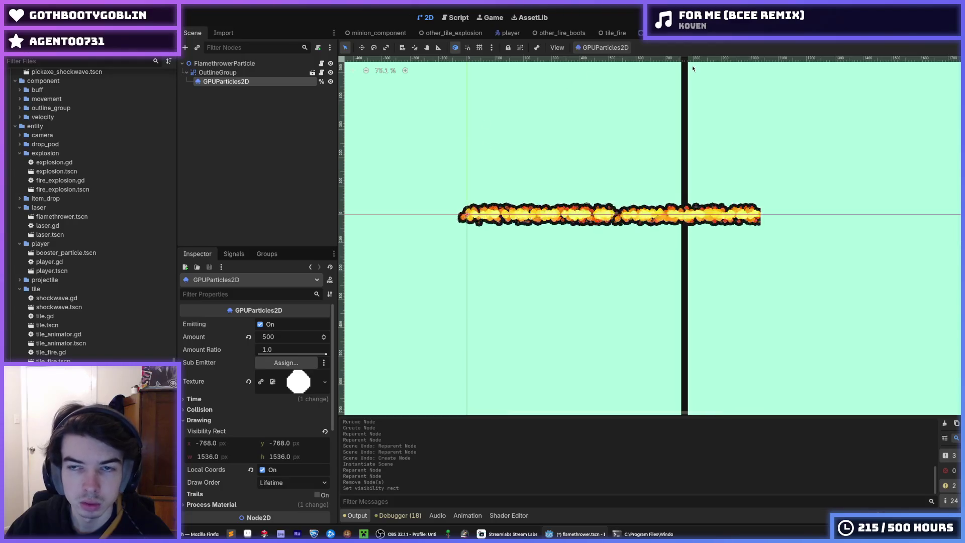
click(829, 35)
click(239, 81)
click(239, 90)
drag(536, 225, 665, 208)
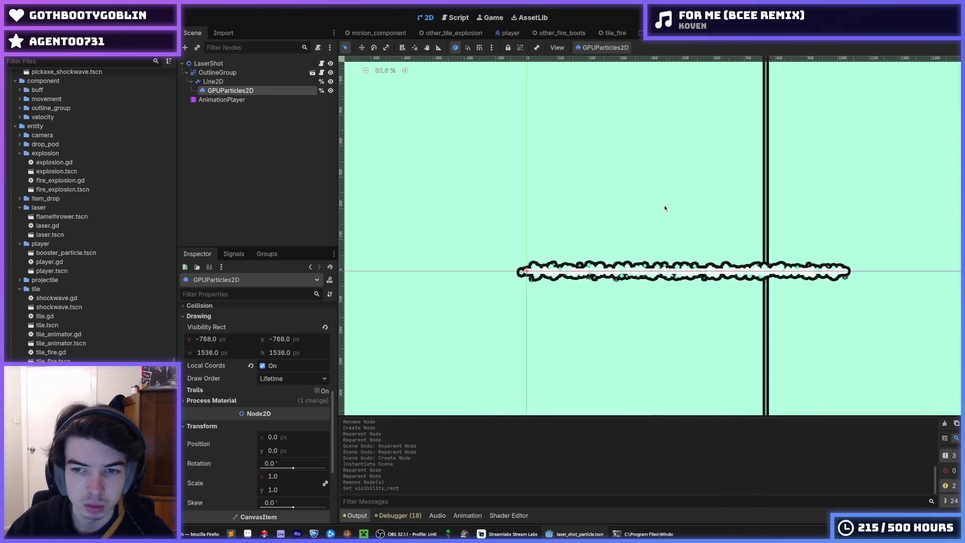
drag(819, 235, 717, 179)
scroll(672, 190, up, 1)
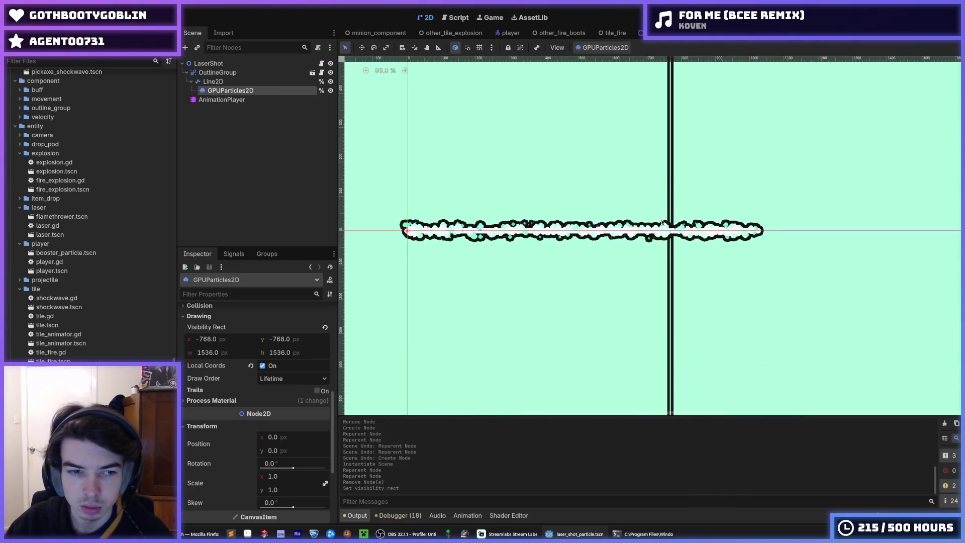
Step: Return to the flamethrower scene to view the black-outlined flame stream
click(761, 33)
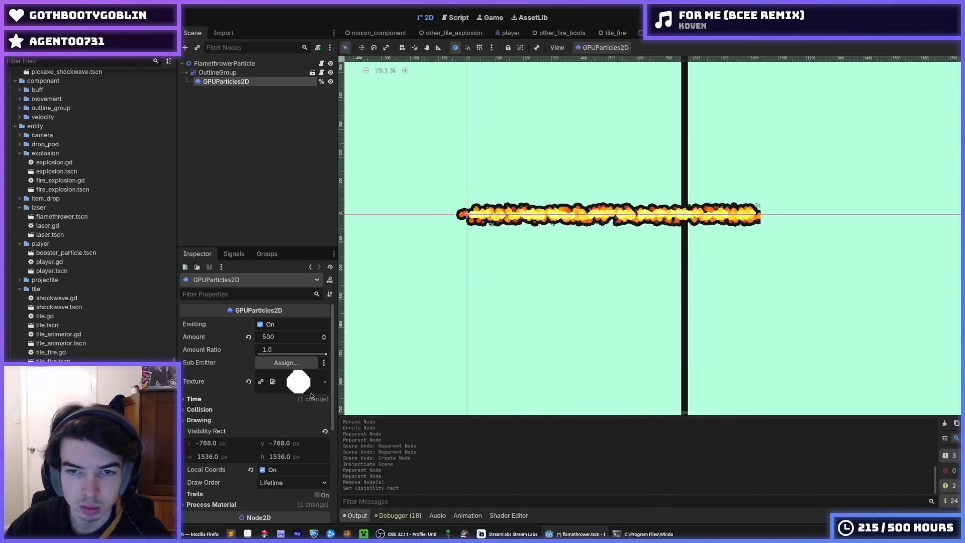
scroll(602, 213, up, 3)
scroll(586, 211, down, 5)
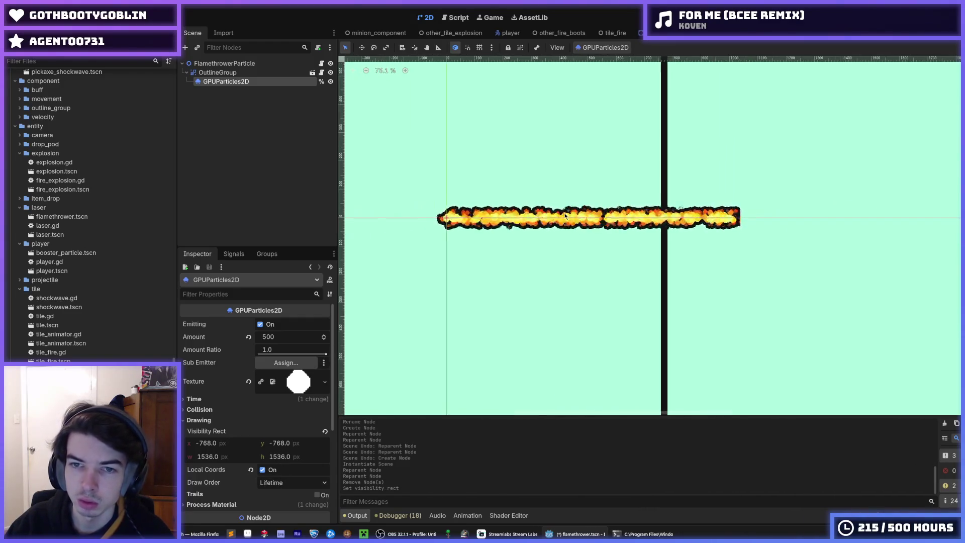
scroll(585, 210, up, 8)
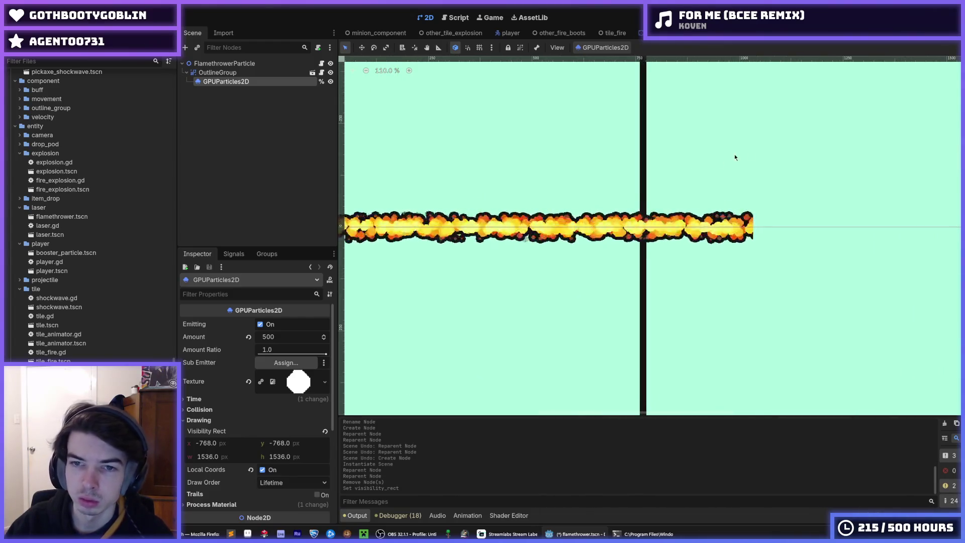
click(793, 144)
scroll(758, 195, down, 7)
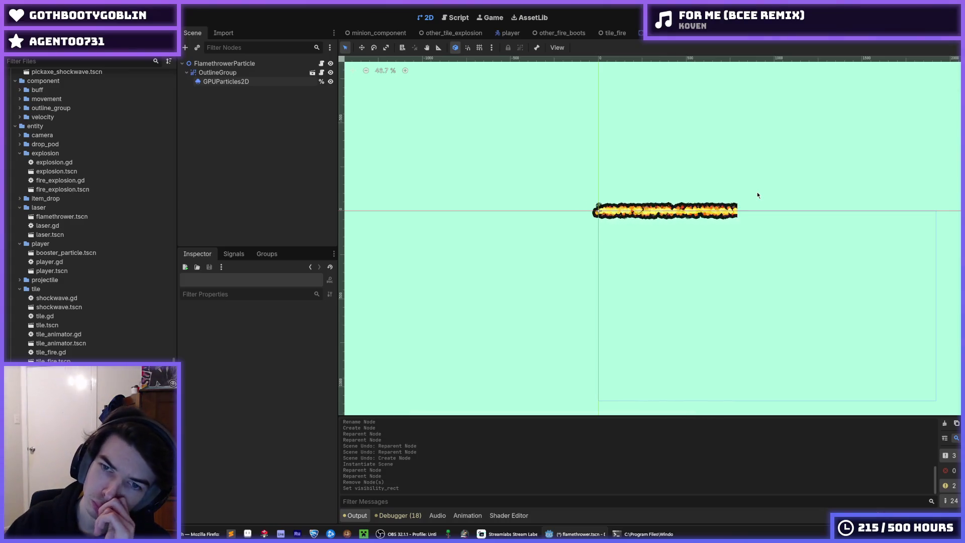
click(808, 39)
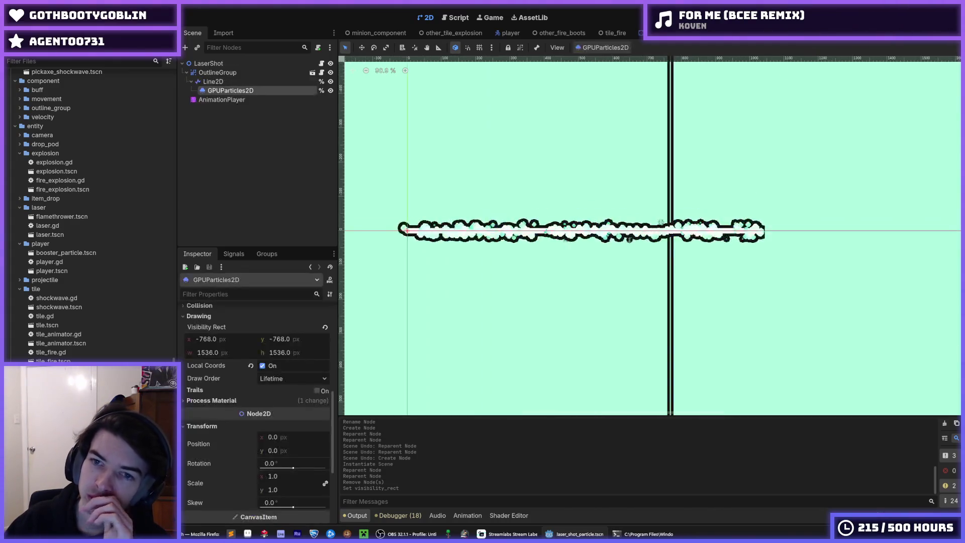
key(ctrl+shift+Tab)
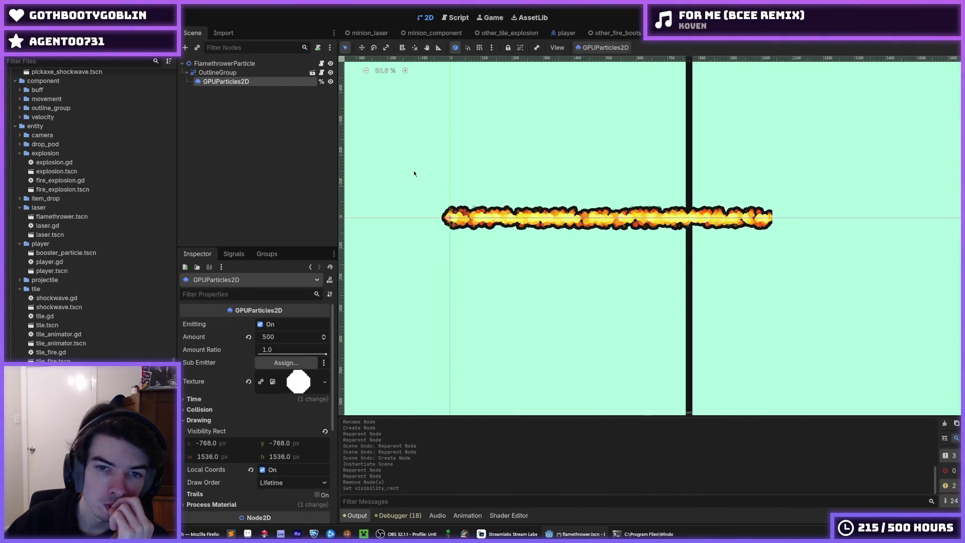
scroll(219, 397, down, 4)
scroll(220, 397, up, 4)
scroll(219, 398, down, 4)
Step: Open the flame particles' Scale Curve graph under Process Material > Display > Scale
click(203, 370)
click(204, 370)
click(206, 429)
click(206, 428)
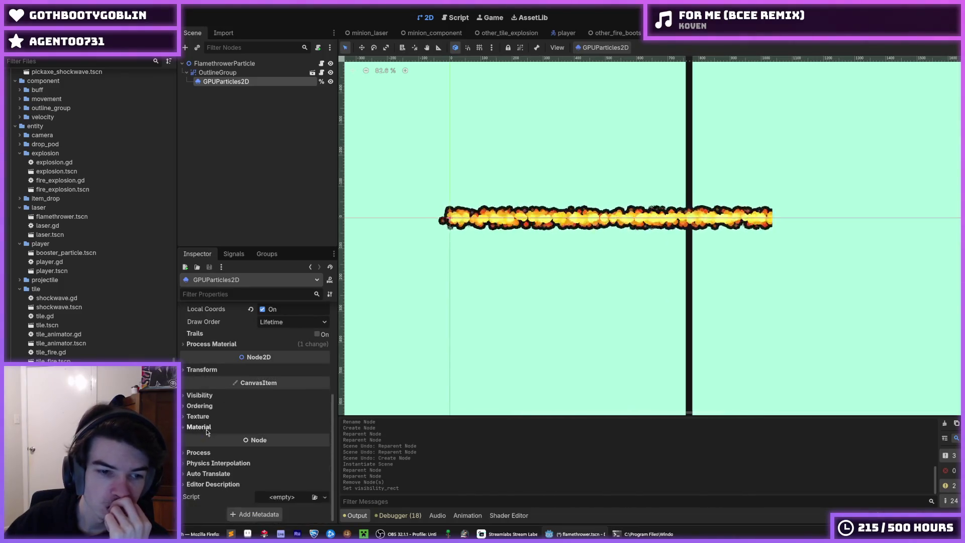
click(221, 345)
scroll(231, 412, down, 4)
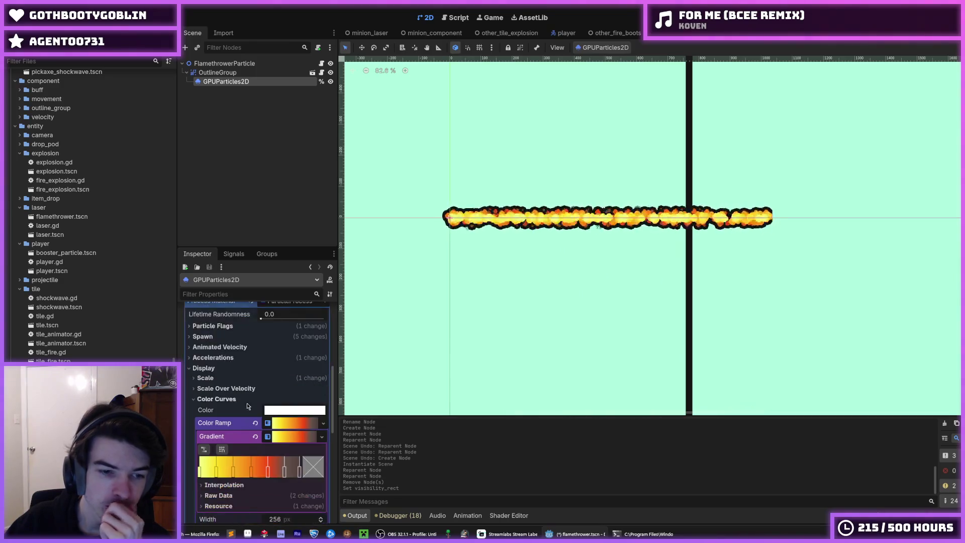
scroll(234, 417, up, 2)
click(217, 345)
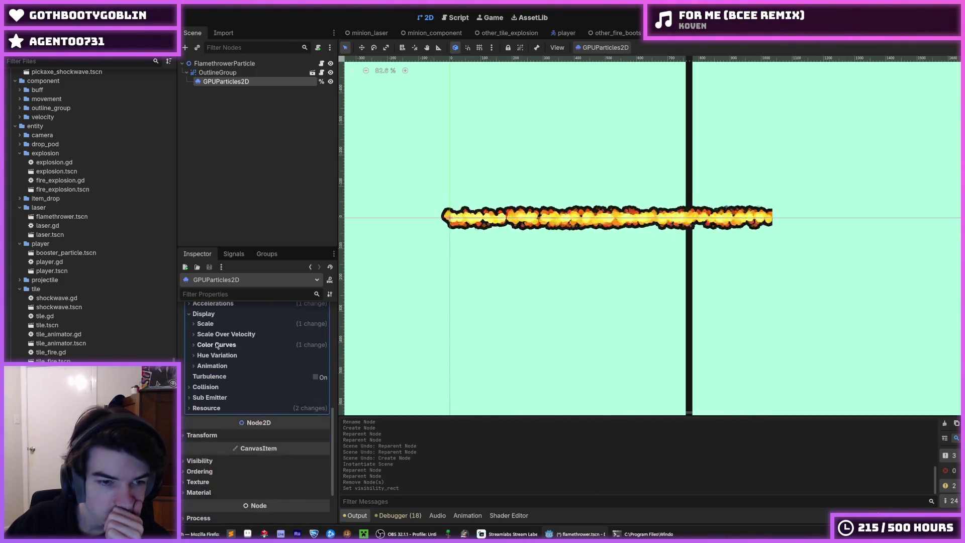
click(228, 325)
click(281, 372)
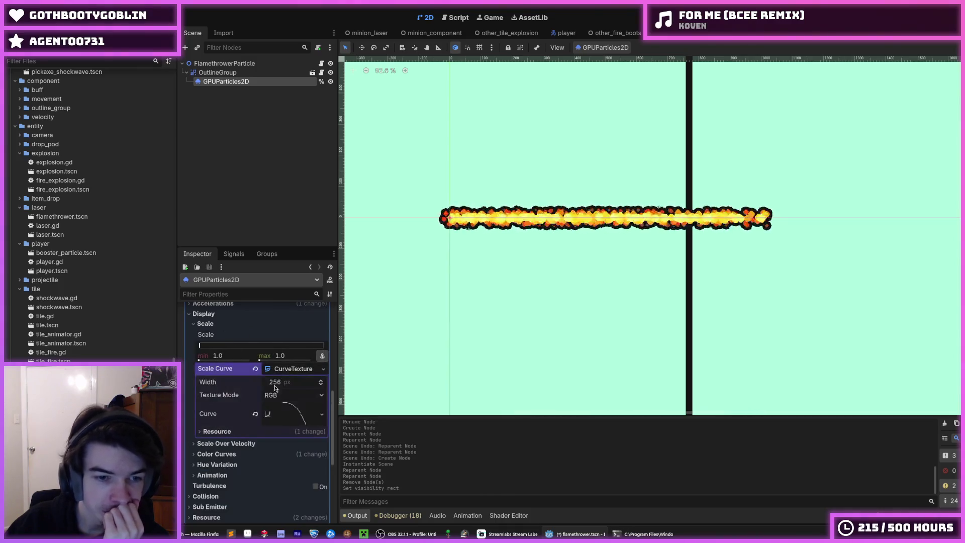
click(277, 419)
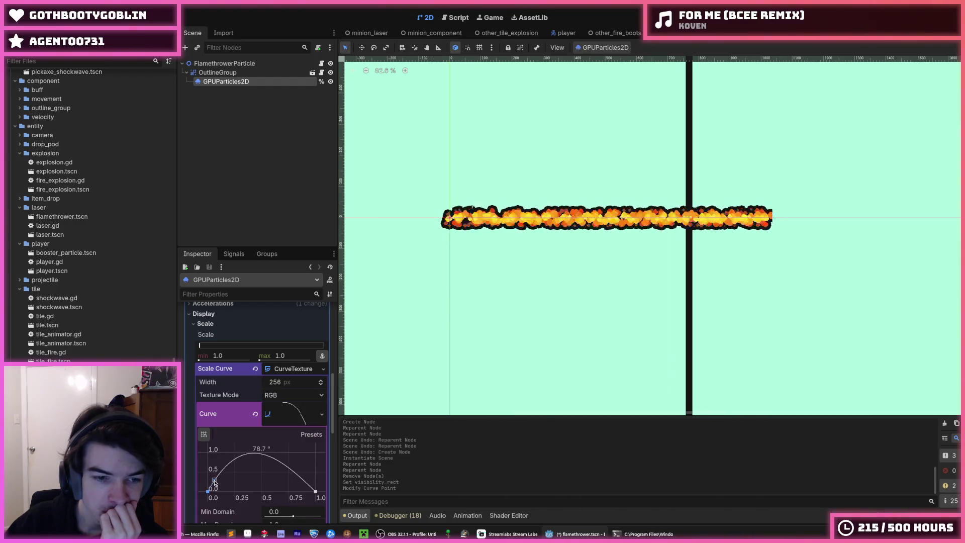
Step: Adjust the start and end tangents so the scale curve arches from 0 up to 1.0 and back
drag(216, 483, 217, 483)
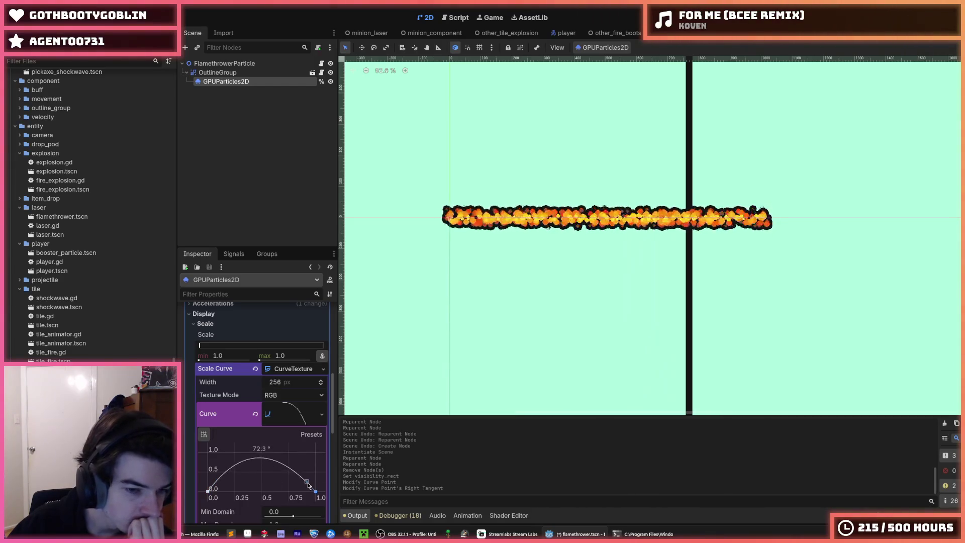
drag(310, 485, 308, 482)
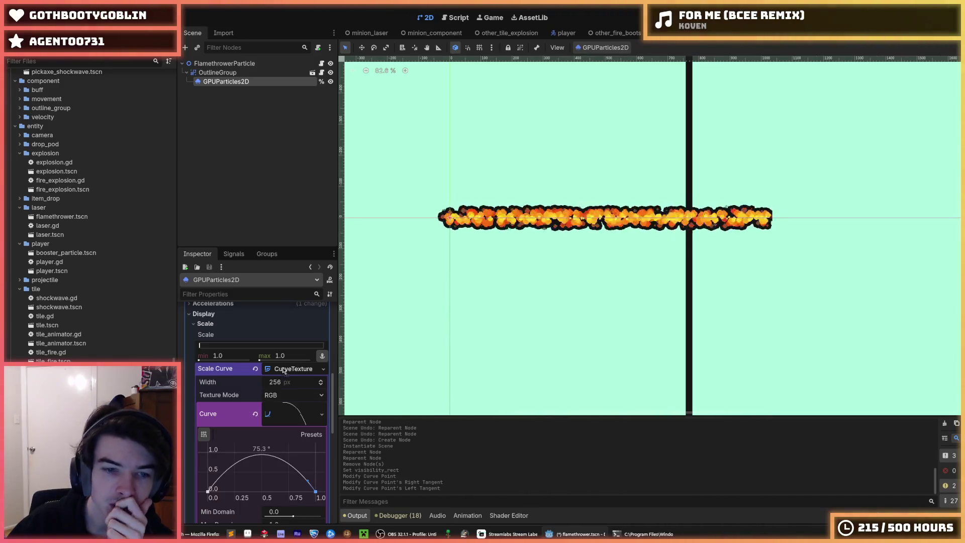
click(296, 419)
scroll(302, 369, up, 3)
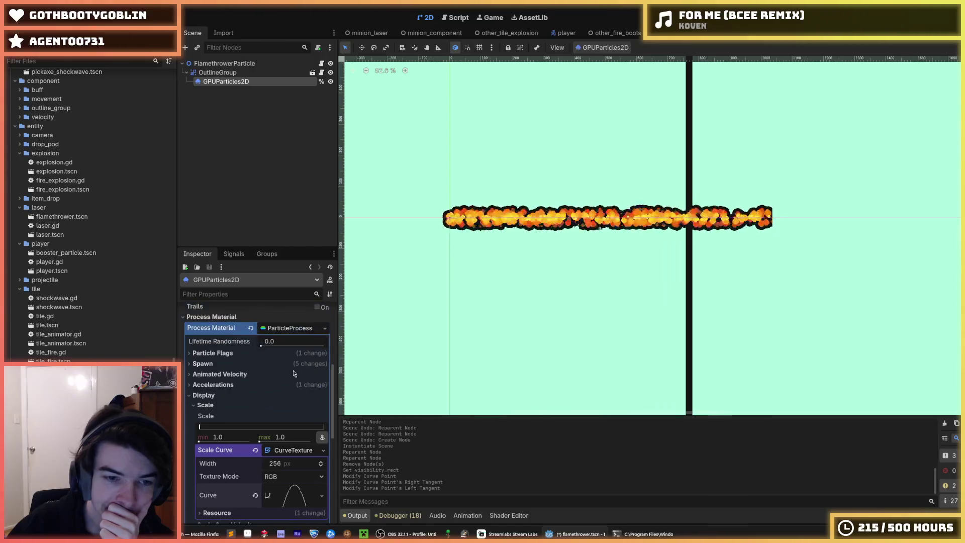
Step: Raise the flame particles' Lifetime in the Time settings from 0.3 to 0.6 seconds
scroll(268, 394, up, 7)
scroll(268, 400, down, 9)
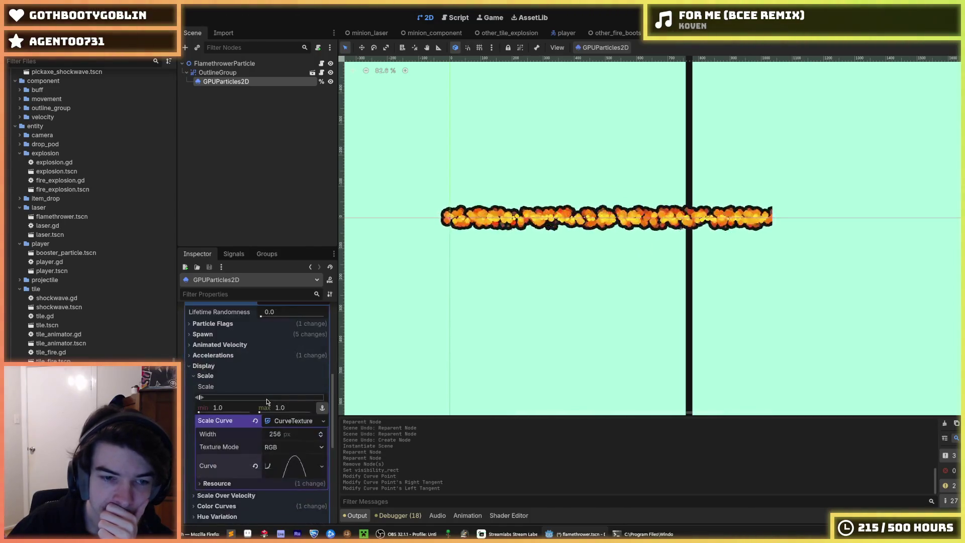
click(234, 476)
click(234, 476)
scroll(463, 244, up, 5)
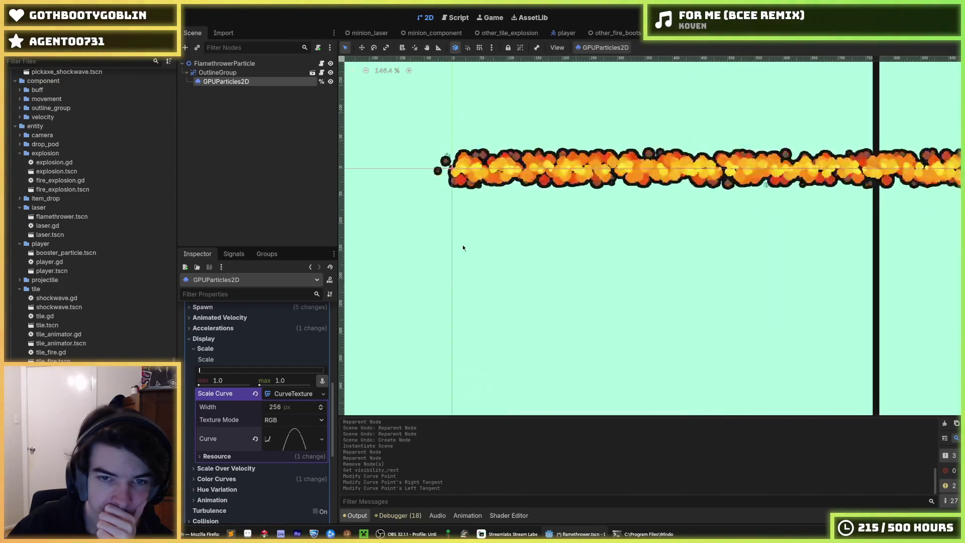
drag(495, 212, 421, 288)
scroll(239, 354, up, 8)
scroll(239, 351, up, 4)
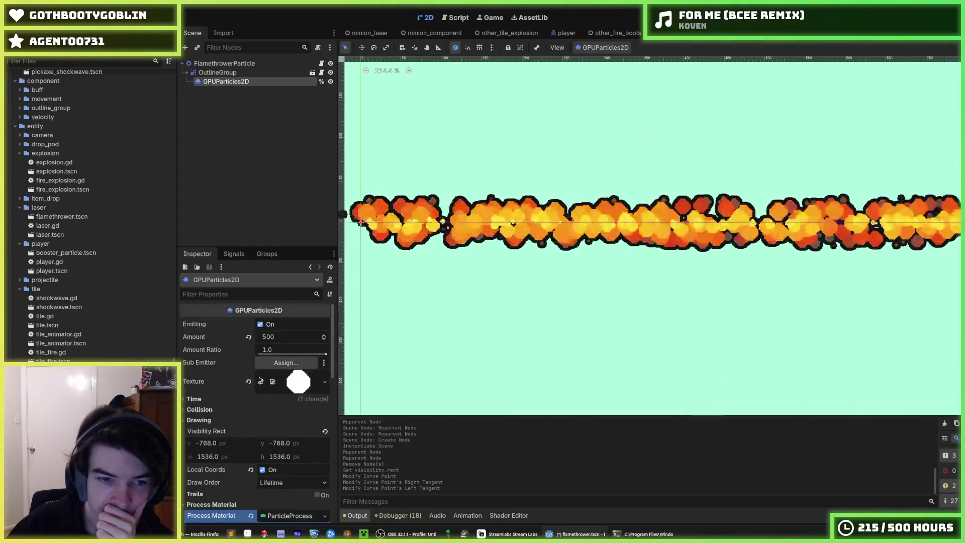
click(284, 398)
drag(284, 410, 290, 411)
Step: Collapse the Drawing section and expand the Process Material settings
scroll(464, 314, down, 5)
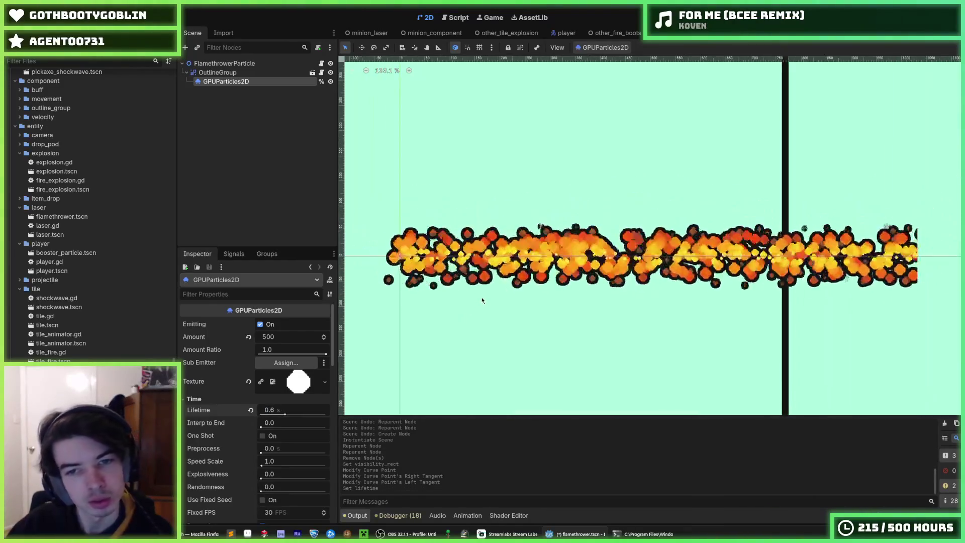
scroll(225, 388, down, 3)
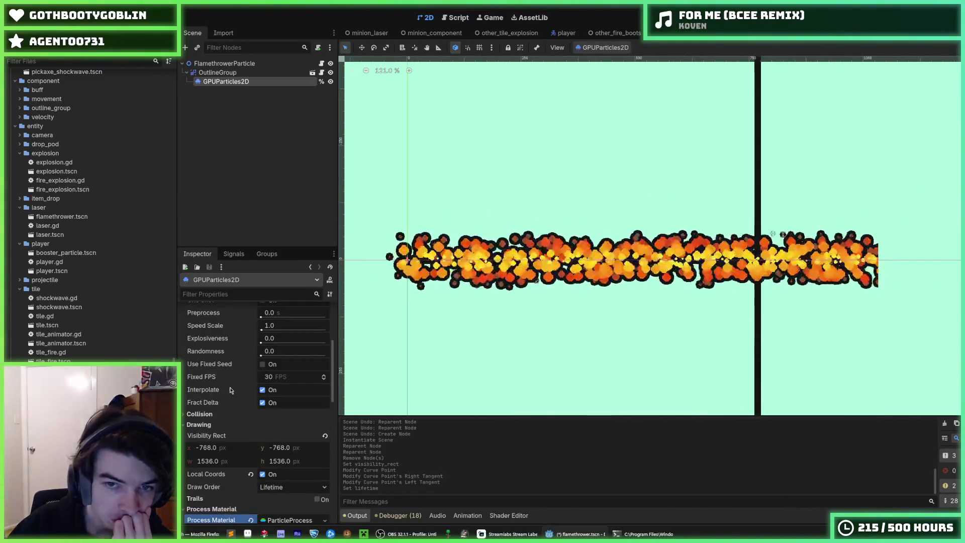
scroll(236, 402, up, 3)
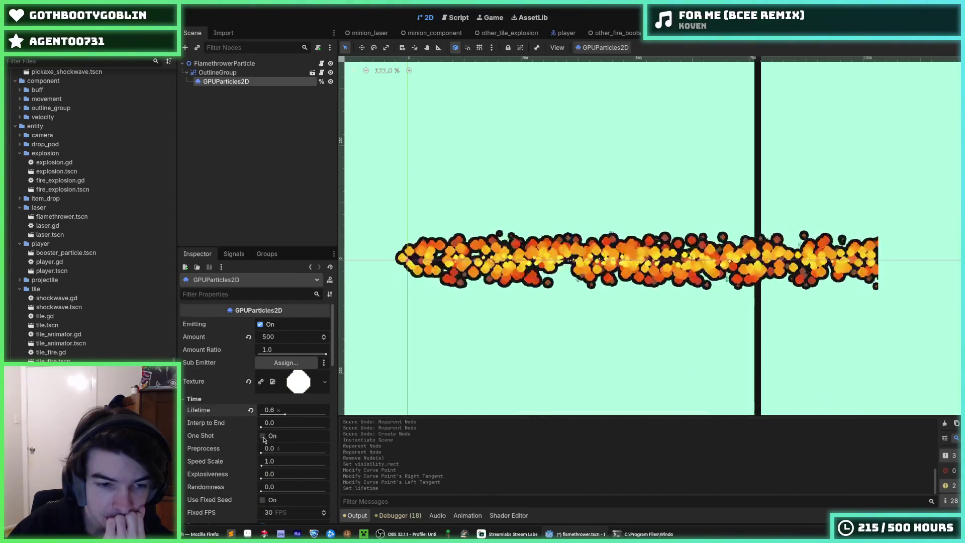
scroll(229, 447, down, 3)
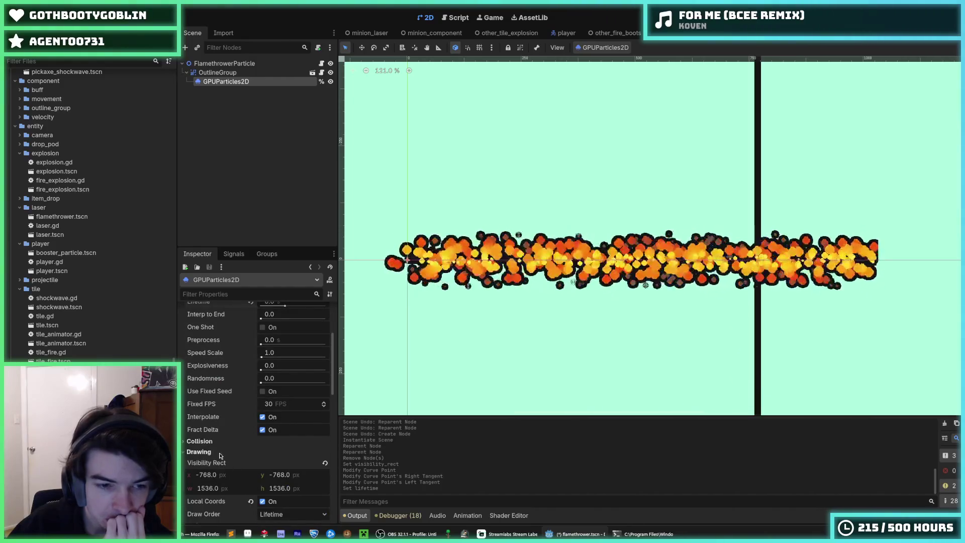
click(199, 451)
click(208, 473)
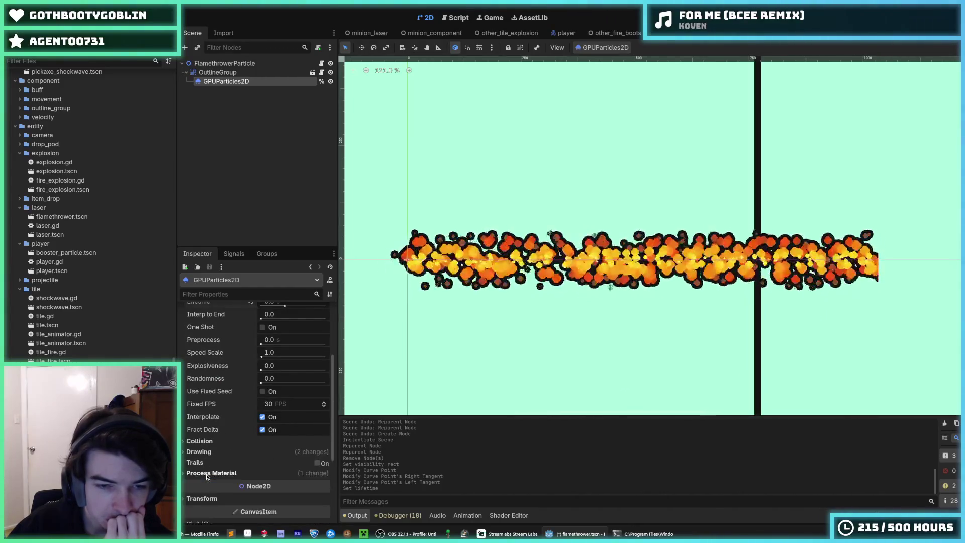
scroll(206, 453, down, 4)
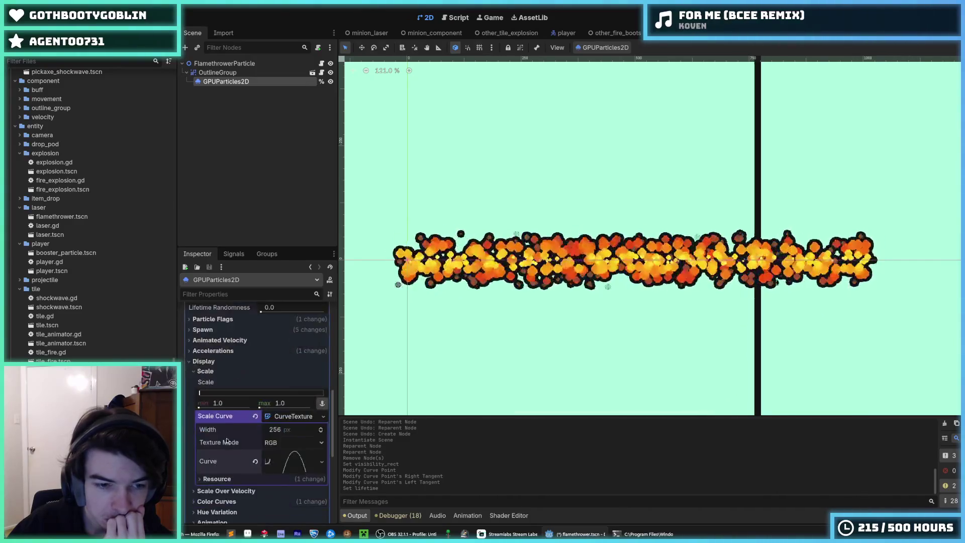
Step: Review the Display, Accelerations, Gravity and Animated Velocity settings of the flame material
click(207, 373)
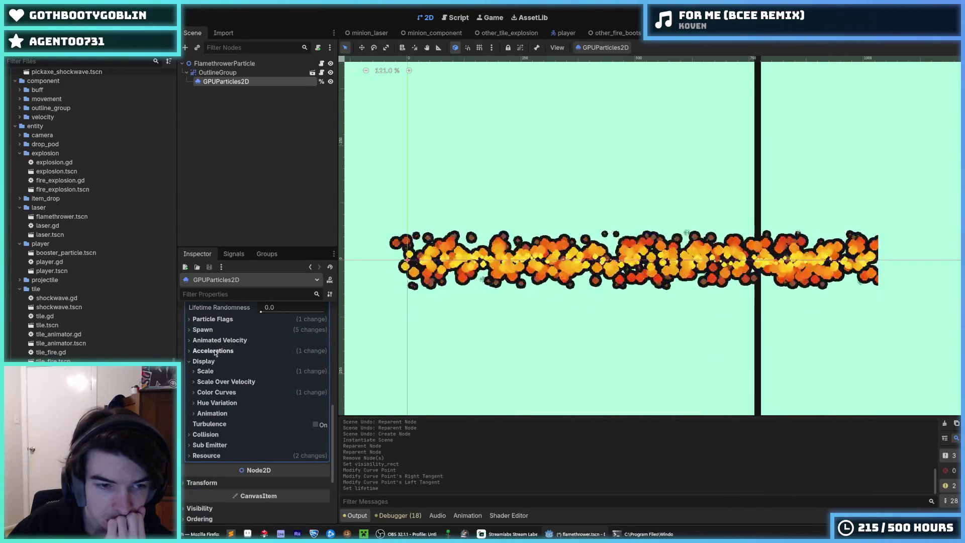
click(216, 351)
click(220, 362)
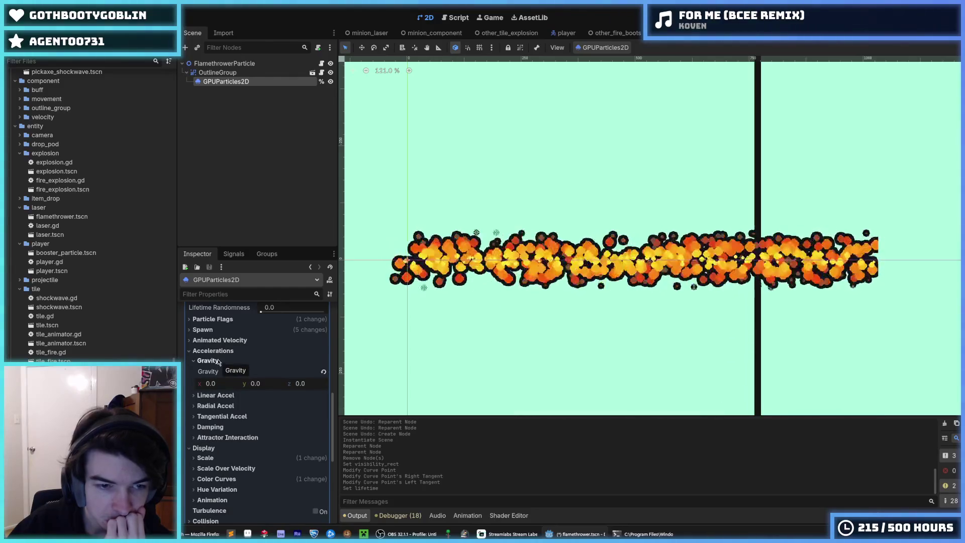
click(218, 361)
click(219, 341)
click(219, 341)
Step: Review the Spawn settings: box offset 512 on x, spread 180° and initial velocity 100
click(214, 331)
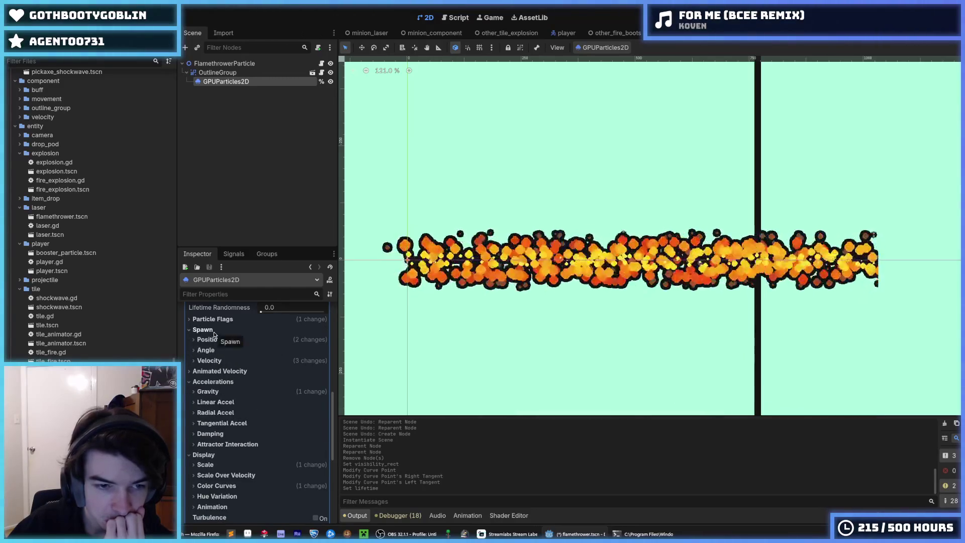
click(218, 341)
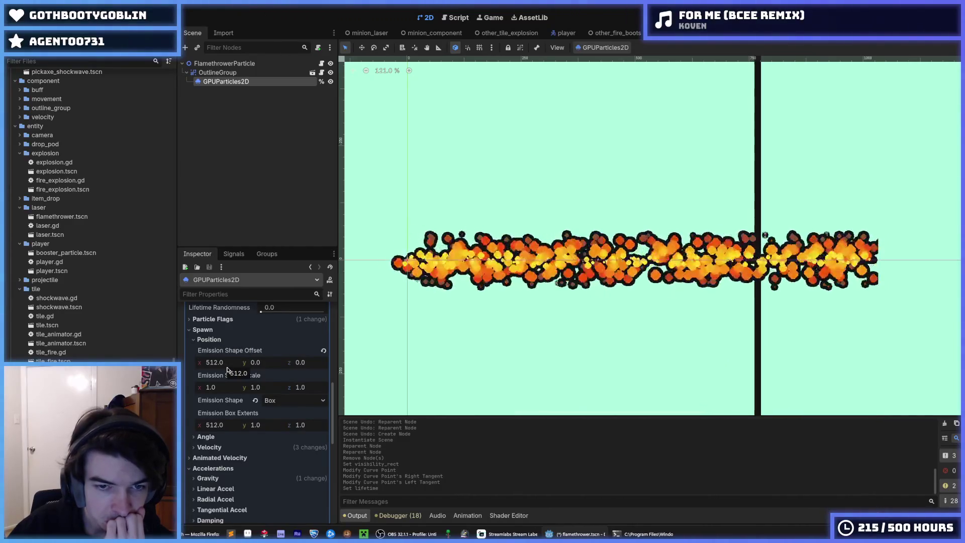
click(209, 340)
click(207, 350)
click(206, 350)
click(216, 361)
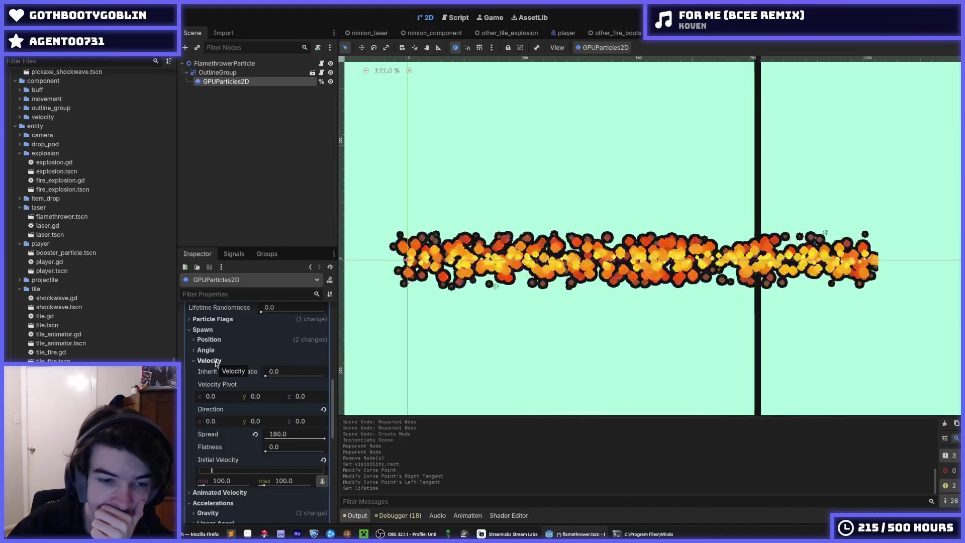
click(217, 481)
Step: Set the initial velocity minimum and maximum both to 50
text(50)
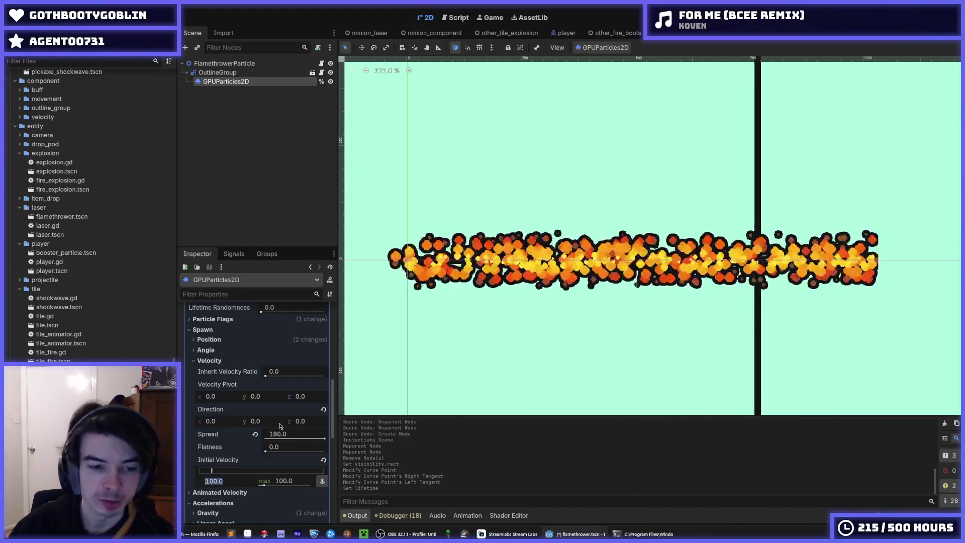
key(Tab)
text(50)
key(Return)
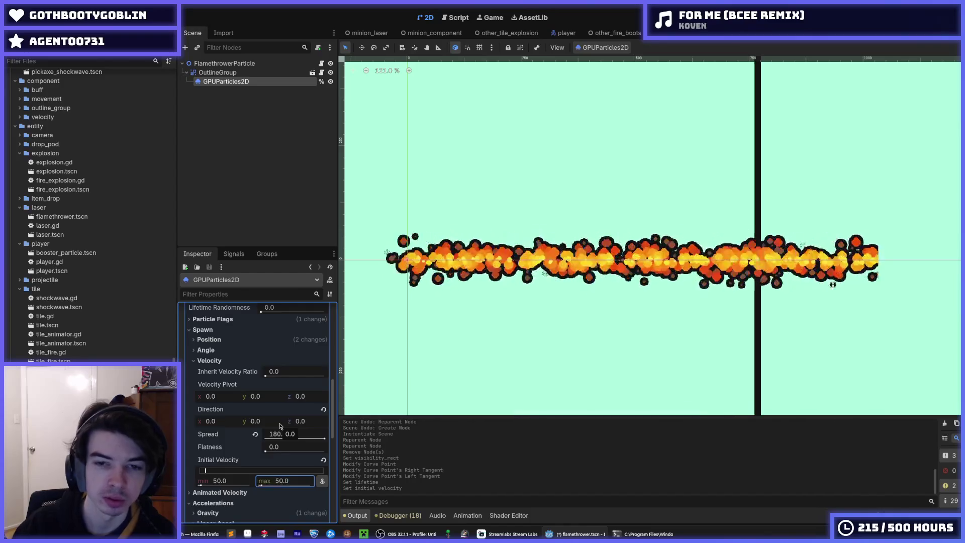
Step: Shorten the particle Lifetime to 0.4, then settle on 0.3 seconds
scroll(560, 303, down, 3)
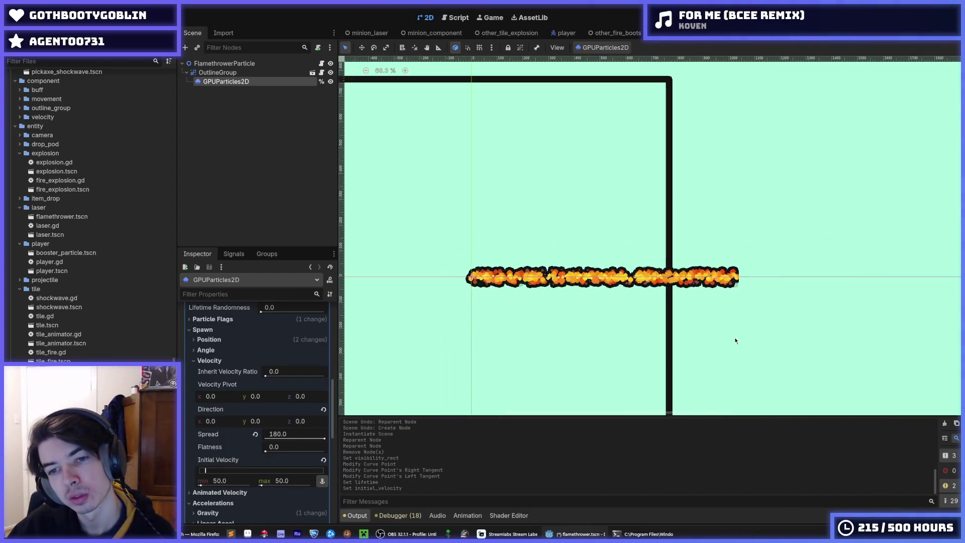
scroll(281, 366, up, 10)
click(281, 410)
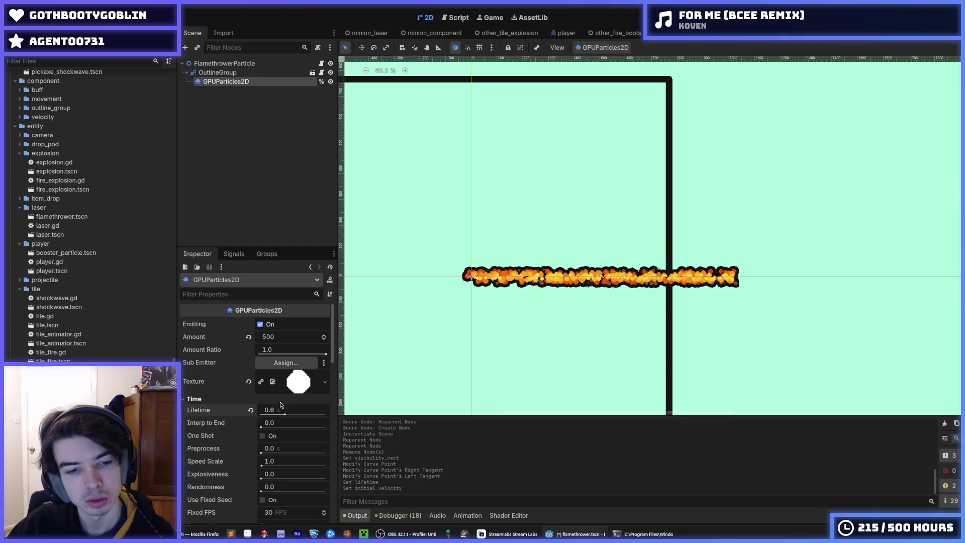
text(0.4)
key(Return)
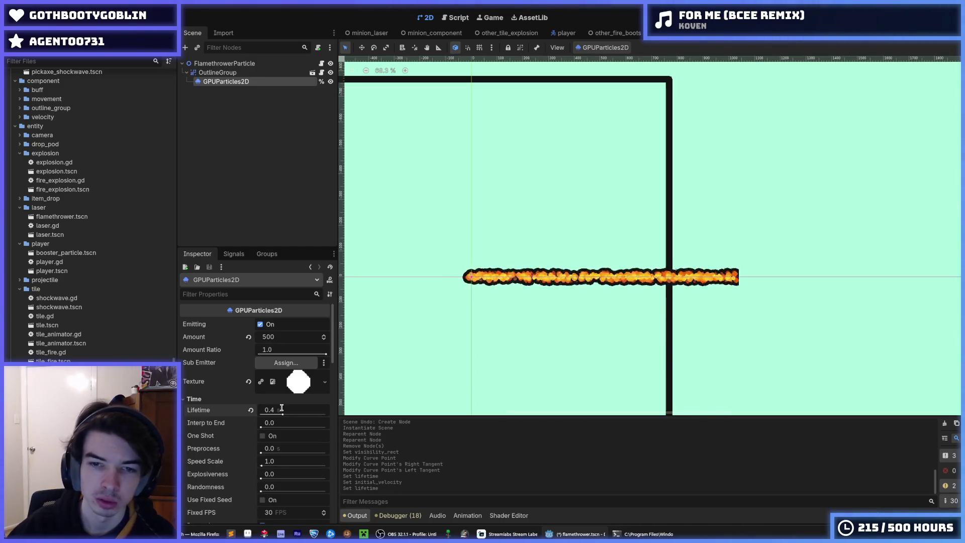
scroll(552, 296, up, 3)
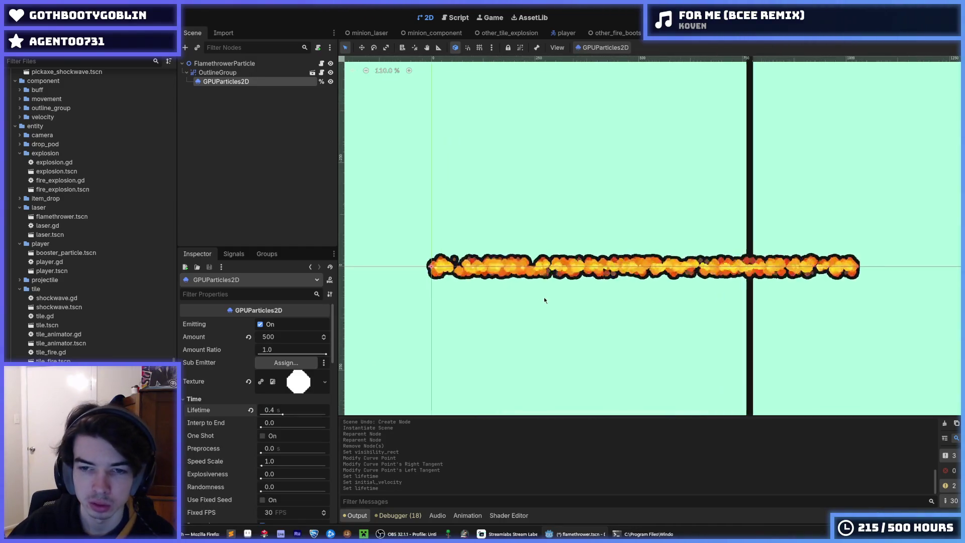
click(276, 410)
text(0.3)
key(Return)
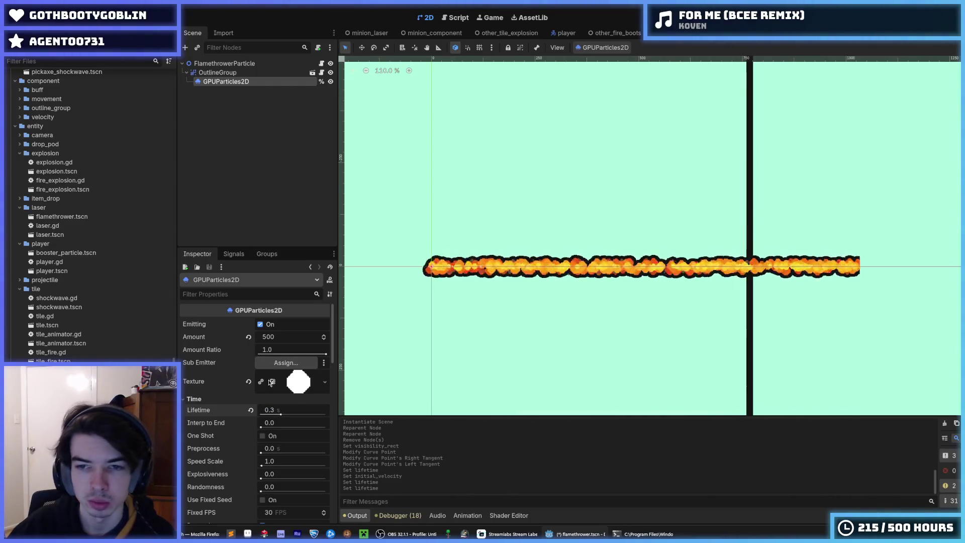
Step: Raise the minimum initial velocity to 100
scroll(272, 383, down, 10)
click(222, 482)
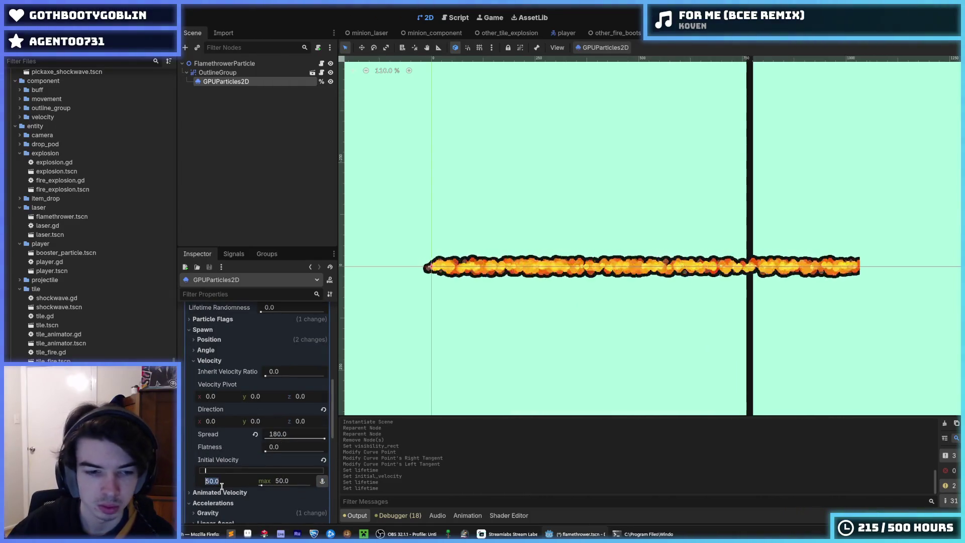
text(100)
key(Return)
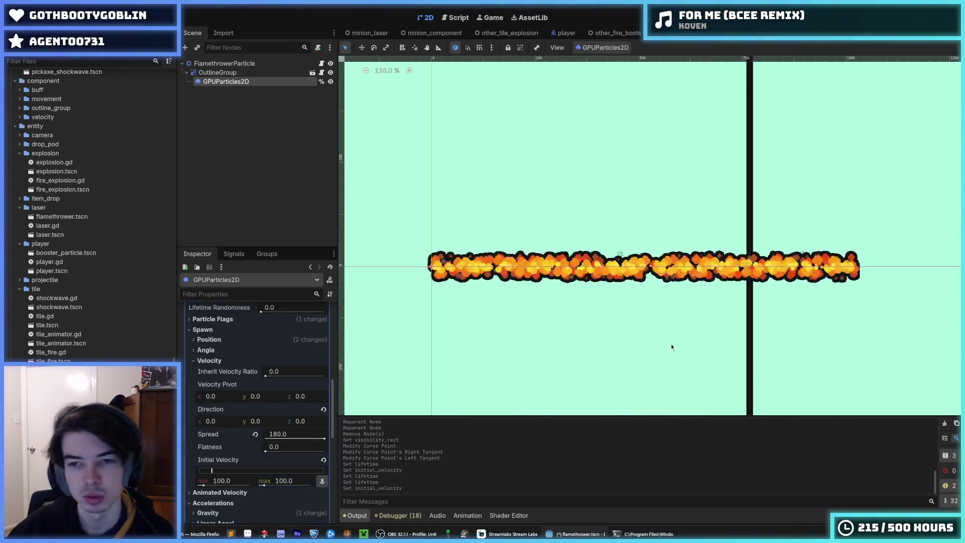
Step: Try an Amount of 1000 on GPUParticles2D, revert it to 500, and open minion_flamethrower
click(671, 347)
scroll(734, 352, down, 2)
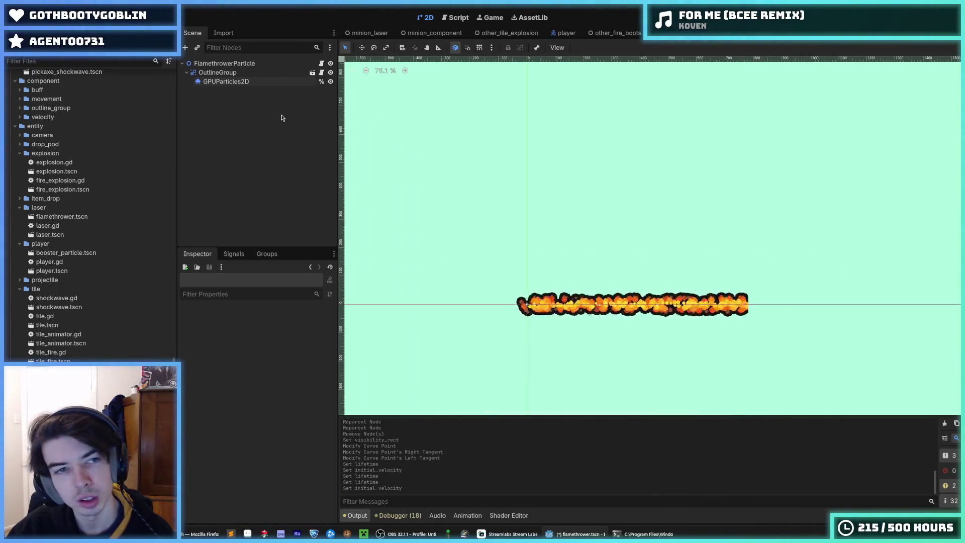
click(264, 85)
scroll(251, 352, up, 10)
click(275, 340)
text(1000)
key(Return)
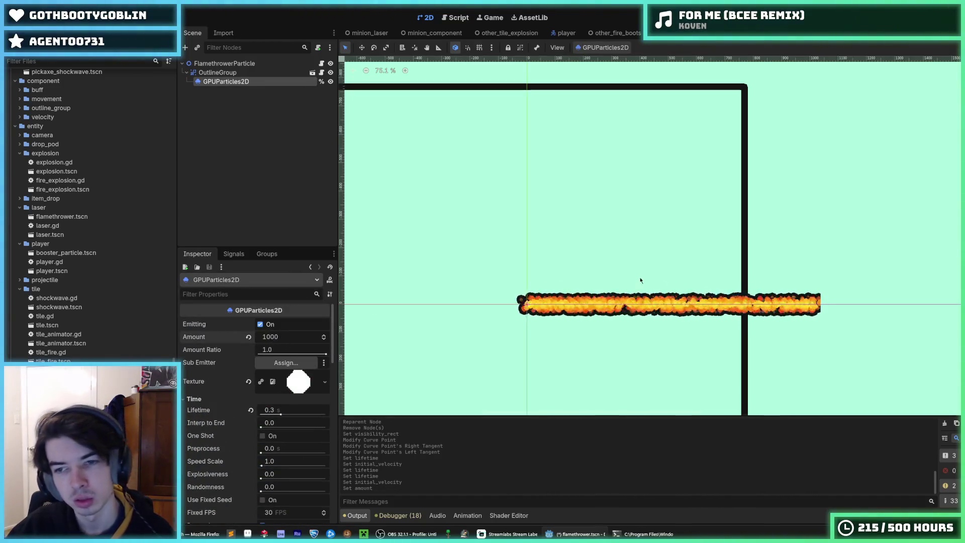
click(834, 248)
key(ctrl+z)
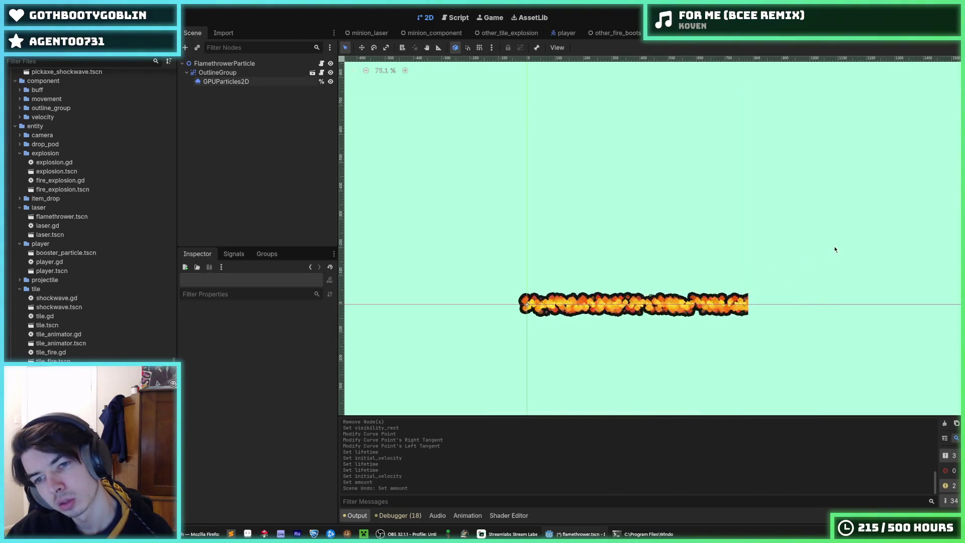
click(769, 34)
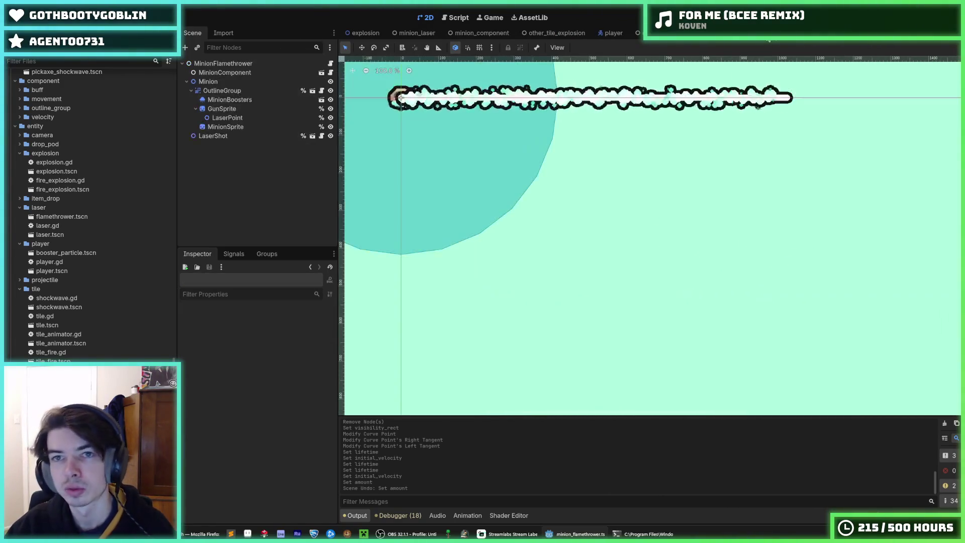
Step: Back in flamethrower.tscn, detach laser.gd from FlamethrowerParticle and select the scene file in FileSystem
click(734, 33)
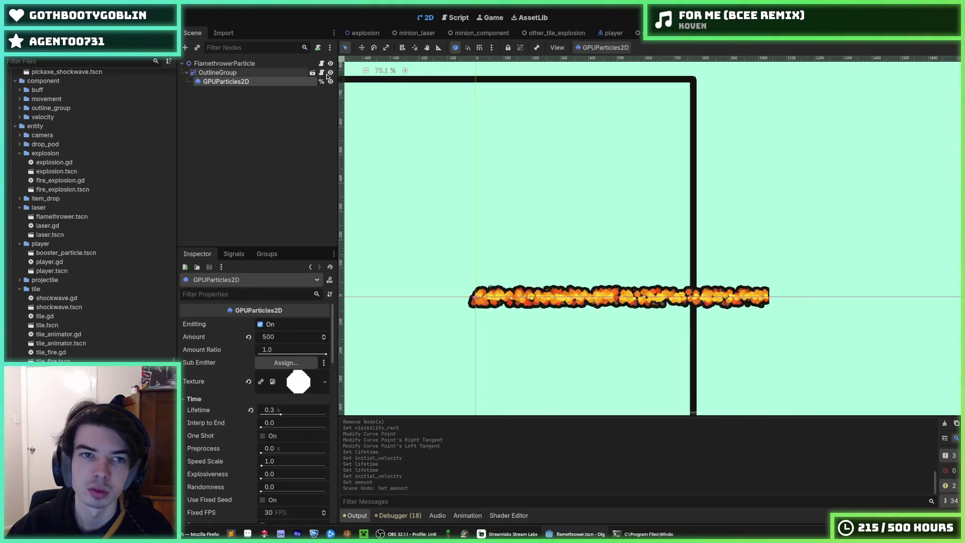
click(322, 64)
right_click(307, 65)
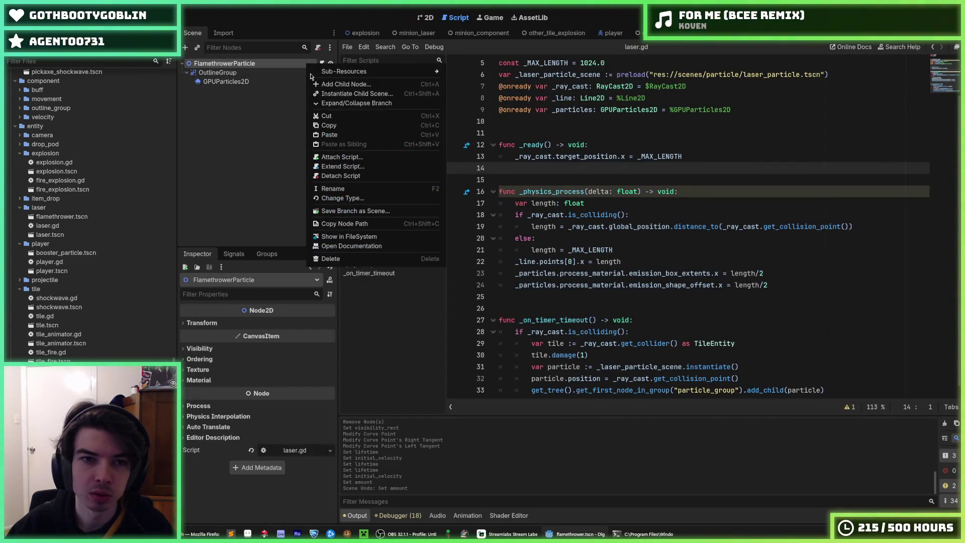
click(342, 176)
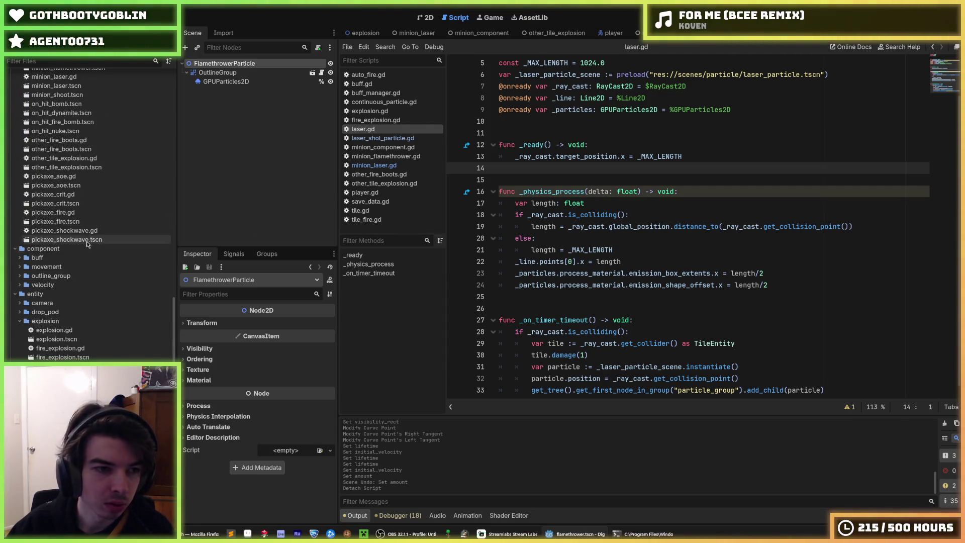
scroll(130, 231, down, 5)
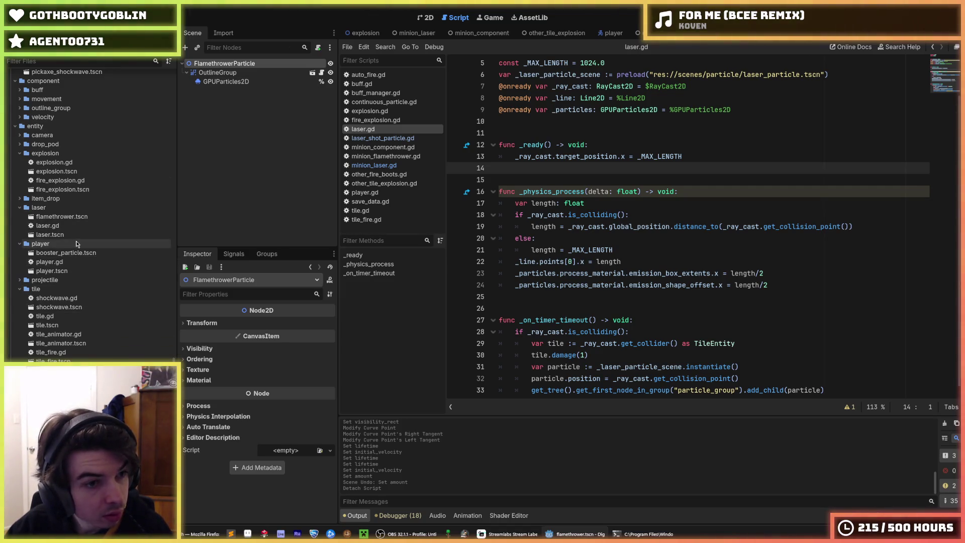
click(80, 217)
Step: Rename flamethrower.tscn to flamethrower_particle.tscn
key(F2)
text(_particle)
key(Return)
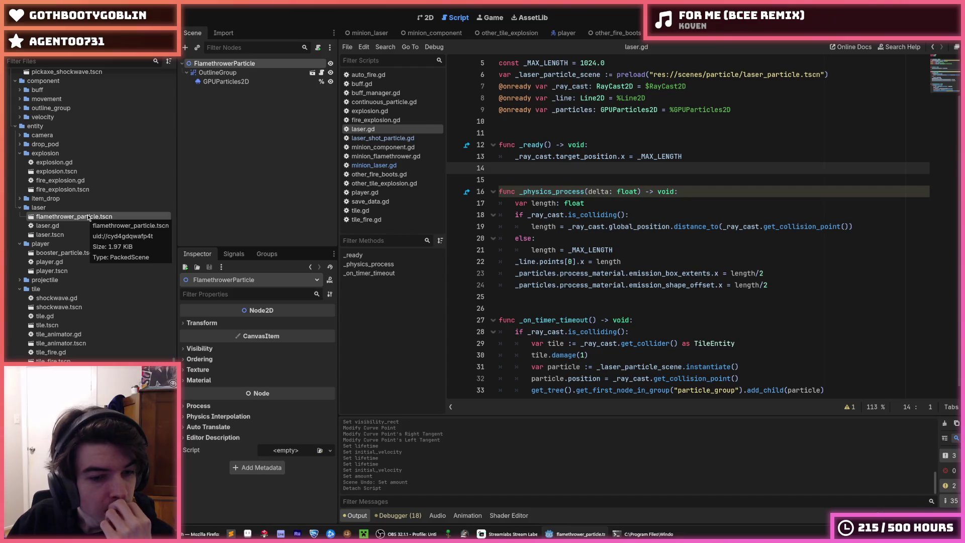
Step: Move flamethrower_particle.tscn into res://scenes/particle and return to the 2D view
drag(89, 217, 80, 262)
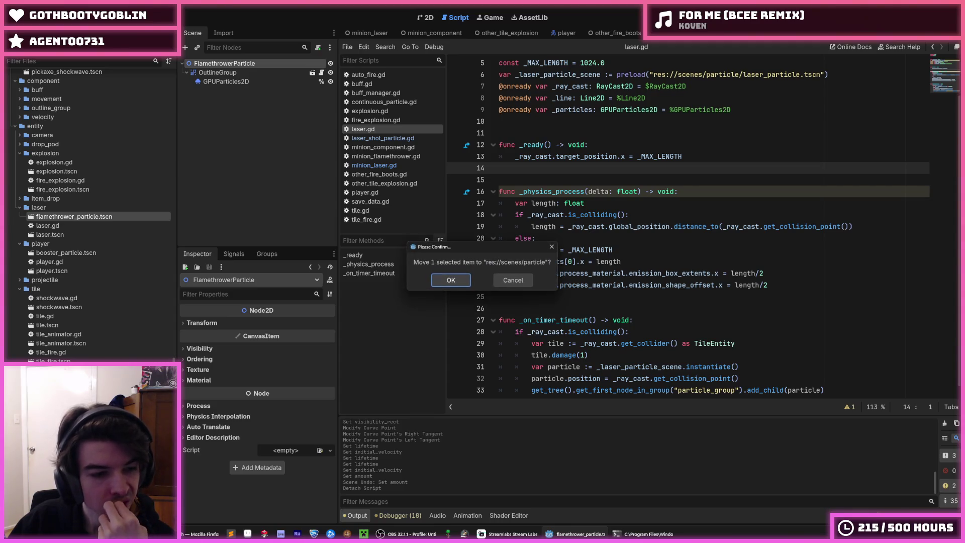
click(449, 279)
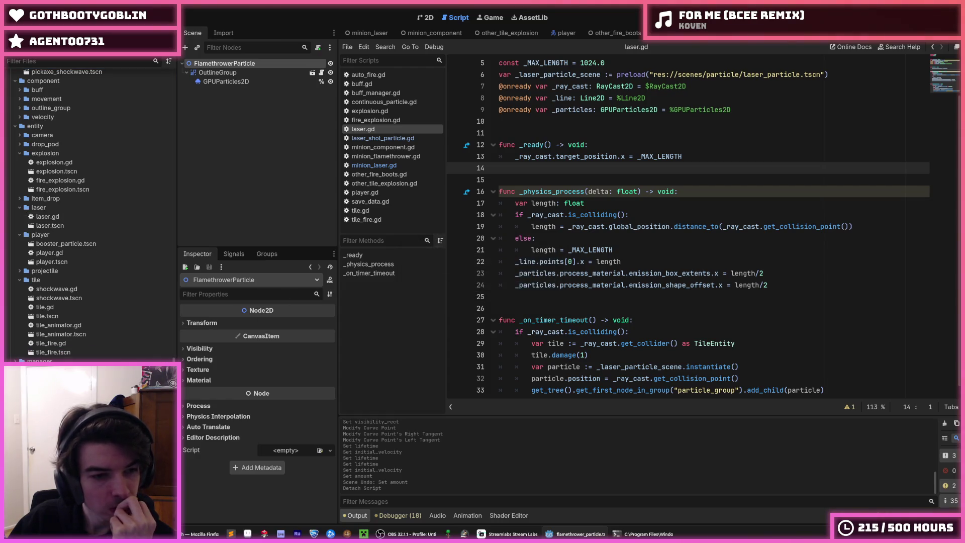
click(427, 18)
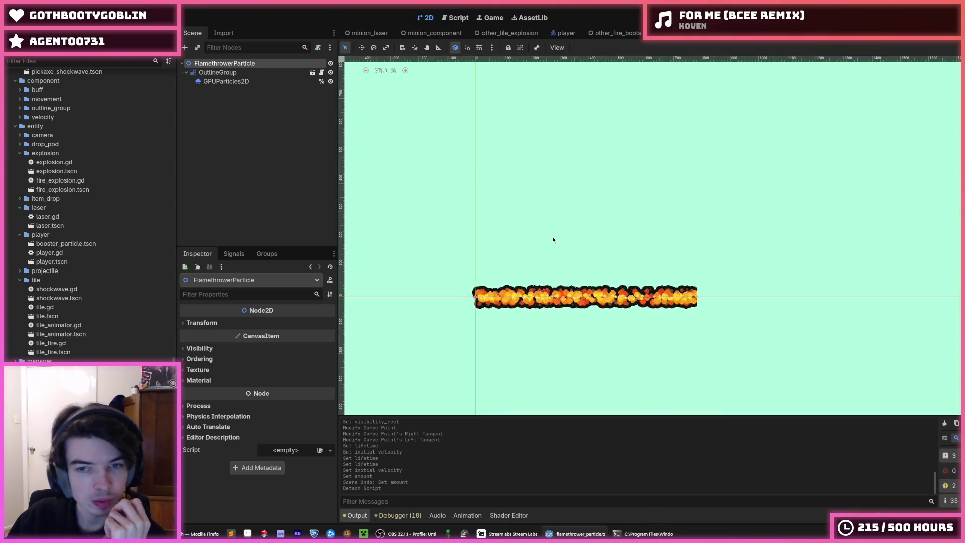
Step: Select GPUParticles2D and revert its Spread to the default 45°
right_click(236, 64)
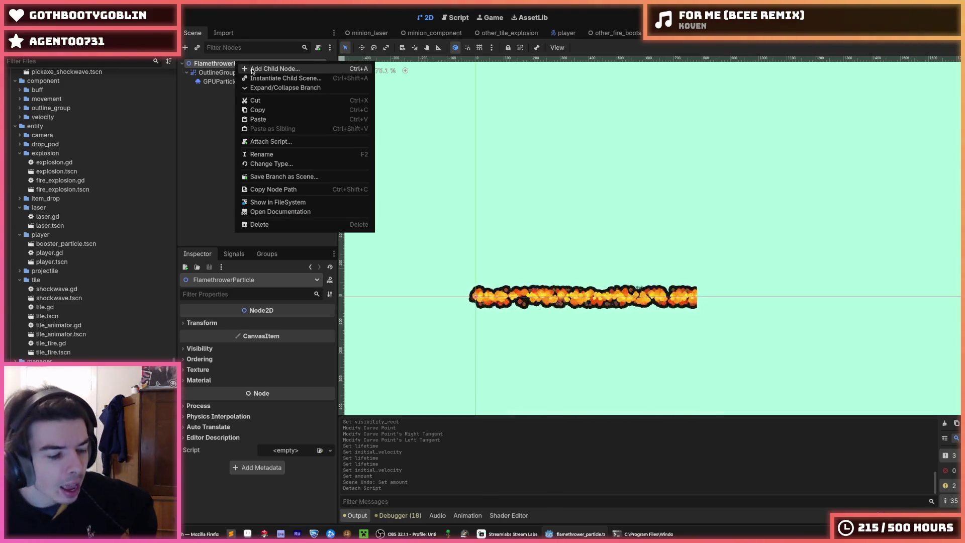
click(221, 81)
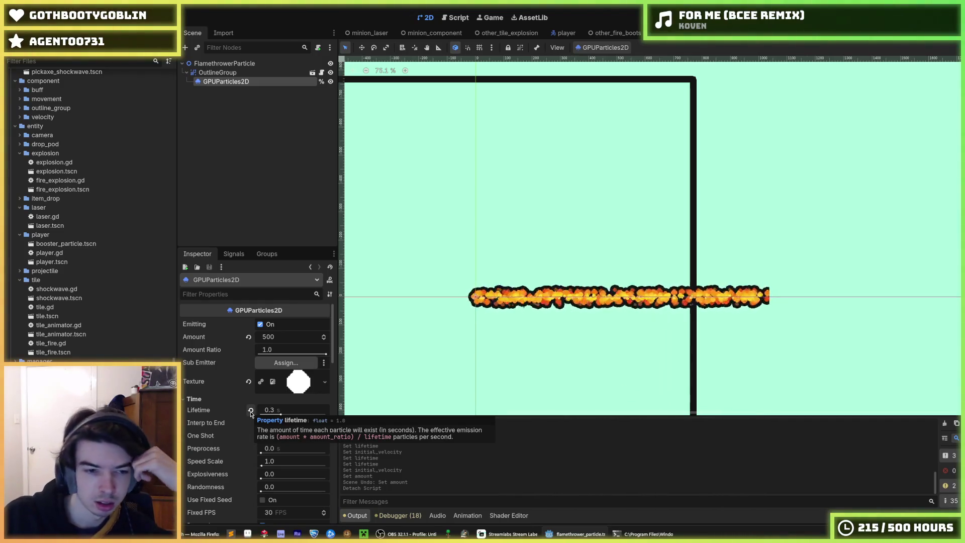
scroll(254, 409, down, 10)
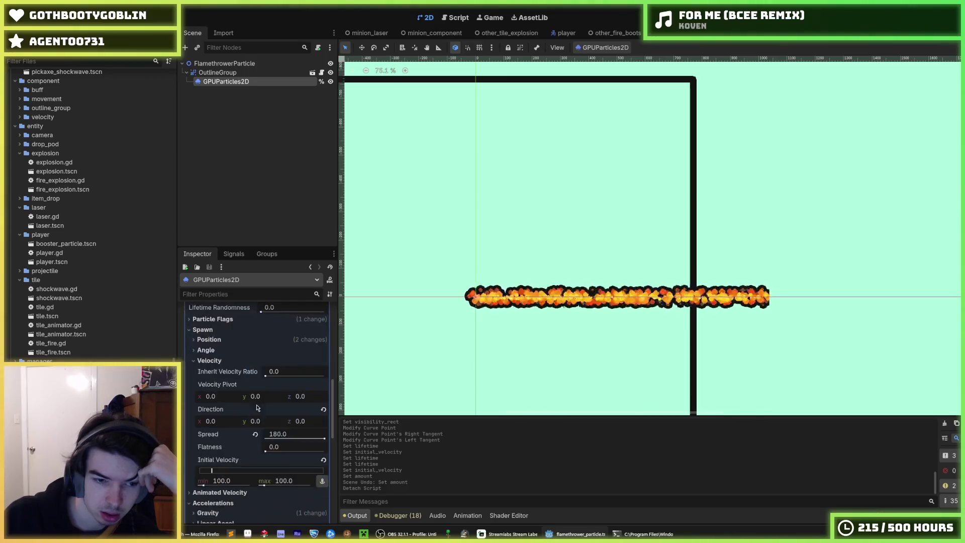
scroll(452, 305, up, 4)
scroll(228, 398, up, 5)
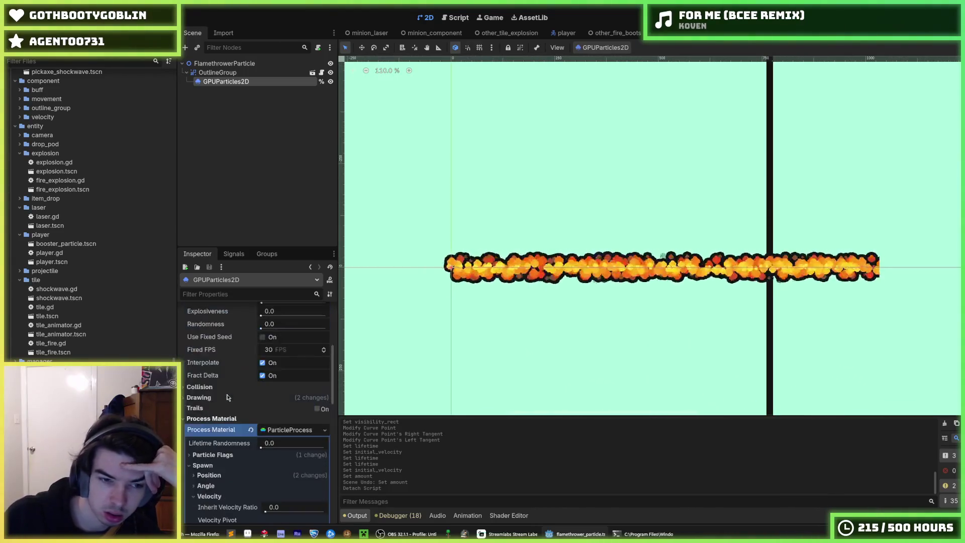
scroll(228, 398, up, 5)
scroll(232, 423, down, 3)
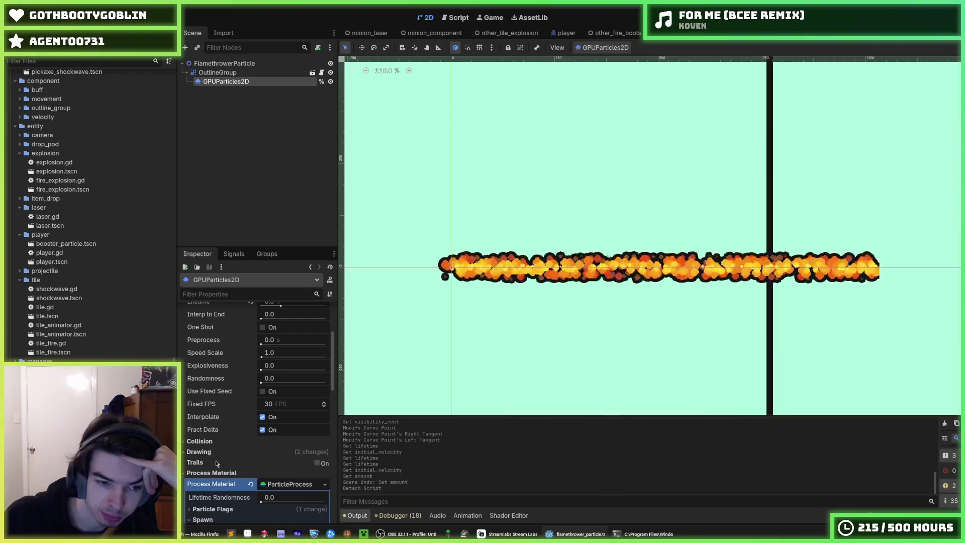
scroll(204, 455, down, 5)
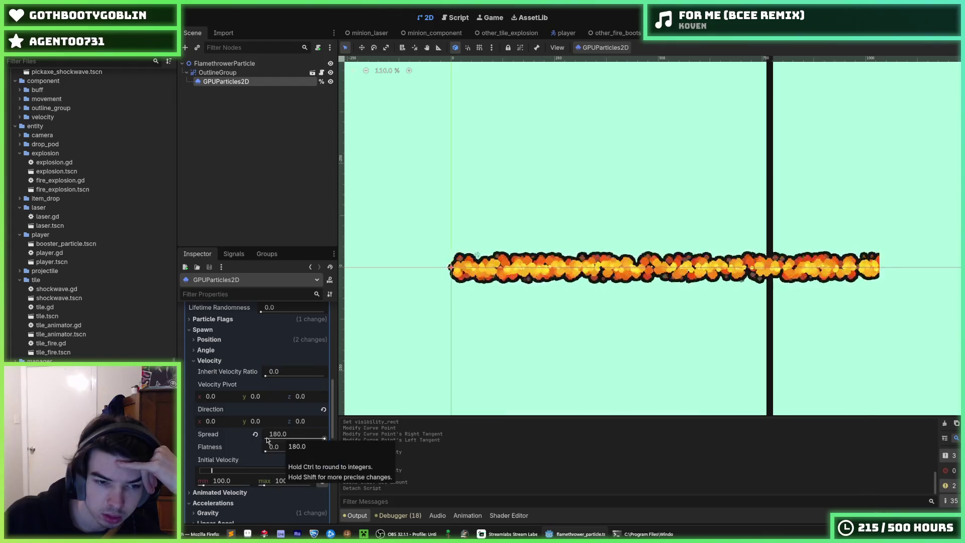
click(256, 436)
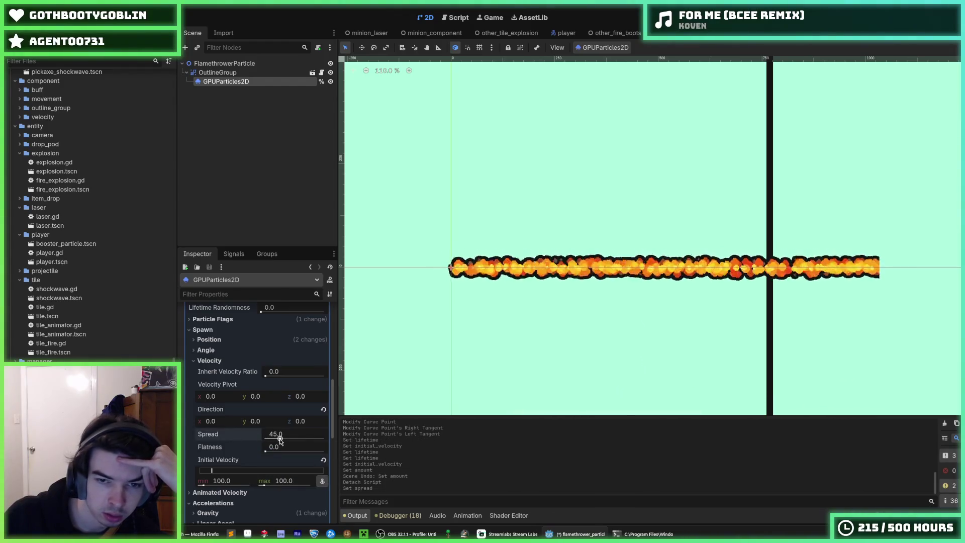
Step: Expand the Drawing settings and begin editing the Visibility Rect x value
scroll(225, 421, up, 5)
scroll(217, 410, down, 4)
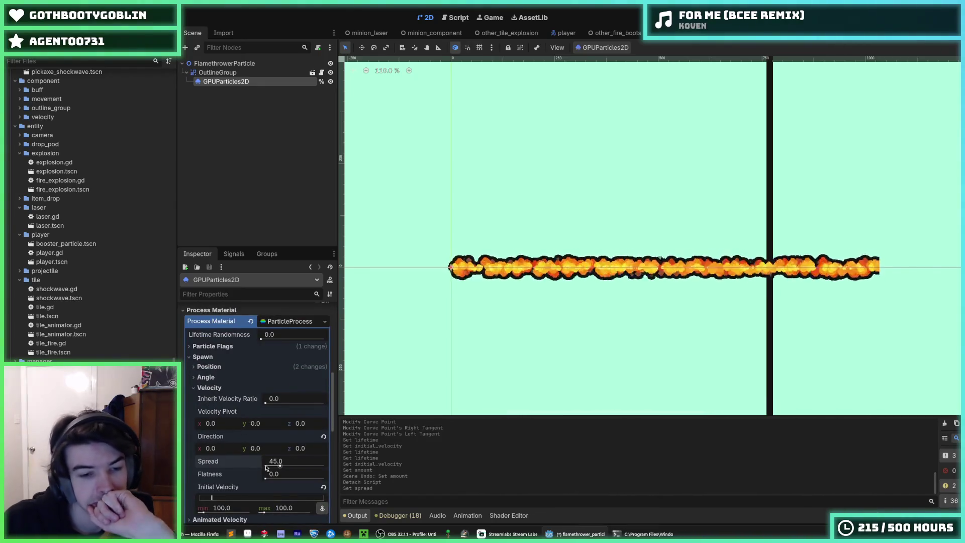
scroll(267, 467, up, 8)
scroll(232, 439, down, 6)
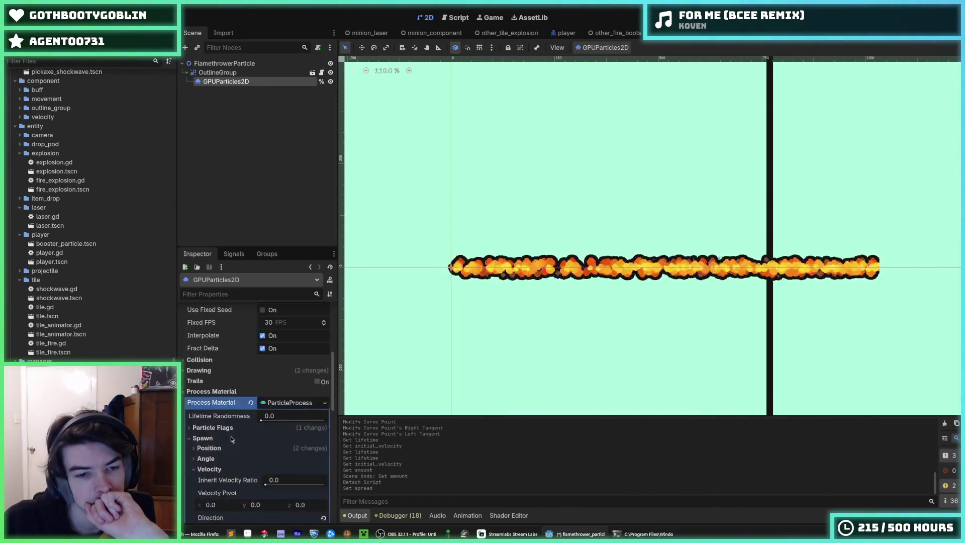
click(210, 371)
click(228, 393)
text(-512)
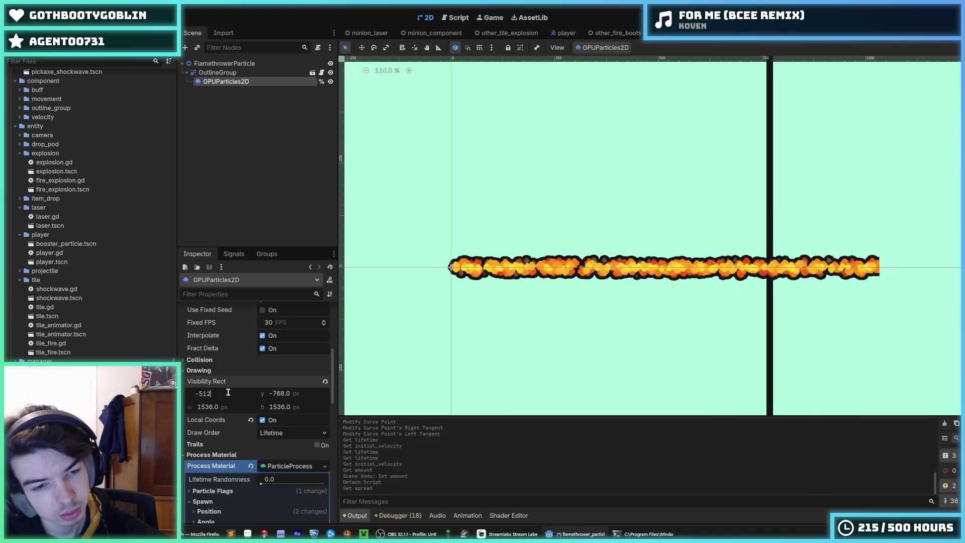
Step: Set the Visibility Rect to -512, -512, 1024 × 1024
key(Tab)
text(-512)
key(Tab)
text(1024)
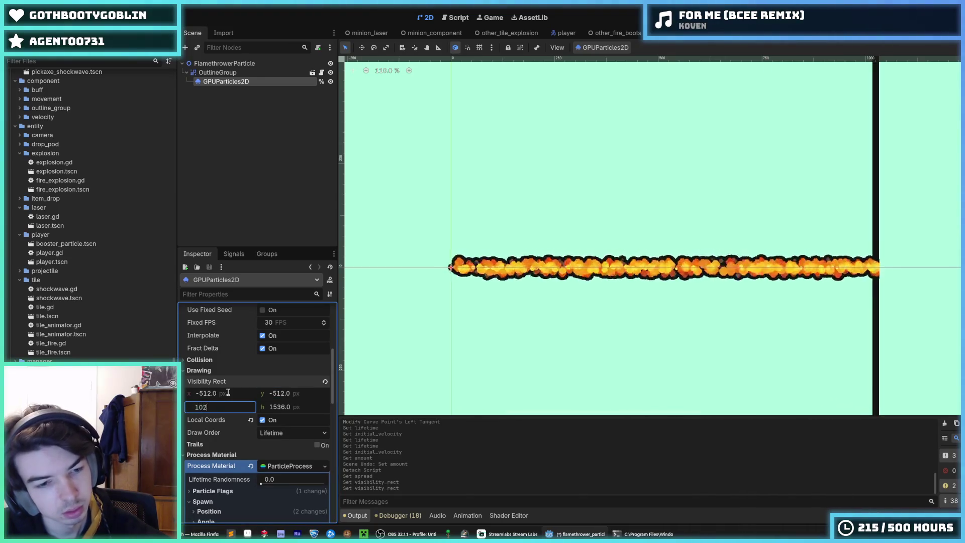
key(Tab)
text(1024)
click(229, 393)
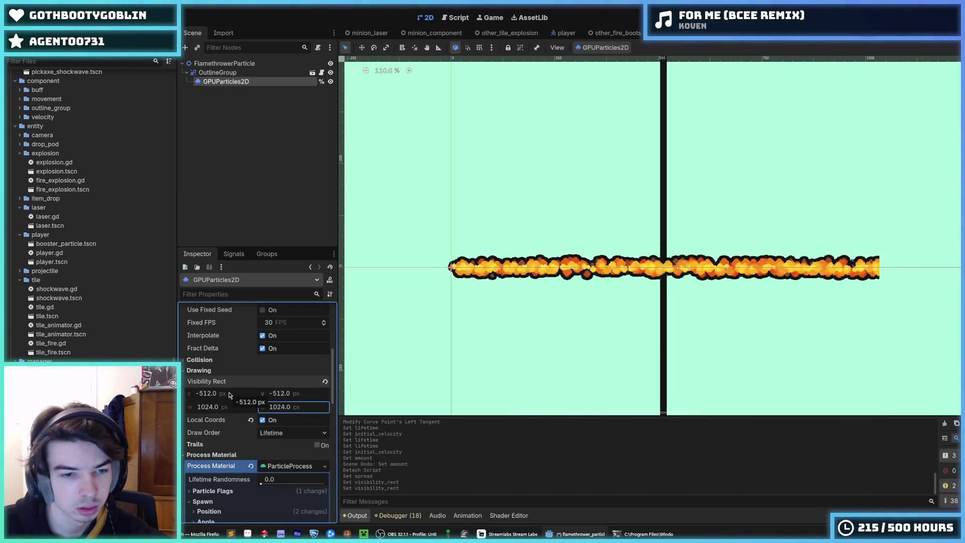
key(Return)
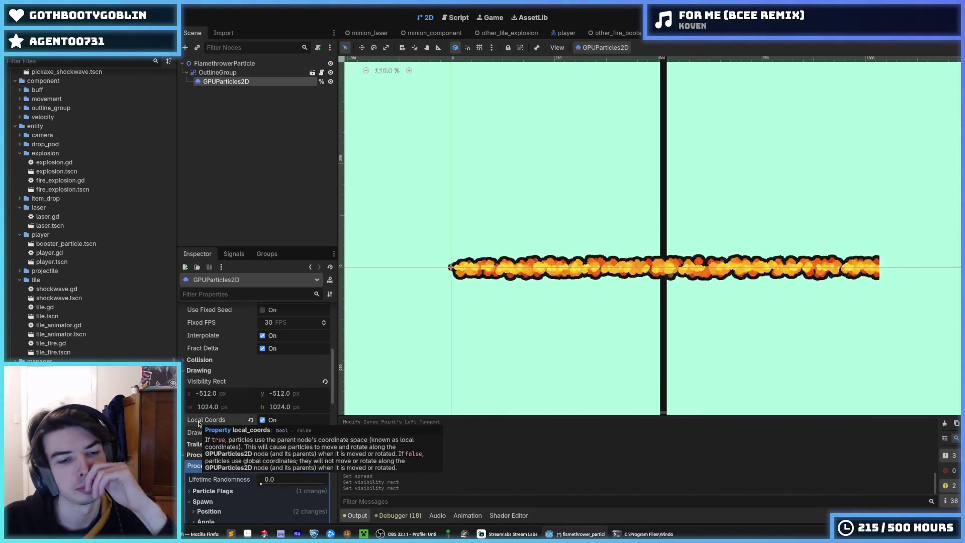
Step: Set the Emission Shape Offset x to 0 under Spawn > Position
scroll(199, 424, down, 1)
scroll(235, 430, down, 2)
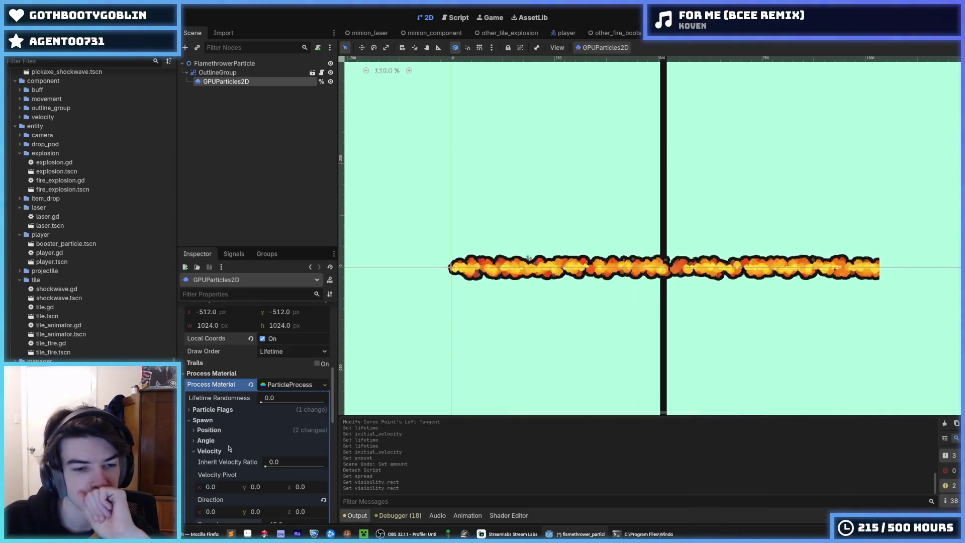
click(216, 431)
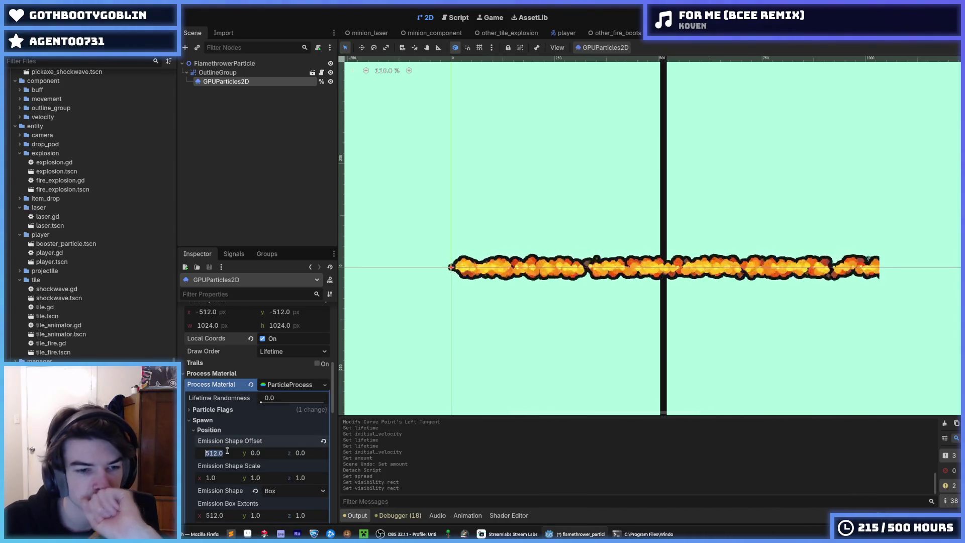
click(227, 453)
text(0)
key(Return)
scroll(512, 305, down, 3)
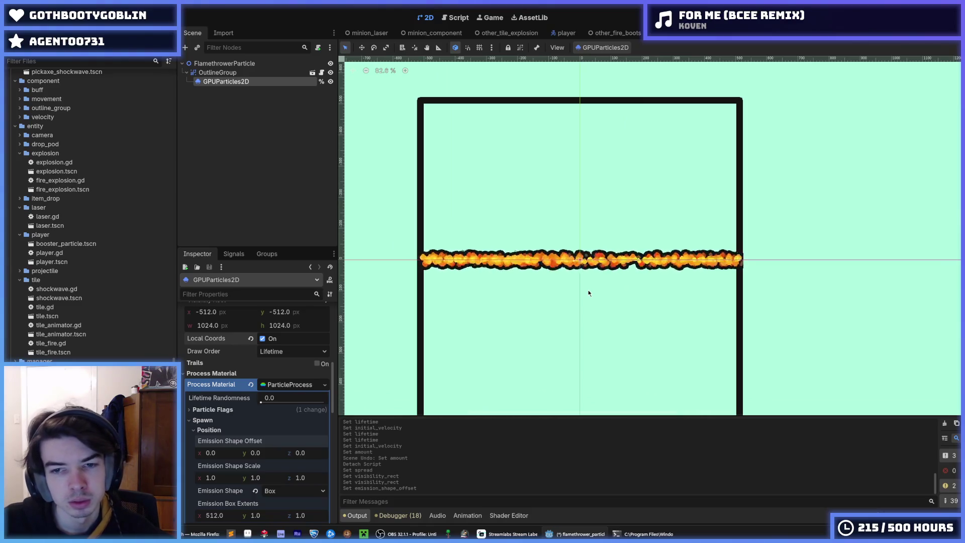
key(ctrl+z)
key(ctrl+shift+z)
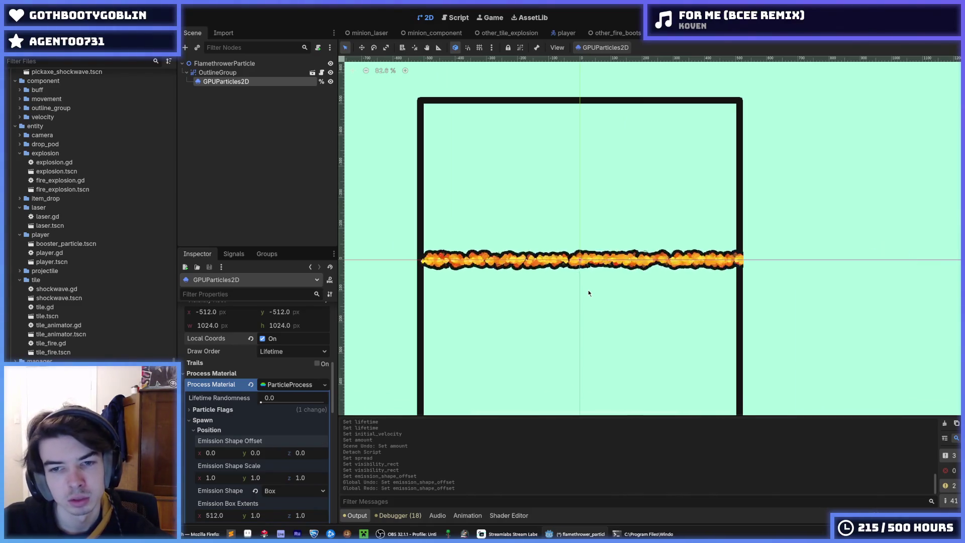
Step: Set the Emission Box Extents x to 0
scroll(252, 402, down, 3)
click(224, 462)
text(0)
key(Return)
scroll(679, 253, up, 10)
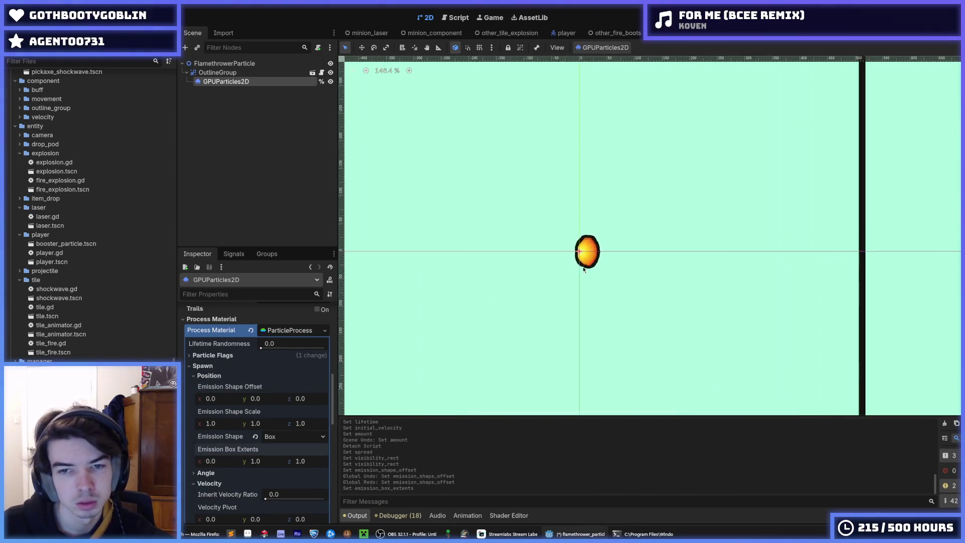
Step: Narrow the Initial Velocity range to roughly 786.13–832.12
scroll(237, 384, down, 6)
scroll(237, 384, down, 2)
drag(215, 416, 239, 419)
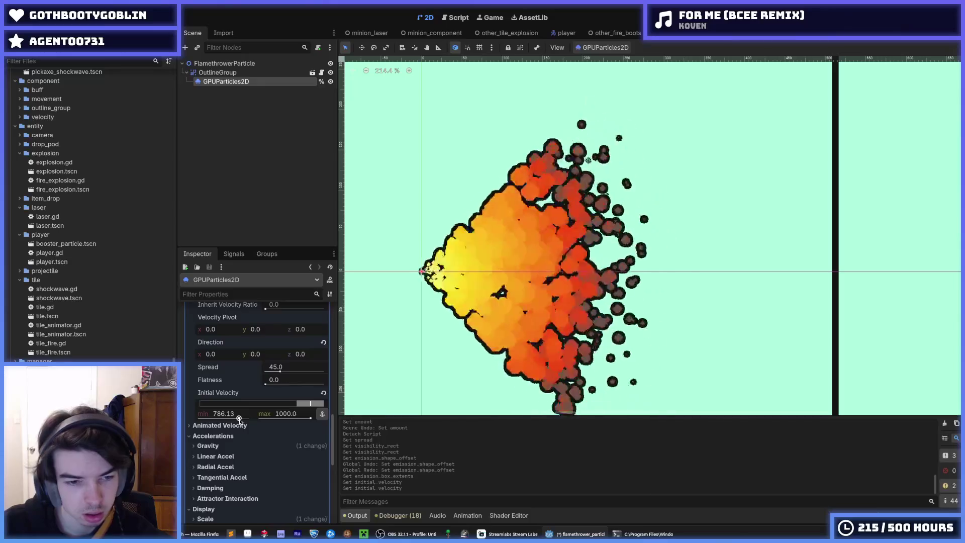
drag(310, 419, 302, 420)
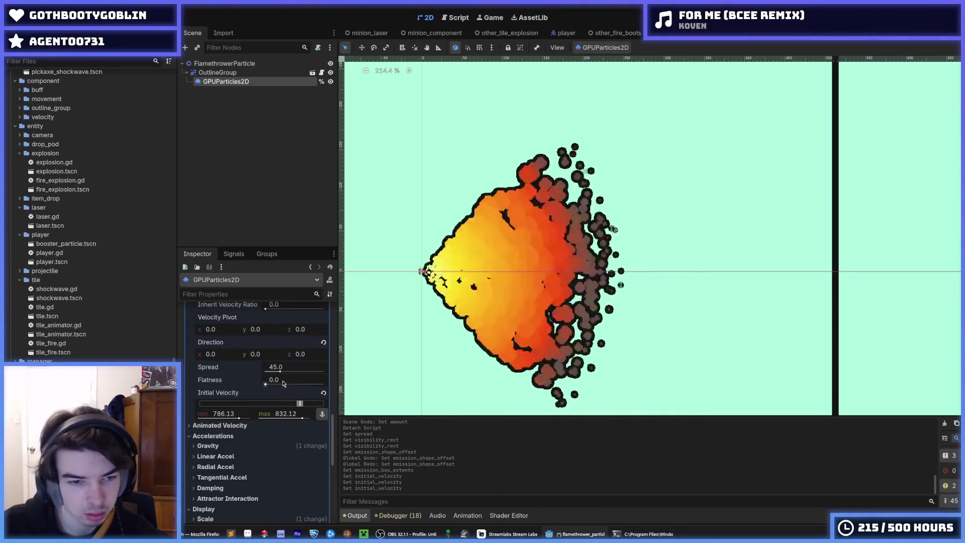
drag(294, 368, 276, 368)
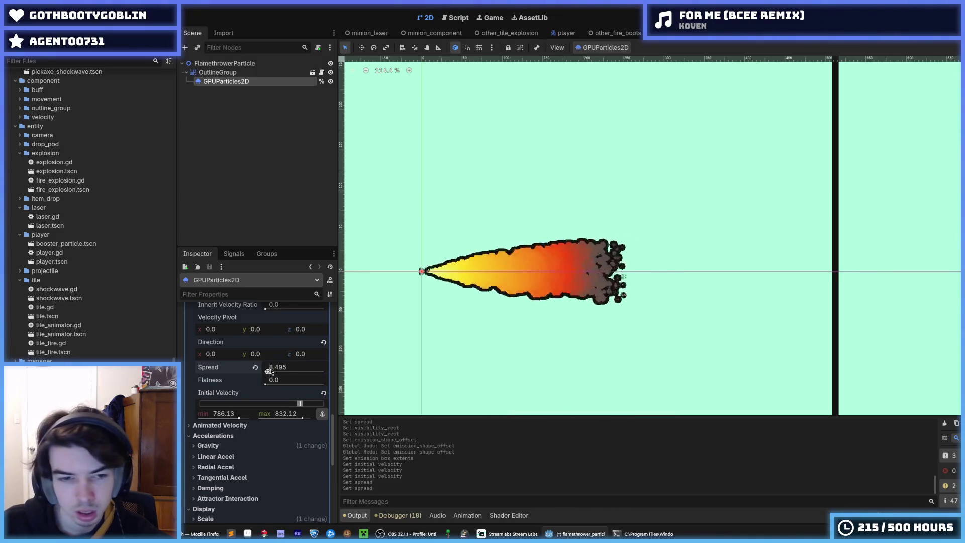
Step: Expand the Scale and Damping sections, briefly checking Gravity
scroll(235, 402, down, 2)
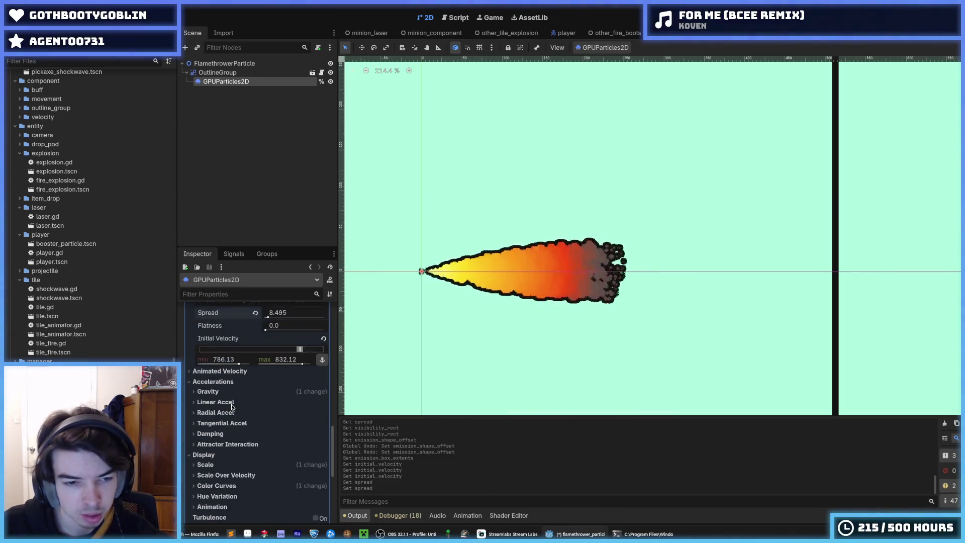
scroll(232, 406, down, 1)
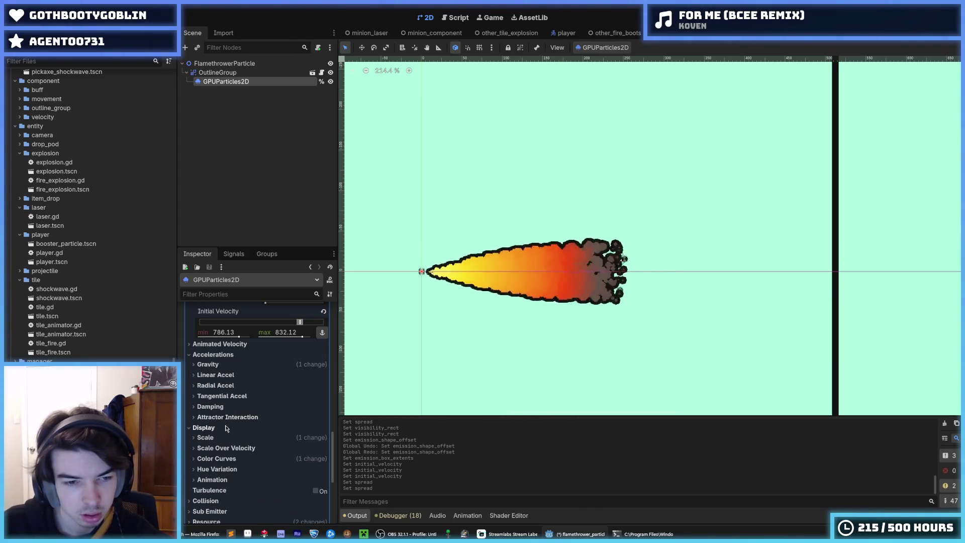
click(206, 437)
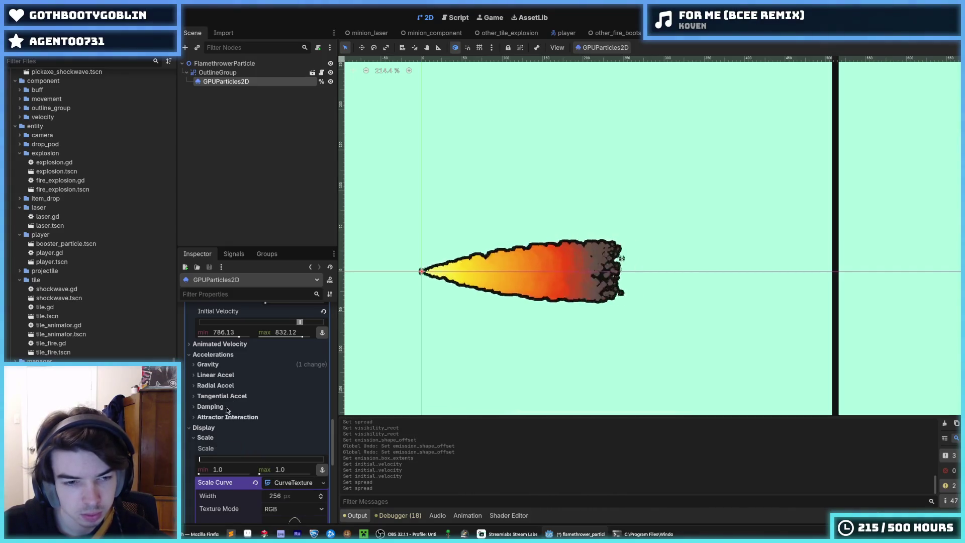
click(233, 365)
click(234, 365)
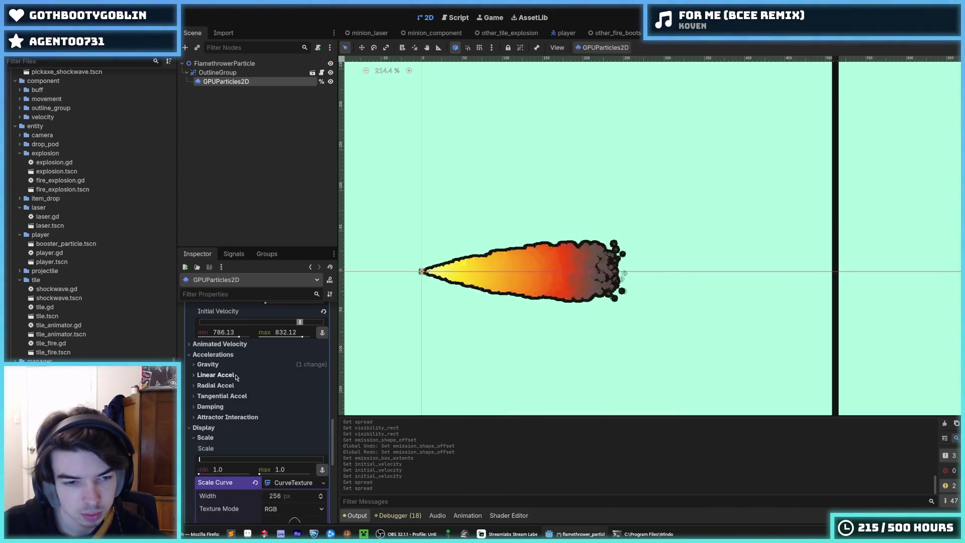
scroll(255, 394, up, 4)
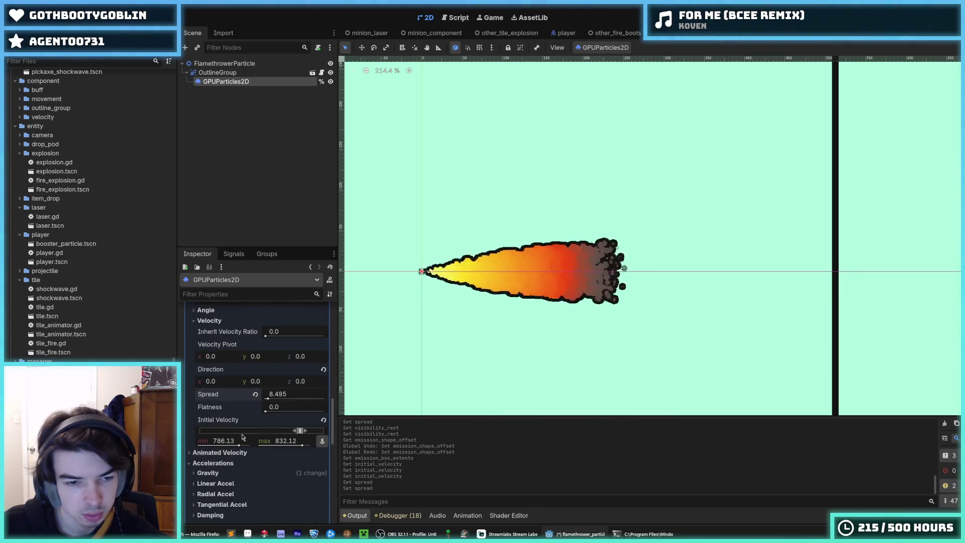
scroll(247, 419, down, 2)
click(217, 422)
click(218, 423)
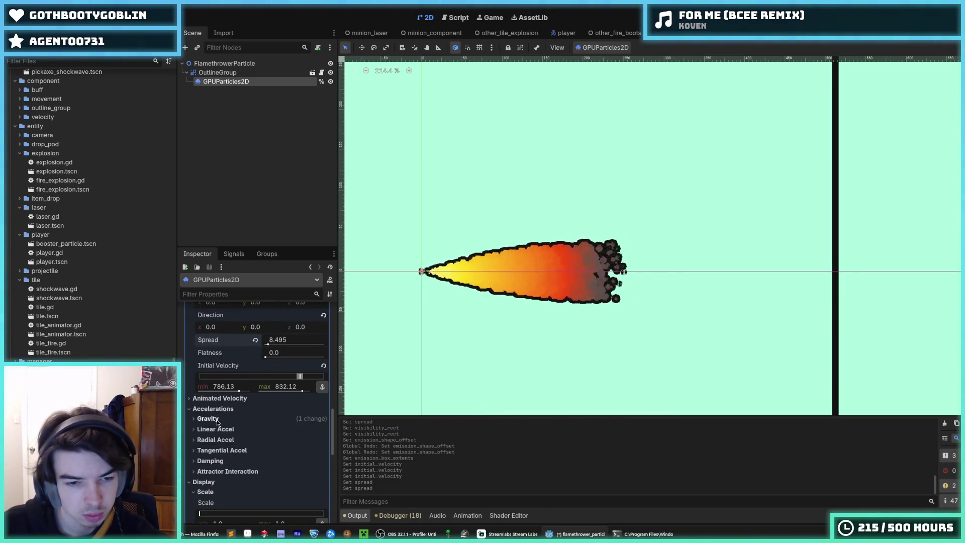
click(210, 461)
Step: Look over the scale curve options and set the particle Amount to 100
scroll(224, 462, down, 2)
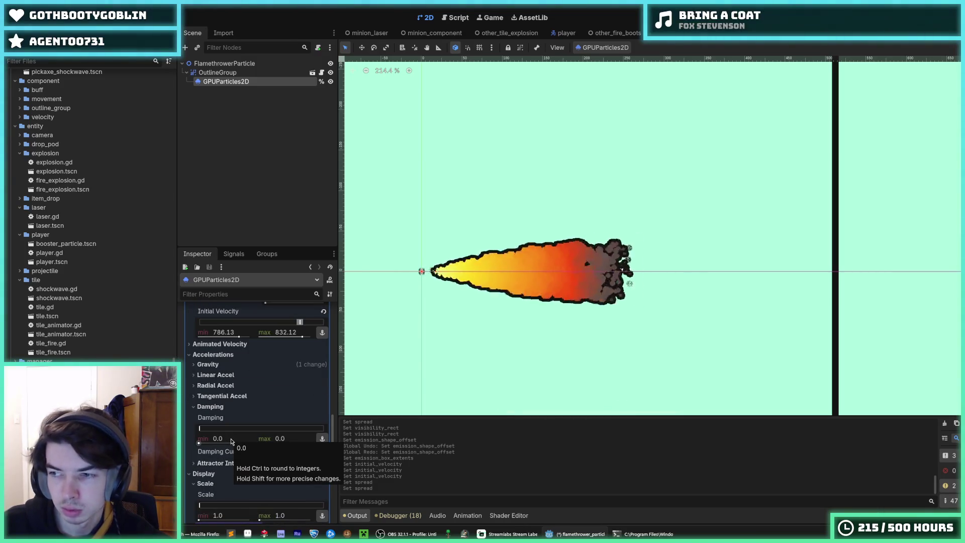
scroll(212, 430, down, 2)
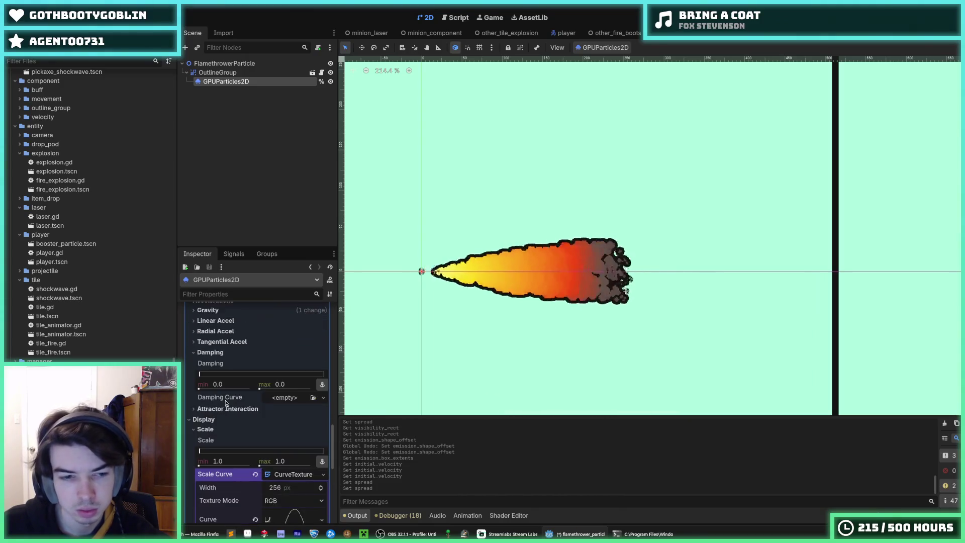
scroll(235, 414, down, 2)
click(322, 465)
click(227, 462)
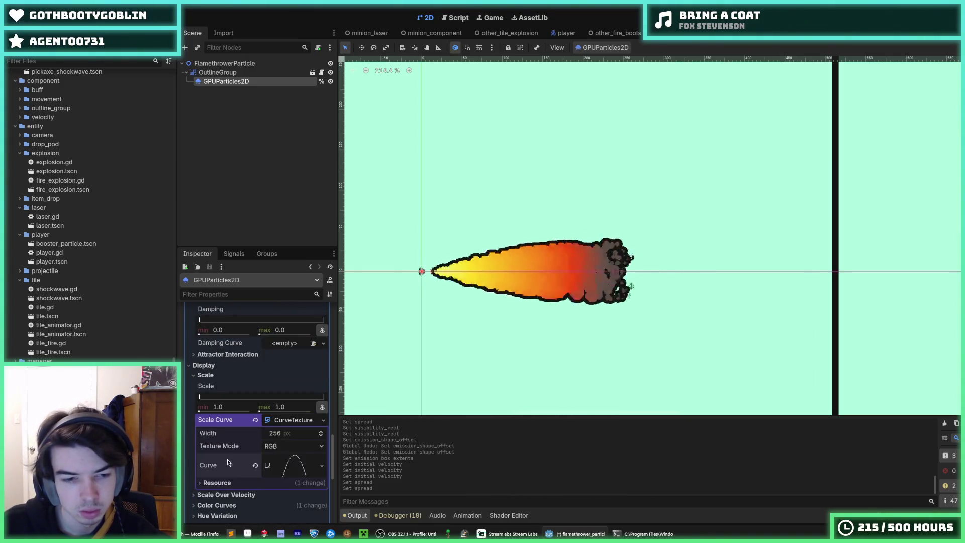
scroll(244, 382, up, 6)
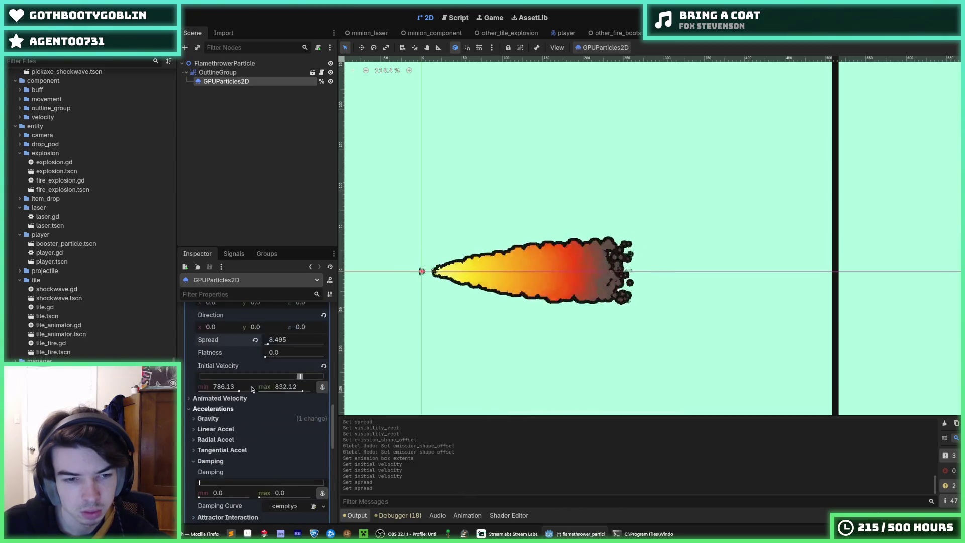
scroll(220, 422, up, 20)
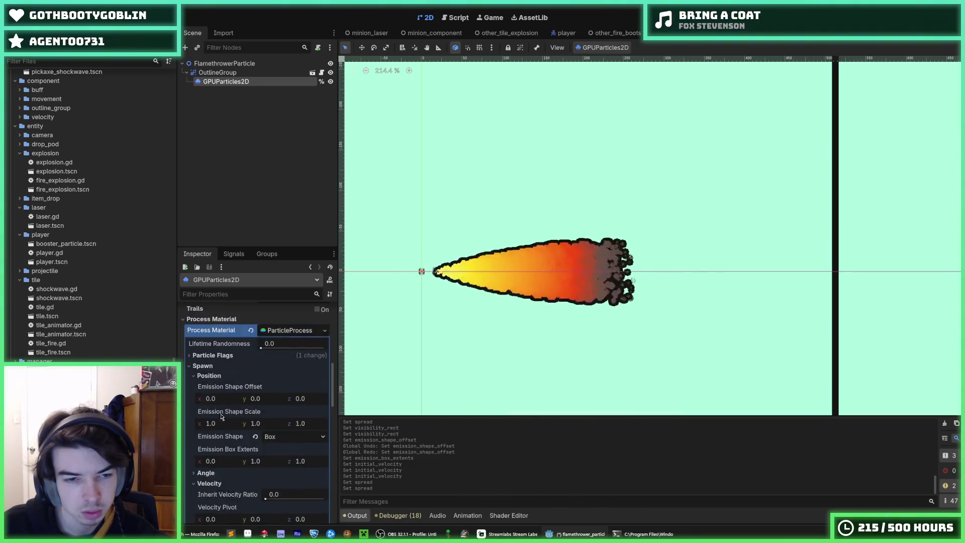
text(100)
key(Return)
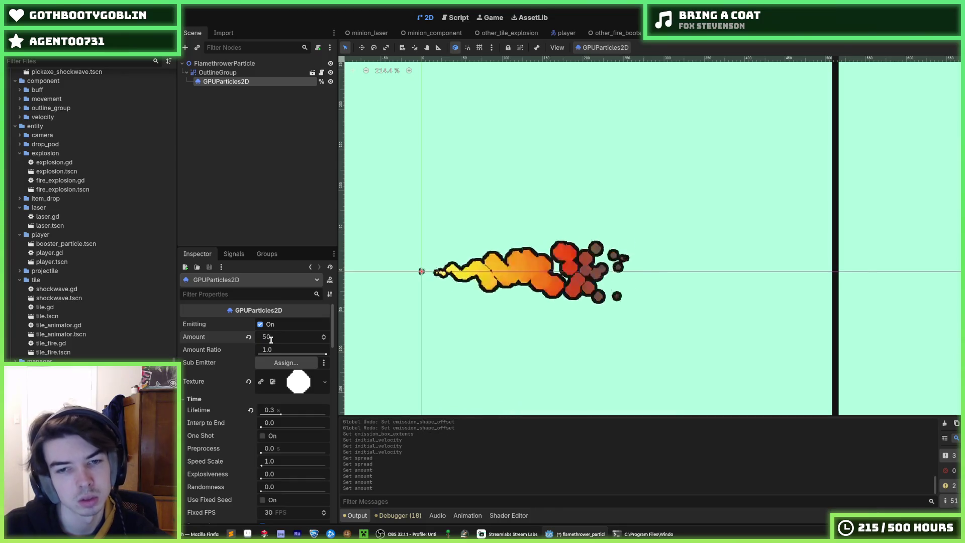
Step: Open the scale curve and Color Curves gradient, undoing a stray gradient stop move
scroll(279, 346, down, 10)
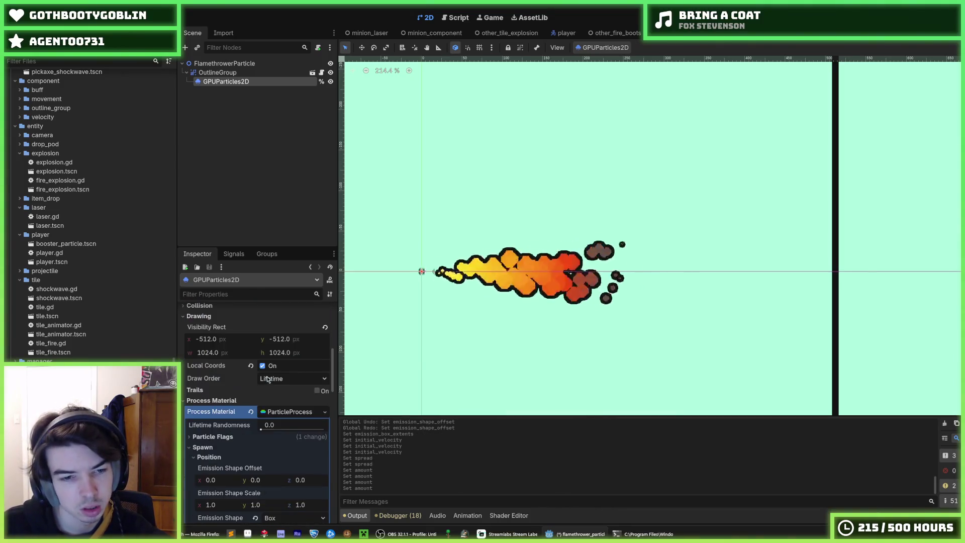
scroll(282, 413, down, 15)
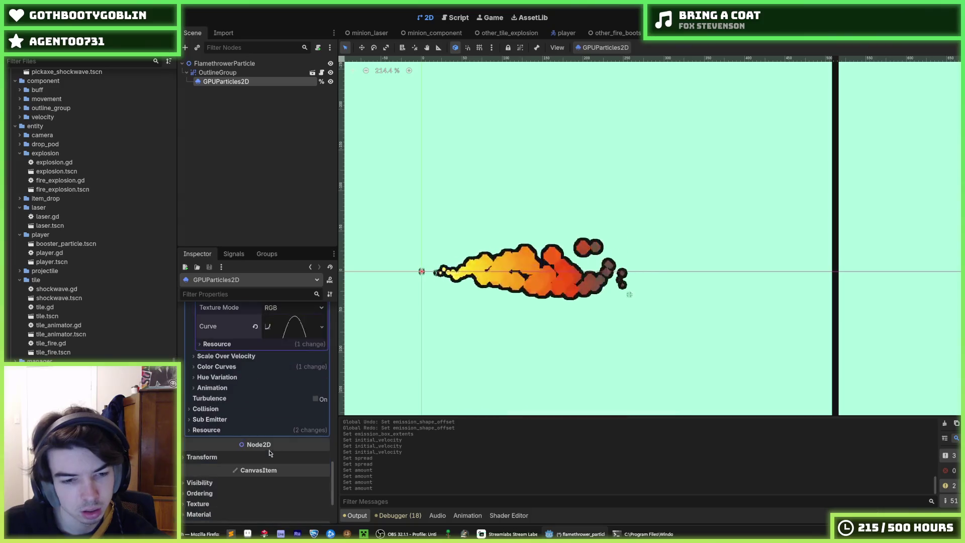
click(292, 434)
scroll(292, 445, down, 3)
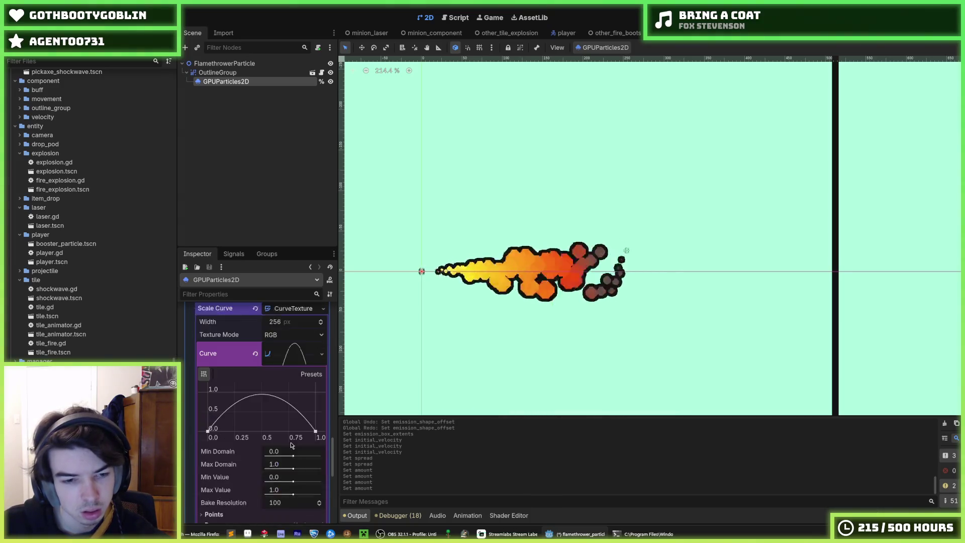
scroll(233, 431, down, 3)
click(228, 441)
click(231, 498)
scroll(282, 456, down, 5)
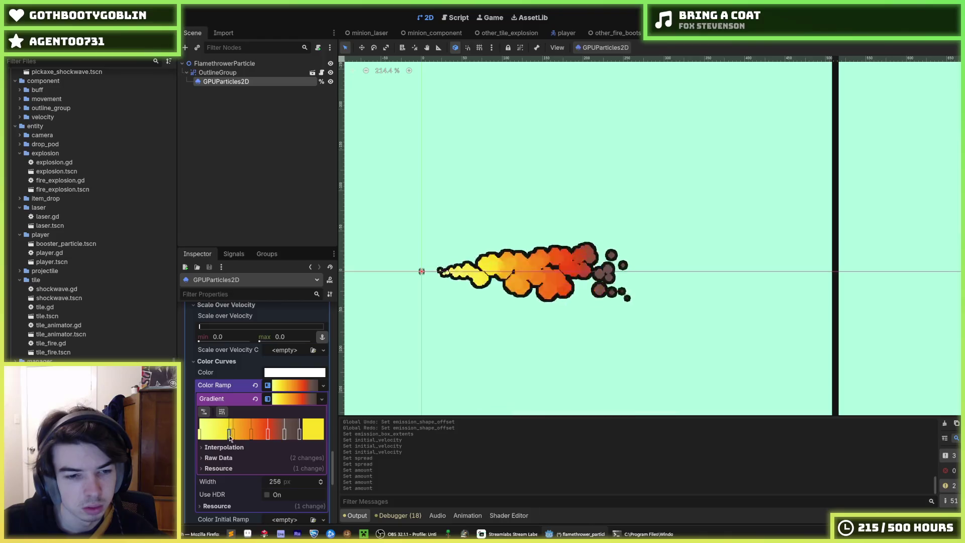
key(ctrl+z)
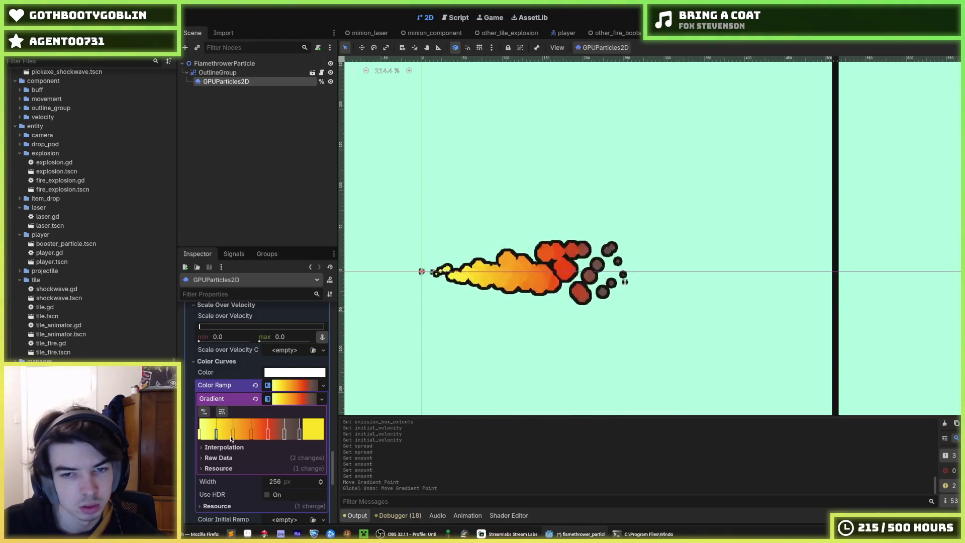
scroll(228, 418, up, 8)
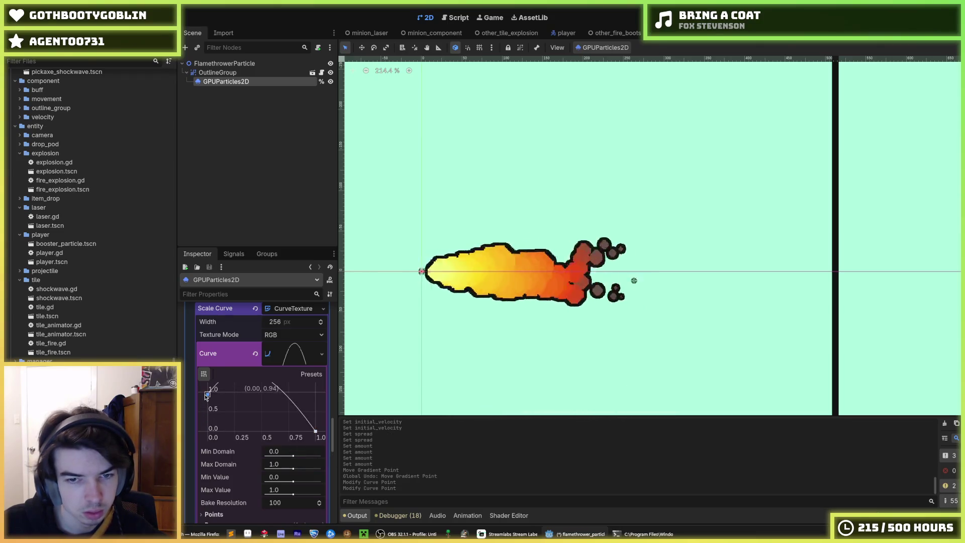
Step: Set the scale curve's start point to 1.00 with a flat 0° slope
drag(206, 397, 208, 409)
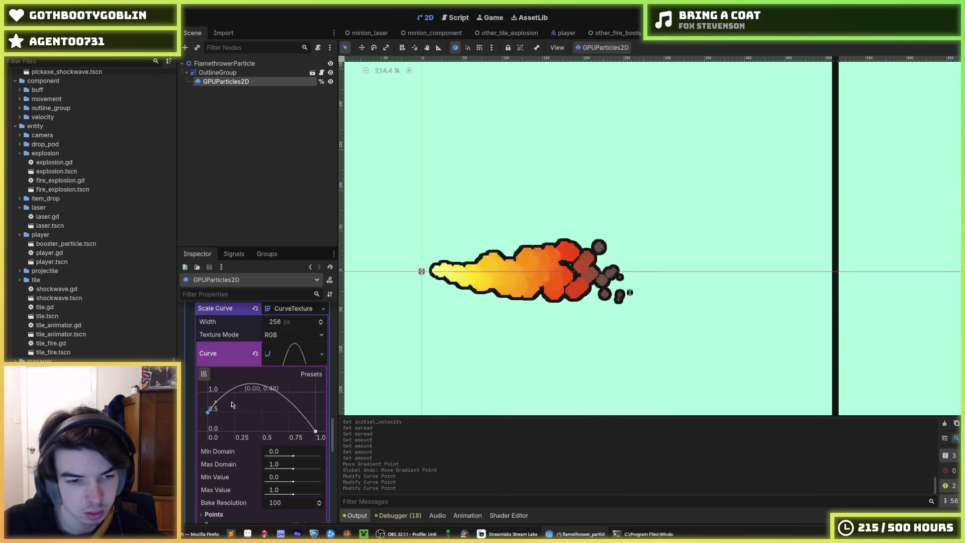
scroll(224, 460, up, 2)
mouse_move(217, 455)
mouse_down()
mouse_move(223, 464)
mouse_move(206, 445)
mouse_up()
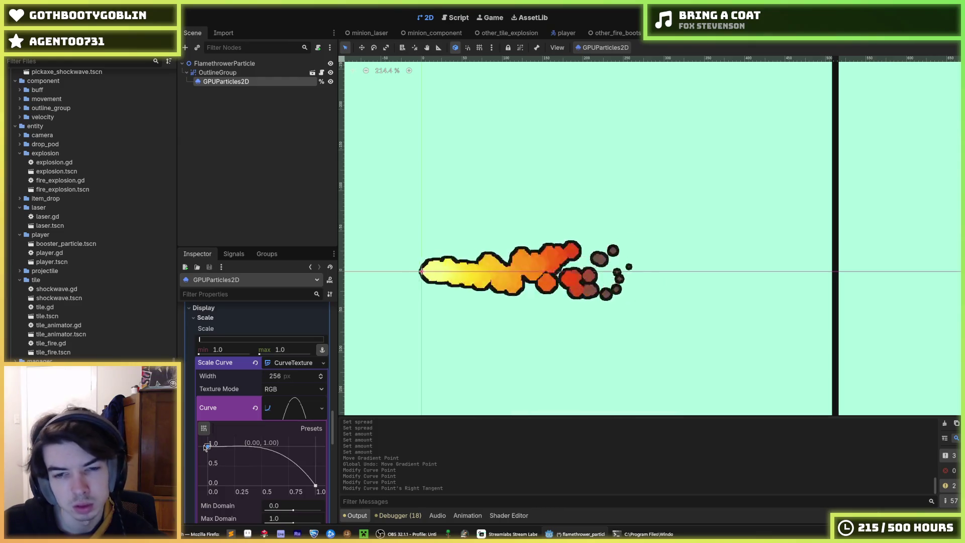
click(207, 446)
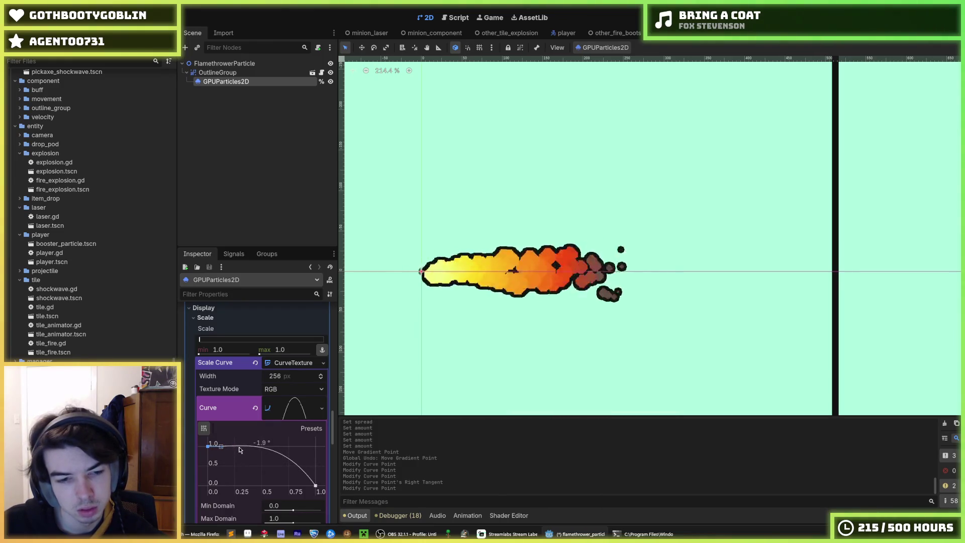
drag(239, 450, 242, 450)
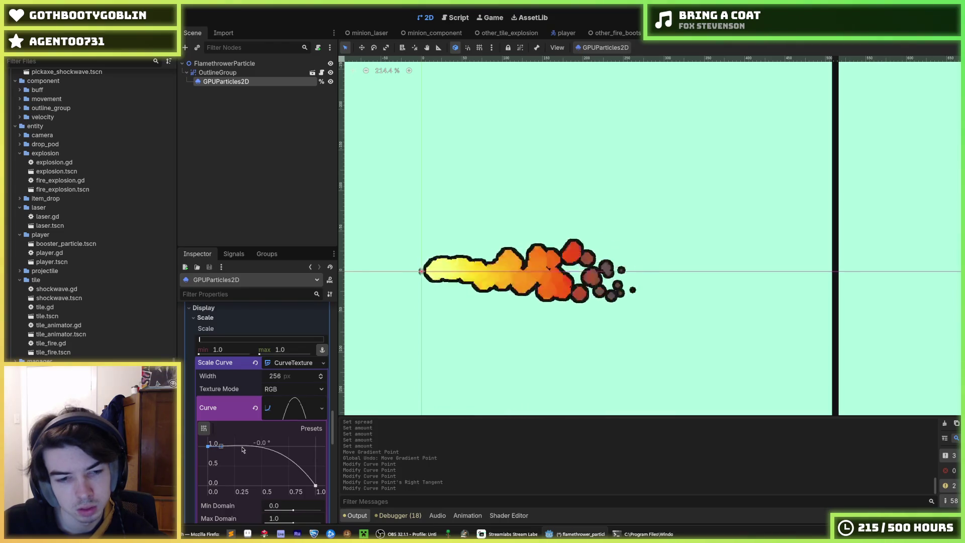
scroll(408, 307, down, 5)
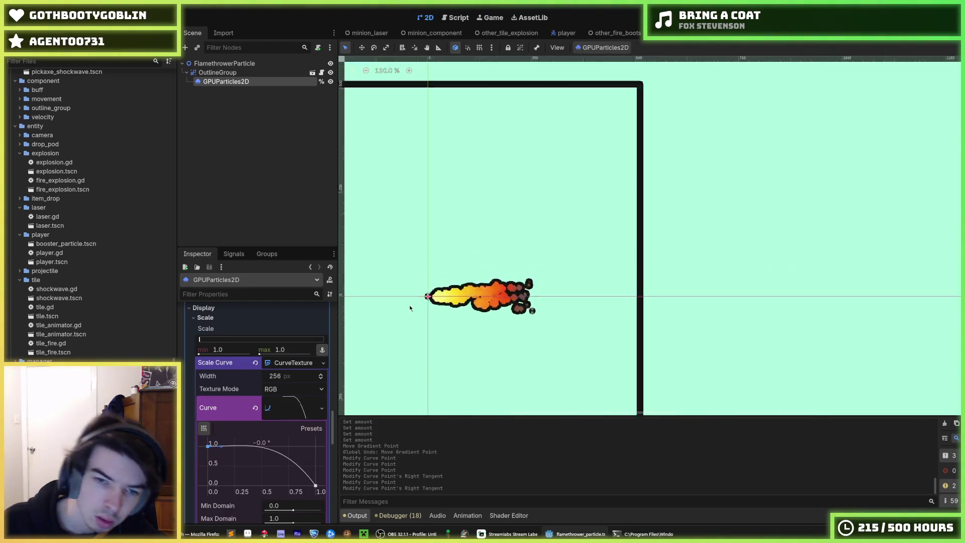
scroll(417, 317, up, 6)
scroll(423, 319, down, 3)
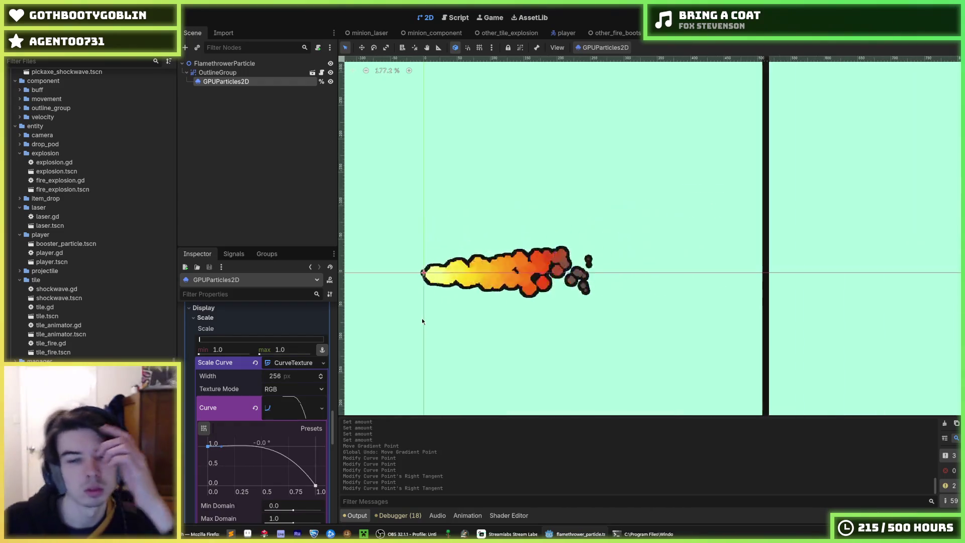
scroll(417, 304, down, 4)
scroll(422, 294, up, 4)
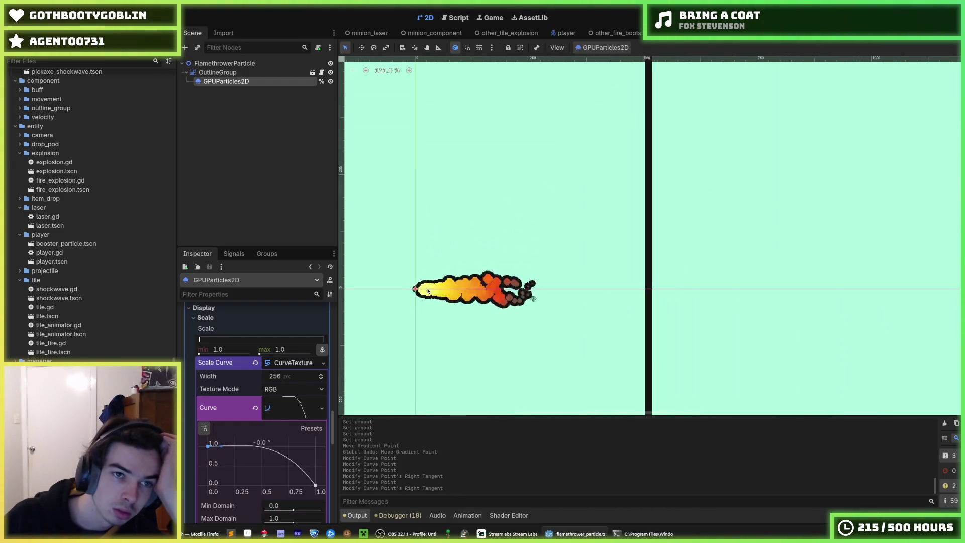
Step: Reselect GPUParticles2D and scroll the Inspector back up toward Velocity
click(225, 74)
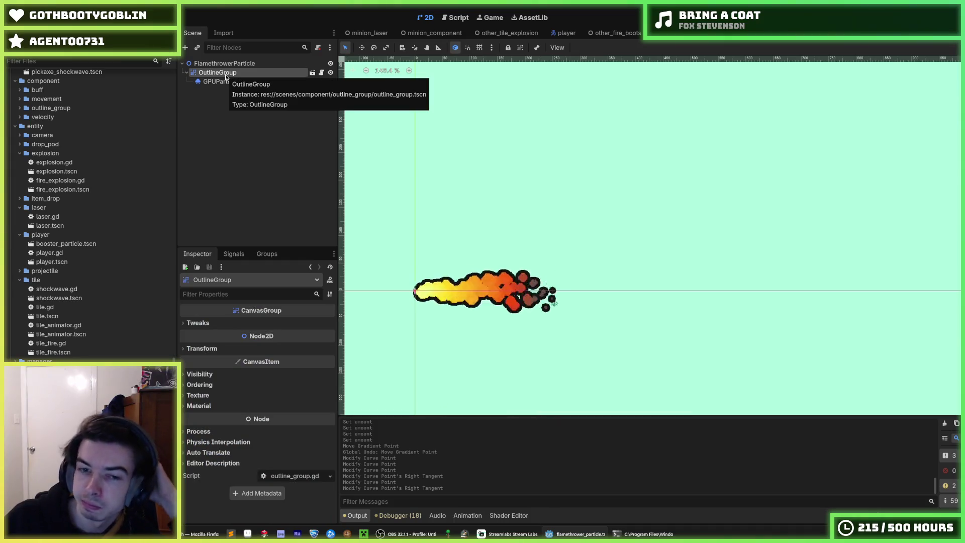
click(232, 83)
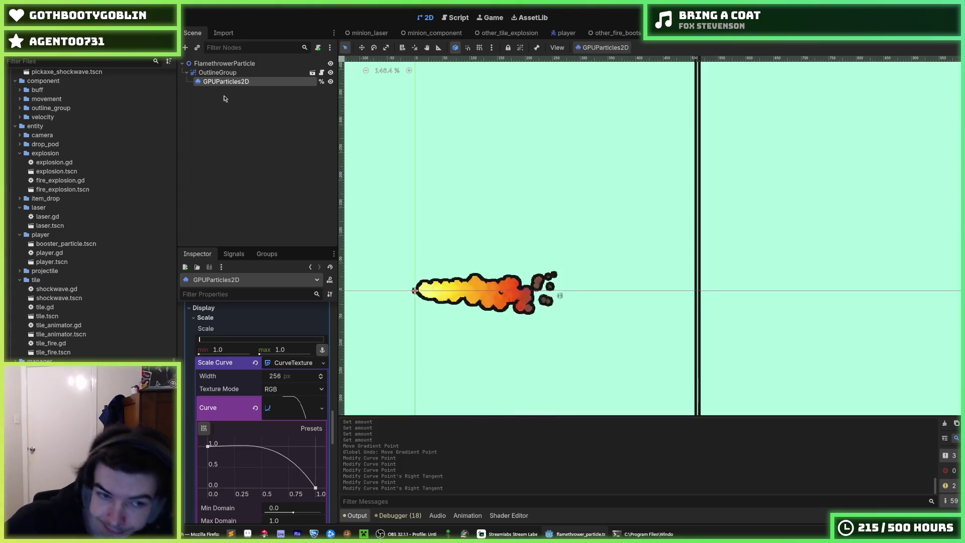
scroll(274, 372, down, 10)
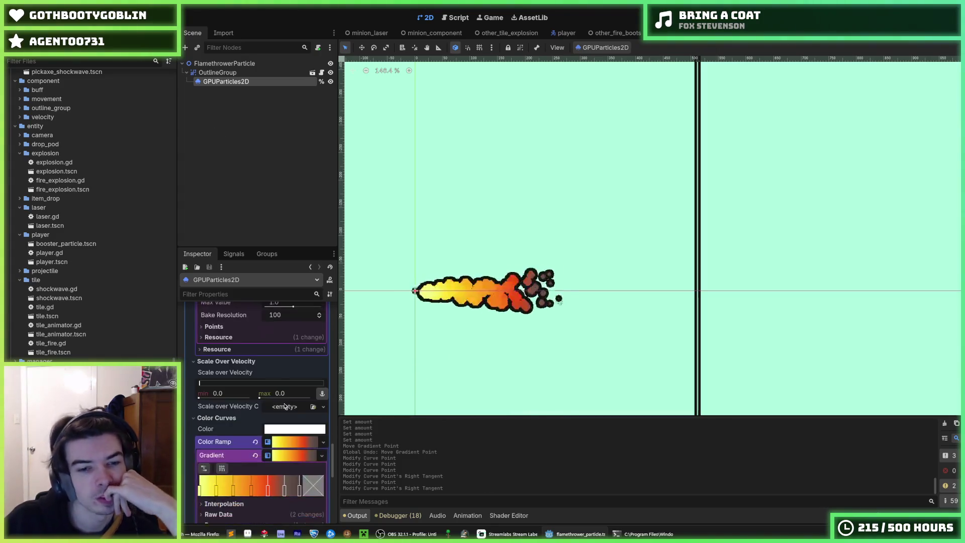
scroll(352, 377, up, 3)
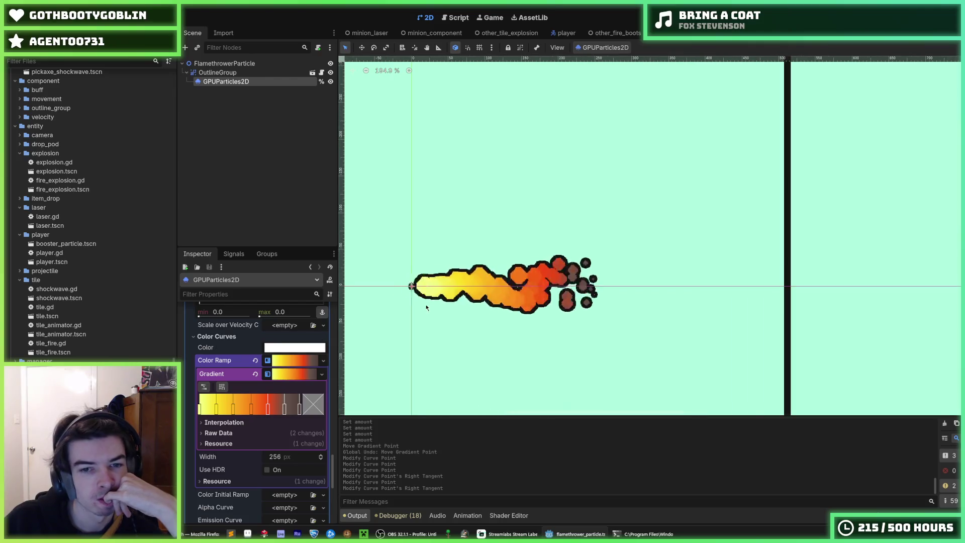
scroll(216, 402, up, 5)
scroll(216, 404, up, 10)
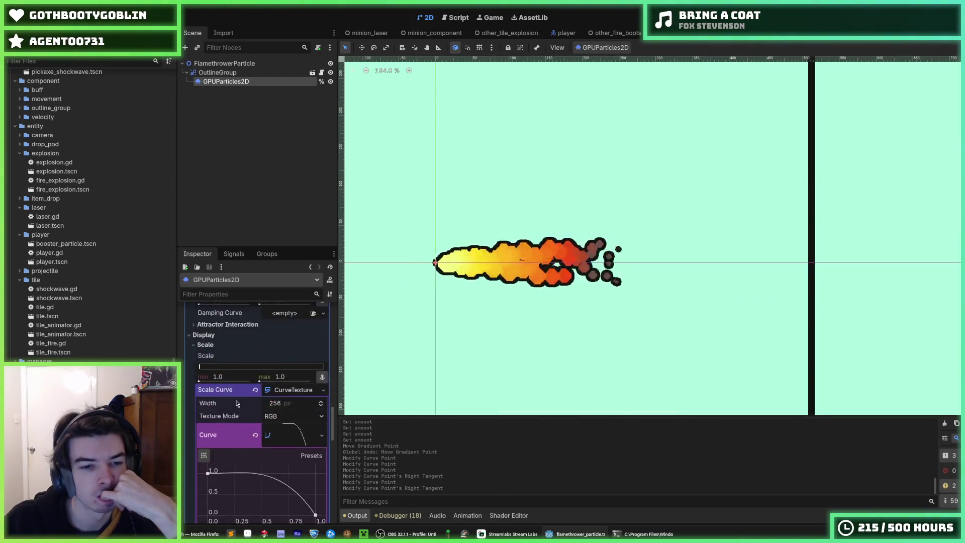
scroll(234, 399, down, 2)
scroll(246, 432, down, 2)
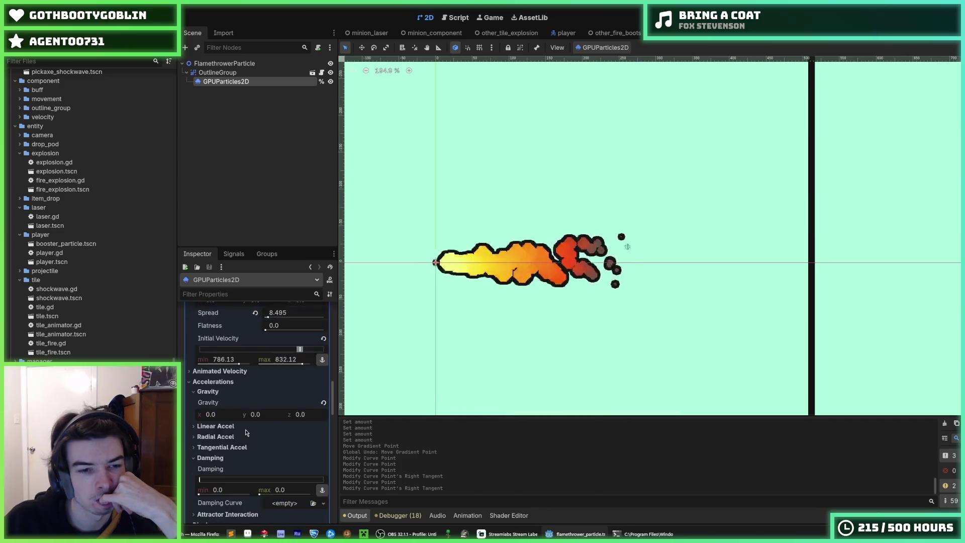
Step: Try some Damping, then revert it to 0 and collapse the section
drag(201, 495, 213, 495)
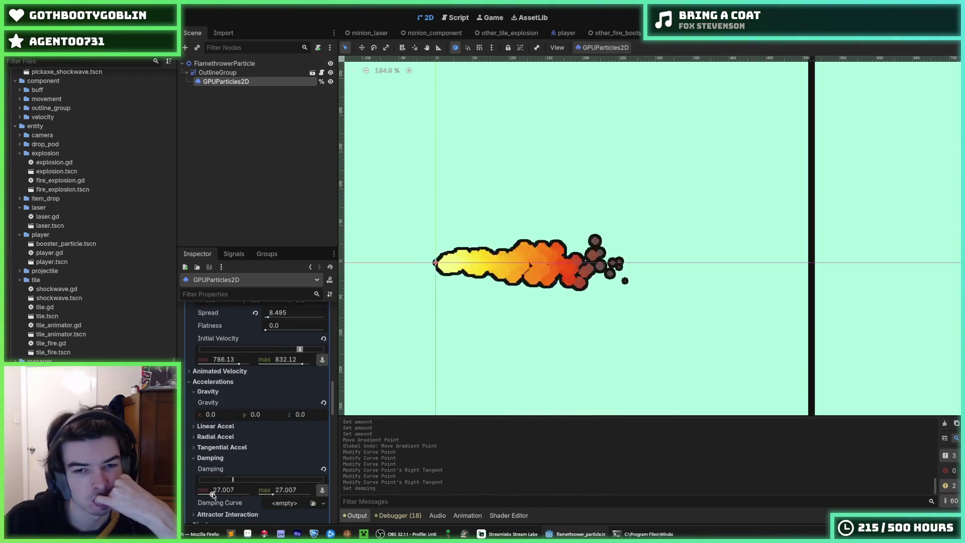
scroll(244, 481, down, 2)
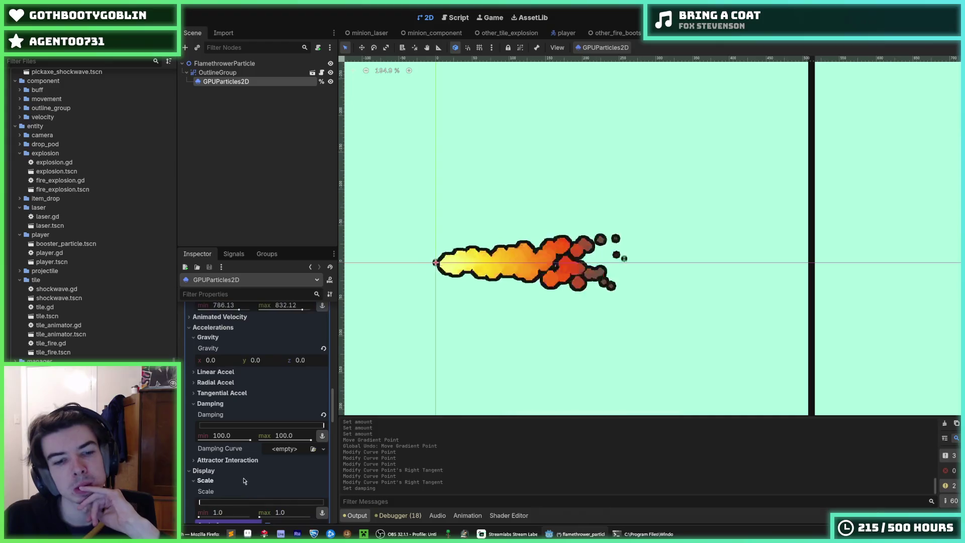
click(325, 416)
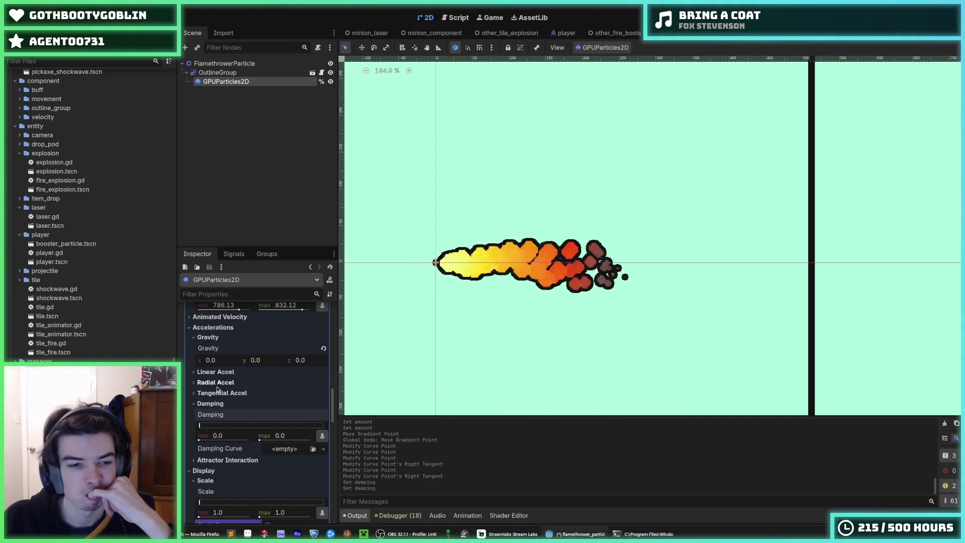
click(217, 405)
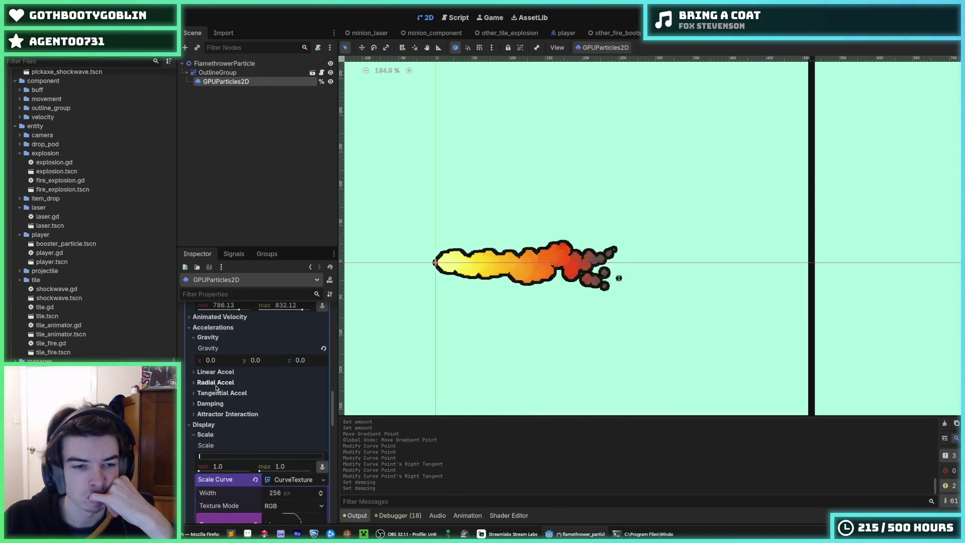
Step: Set Linear Accel to -100 and drag the Initial Velocity minimum down to 0
click(216, 372)
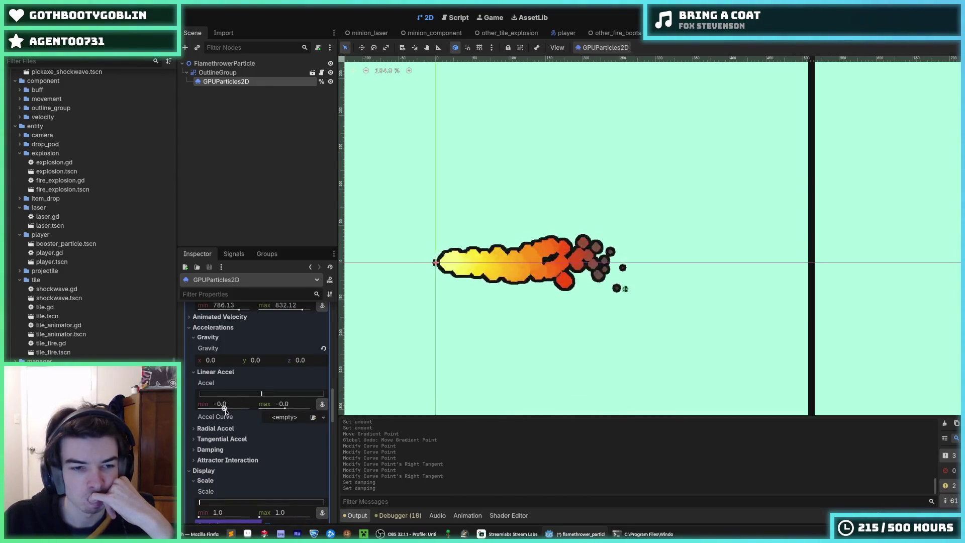
drag(225, 410, 233, 412)
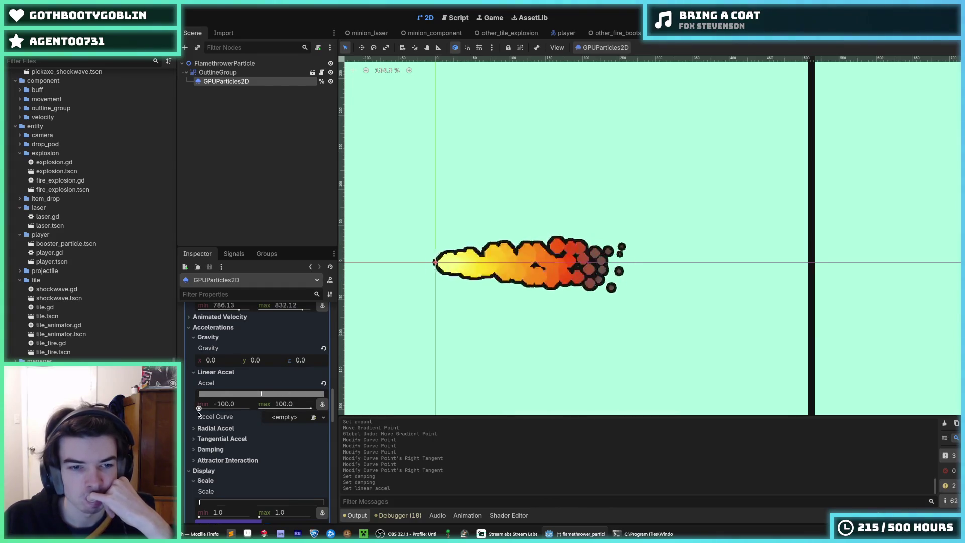
drag(311, 410, 227, 417)
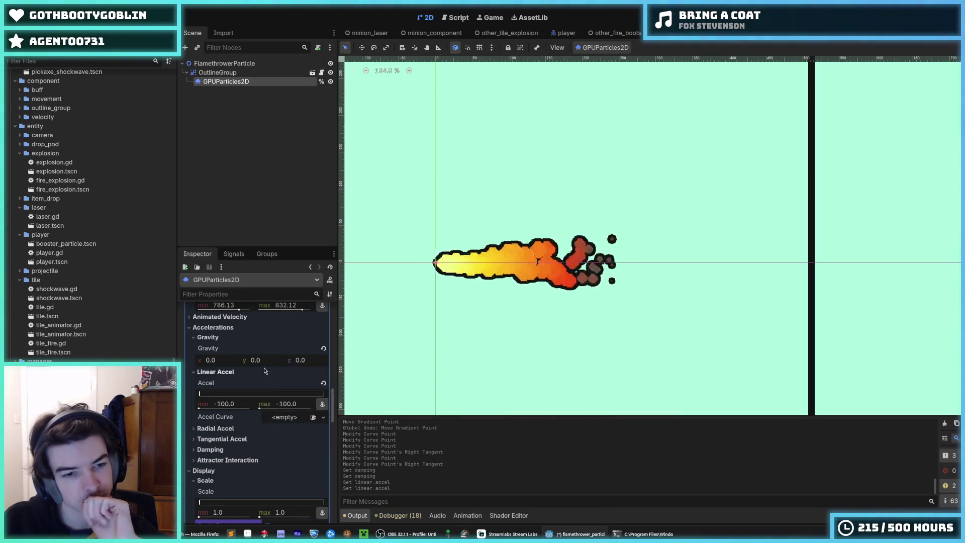
scroll(246, 391, up, 3)
drag(246, 390, 232, 391)
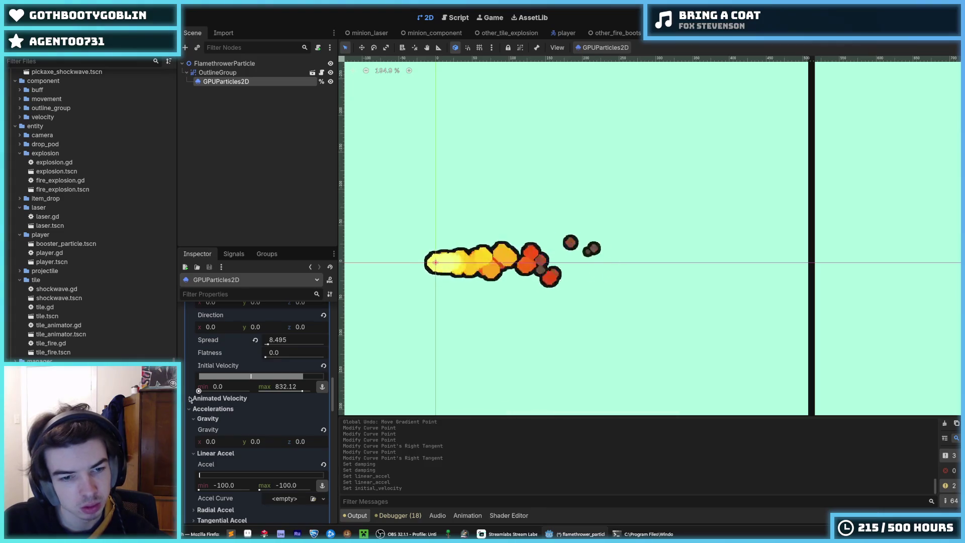
Step: Adjust initial velocity and raise linear acceleration min and max to 100
drag(297, 396, 241, 396)
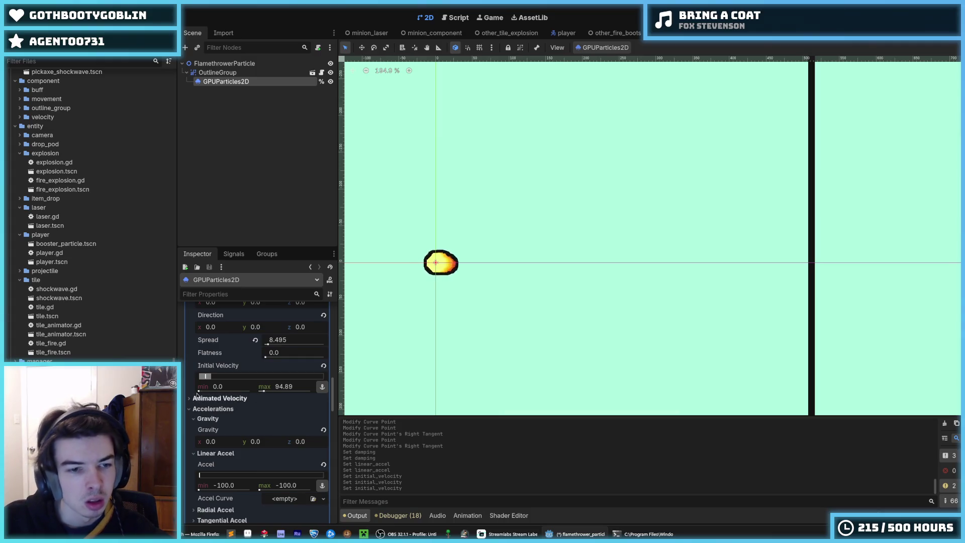
drag(198, 394, 202, 392)
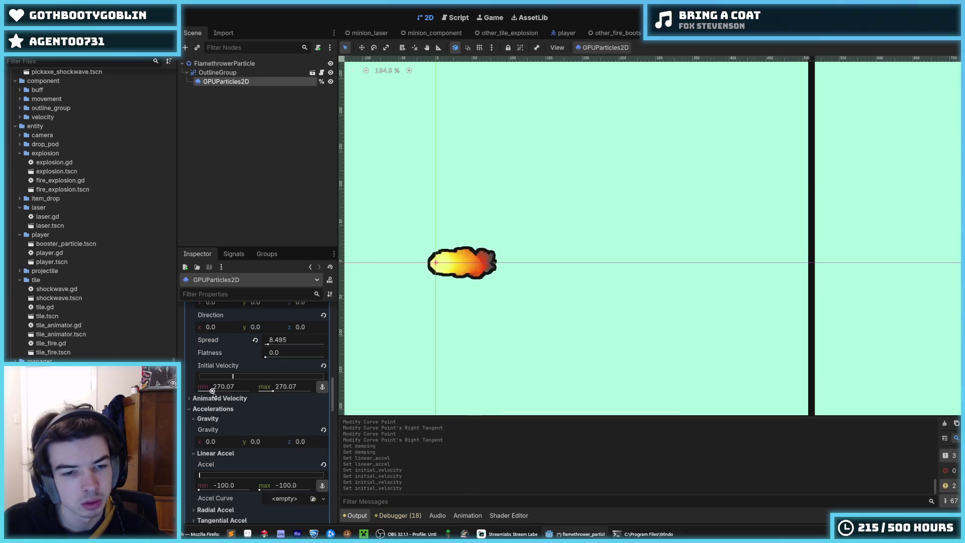
scroll(229, 454, down, 3)
drag(259, 436, 313, 441)
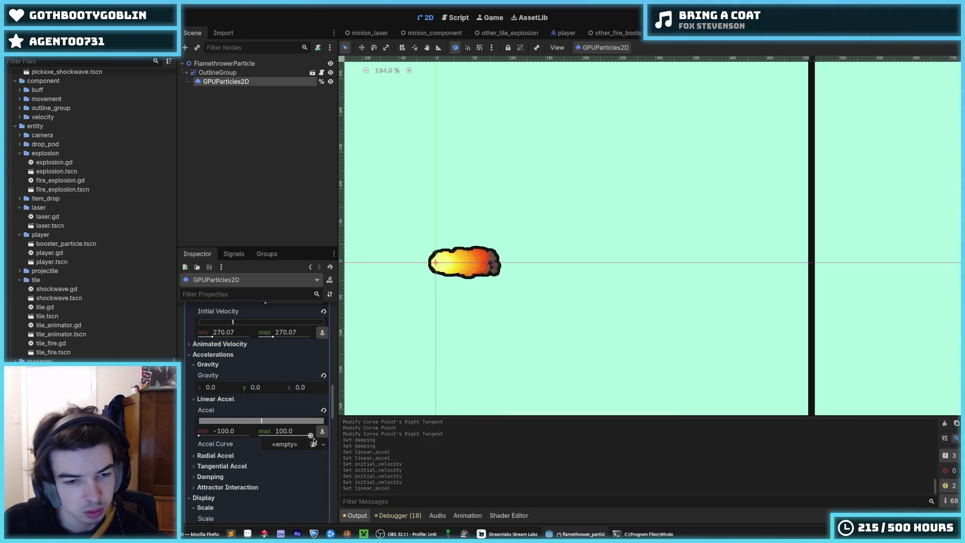
drag(199, 435, 270, 438)
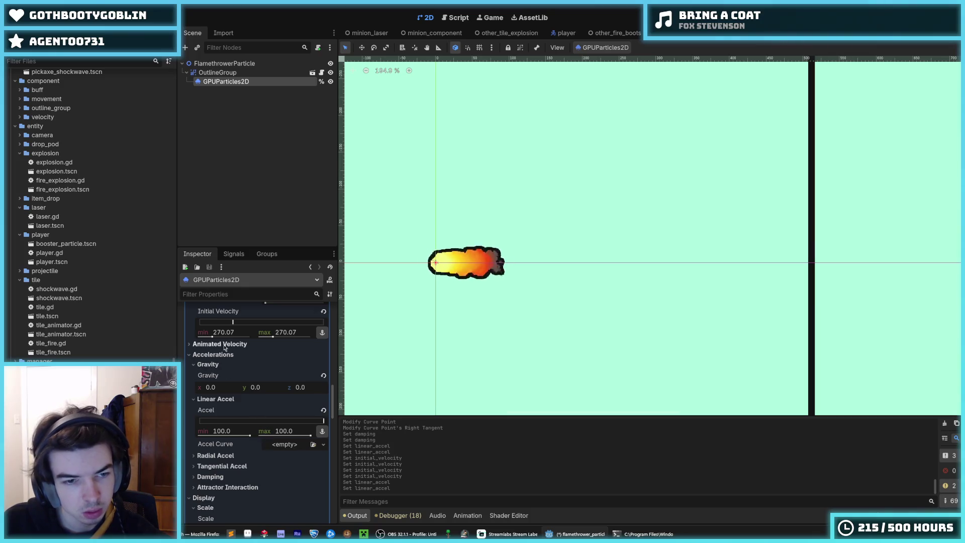
Step: Drag initial velocity min and max to 0 and nudge gravity x to 47.46
drag(212, 337, 181, 344)
drag(273, 337, 216, 344)
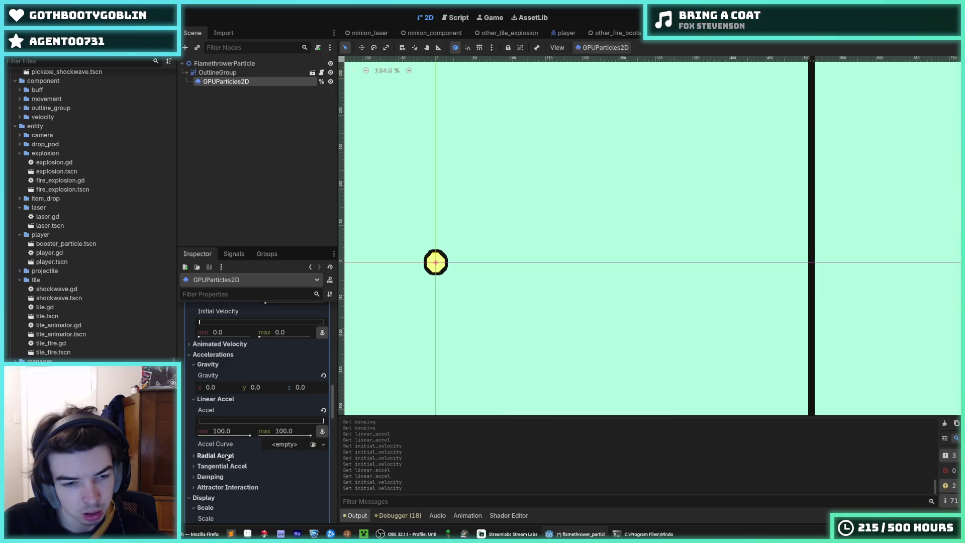
drag(243, 391, 247, 390)
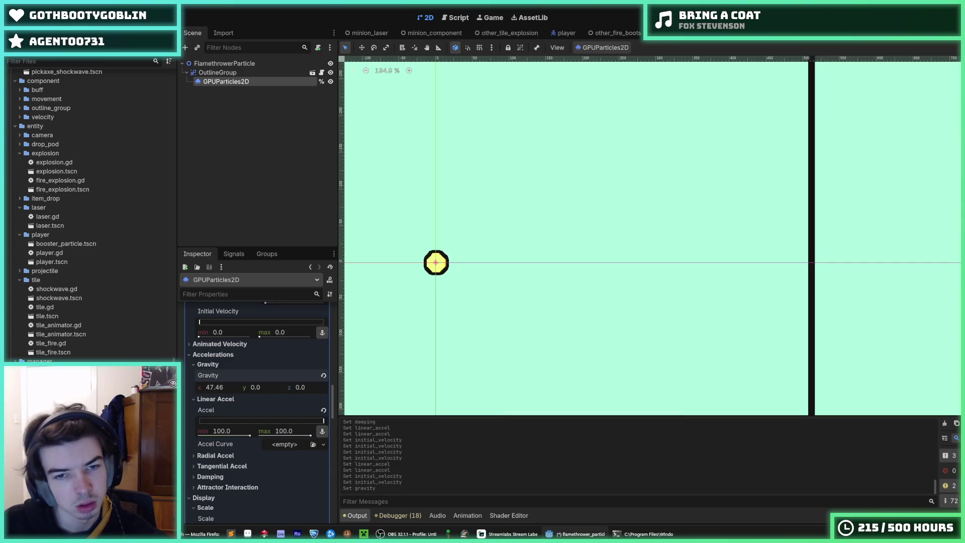
Step: Restore default gravity (0, -9.8) and lower the linear acceleration maximum to 0
drag(217, 388, 226, 387)
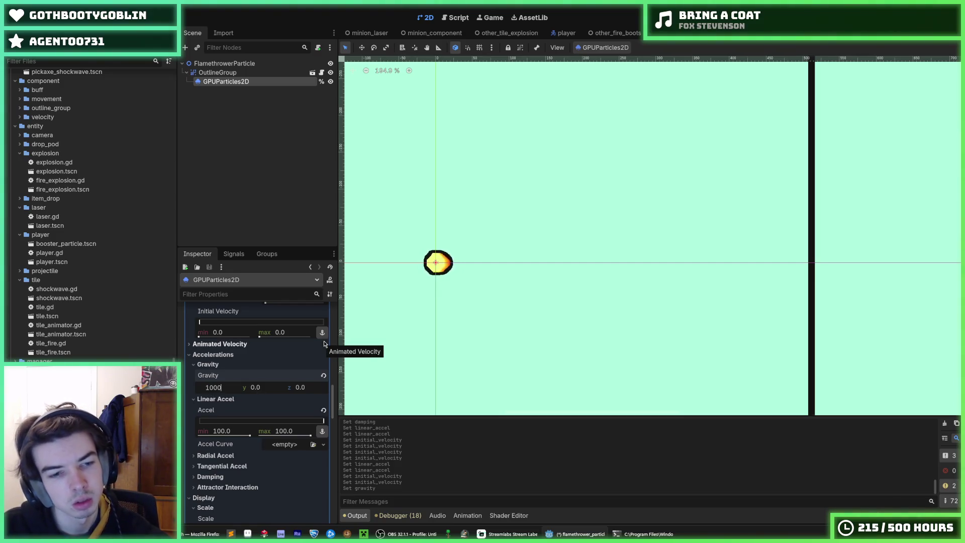
click(323, 376)
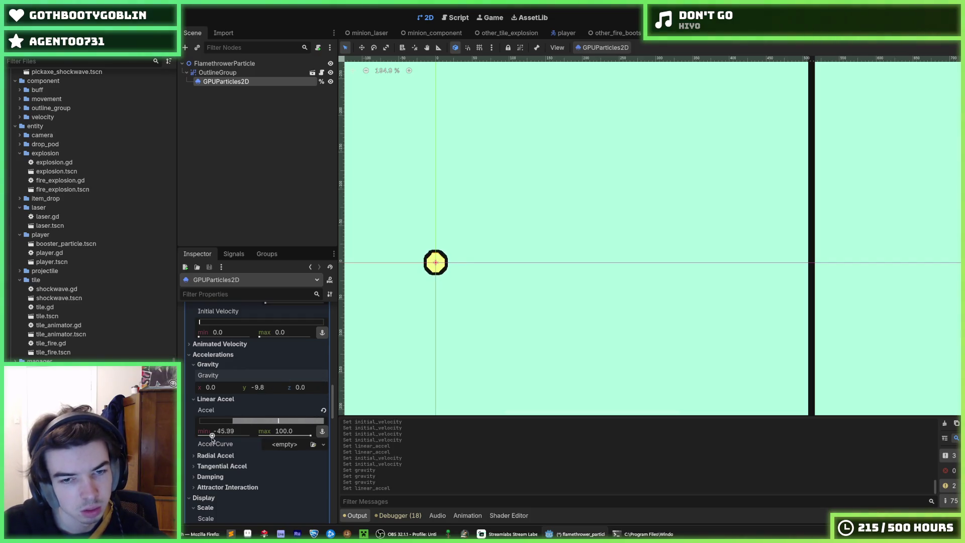
drag(309, 436, 278, 435)
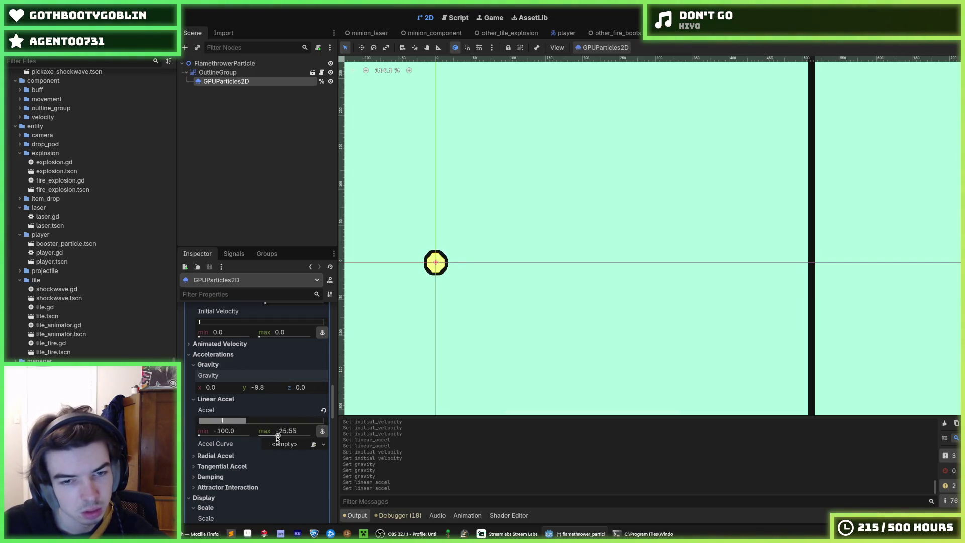
Step: Commit 0 as the linear acceleration minimum and give Accel Curve a new CurveTexture
key(Tab)
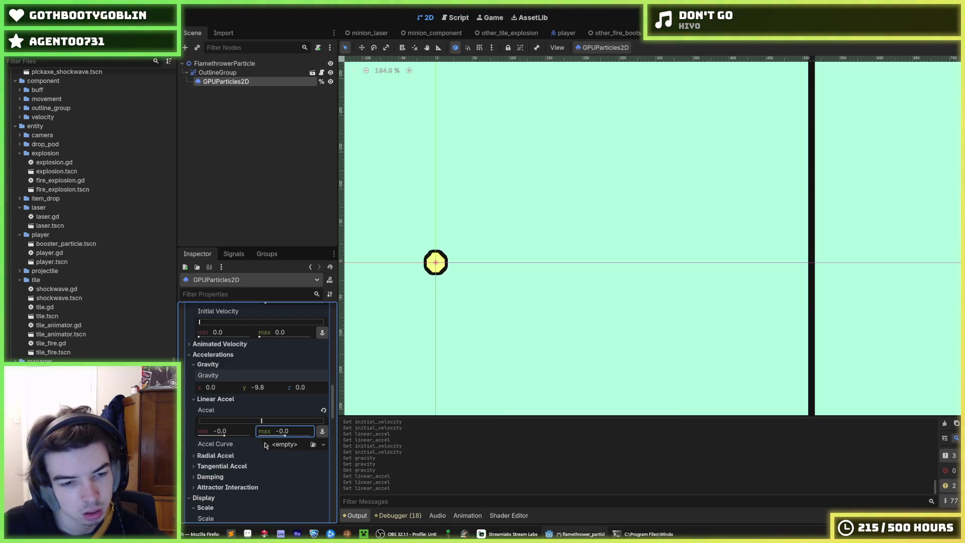
click(283, 445)
click(292, 468)
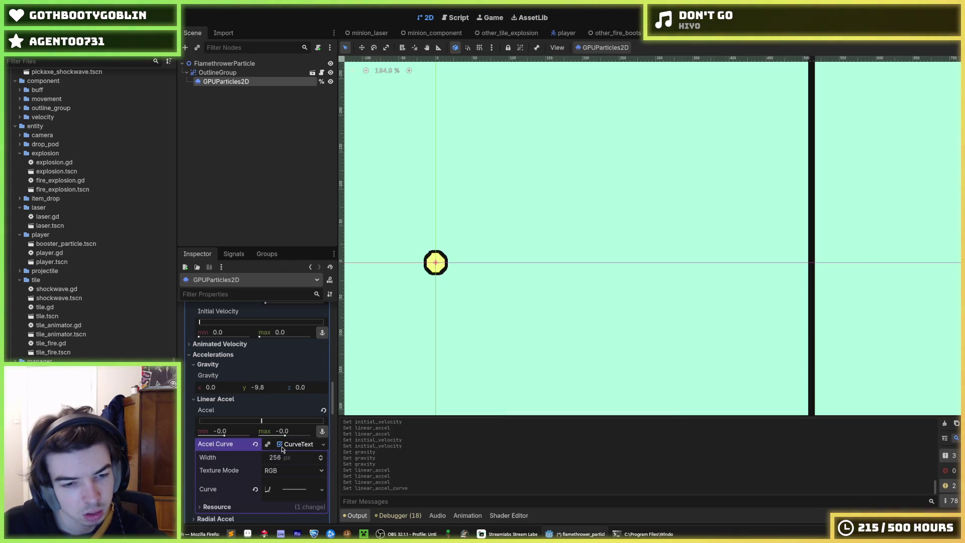
Step: Create a Curve in the acceleration CurveTexture, then revert Accel, Curve and Accel Curve to <empty>
click(292, 489)
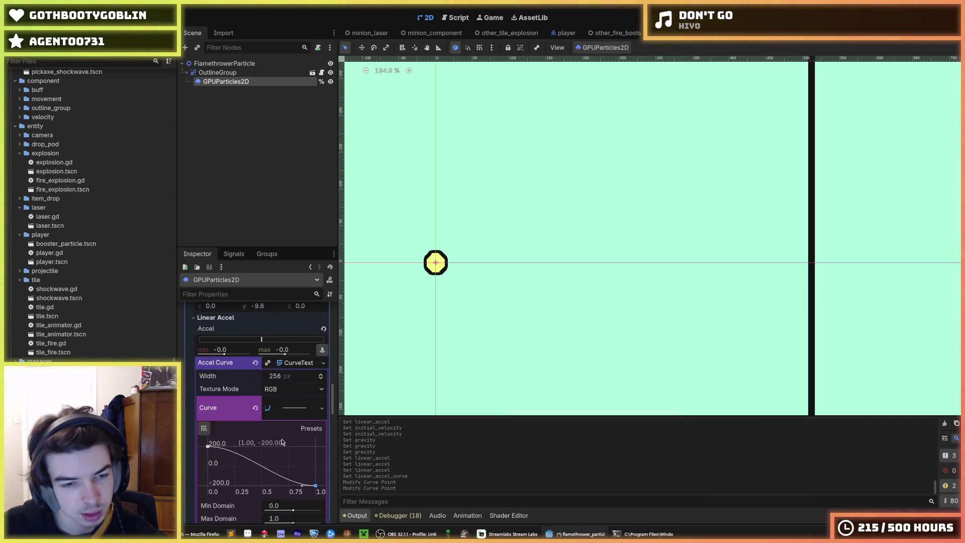
click(323, 330)
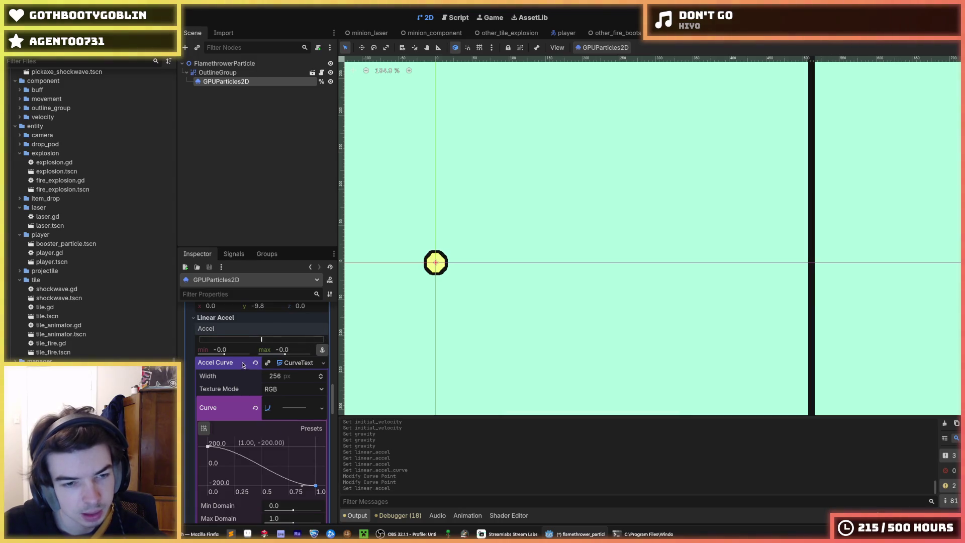
click(255, 408)
click(256, 363)
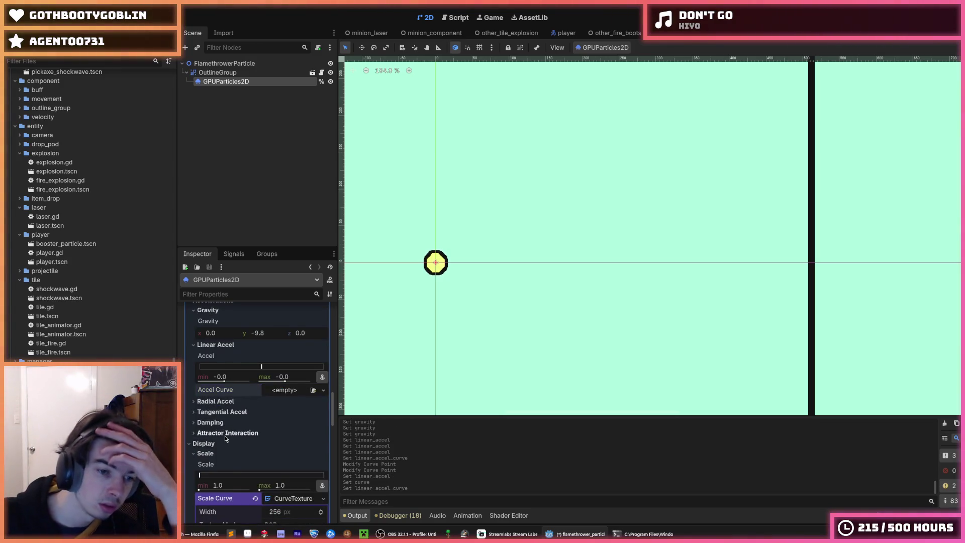
Step: Collapse the Display section and review the Spawn and Velocity settings in the Inspector
scroll(212, 432, down, 2)
click(204, 362)
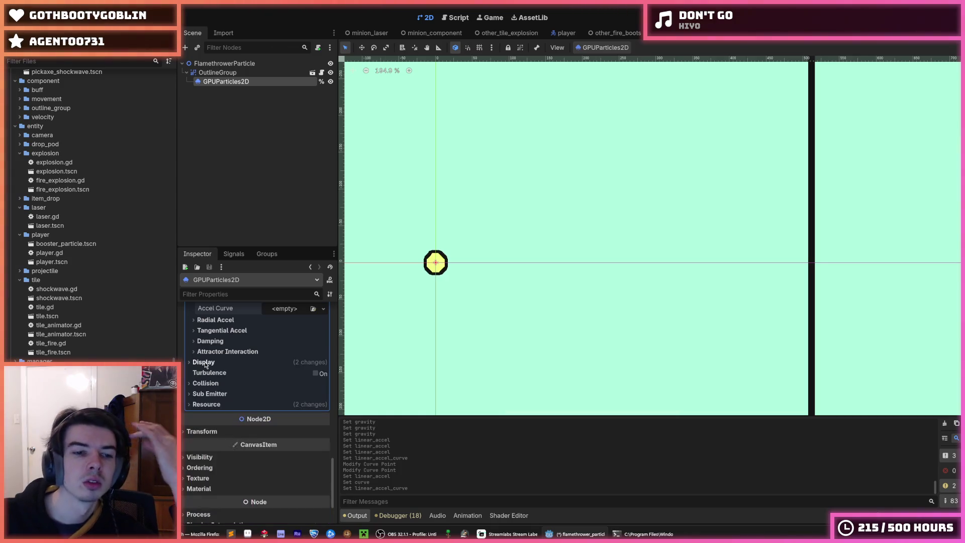
scroll(223, 383, up, 2)
scroll(227, 395, up, 5)
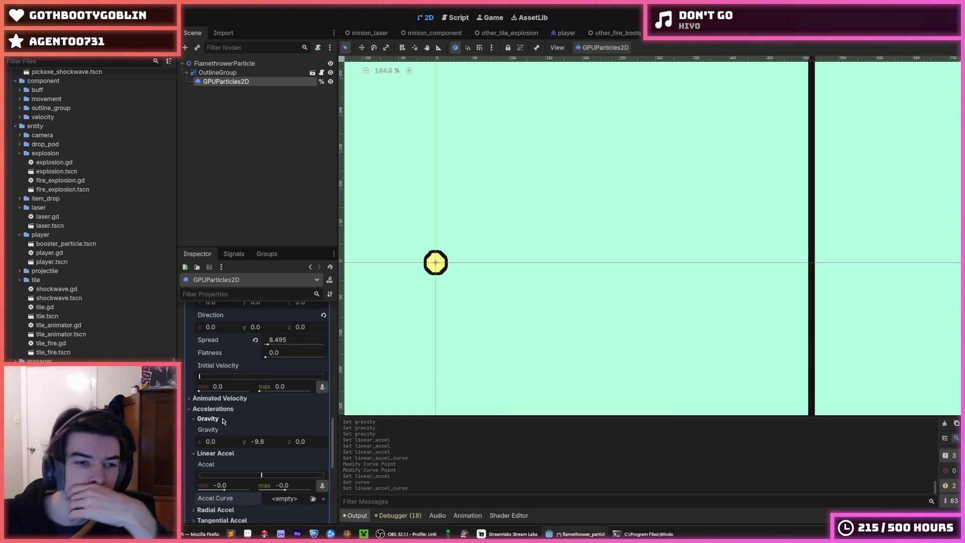
scroll(219, 415, up, 2)
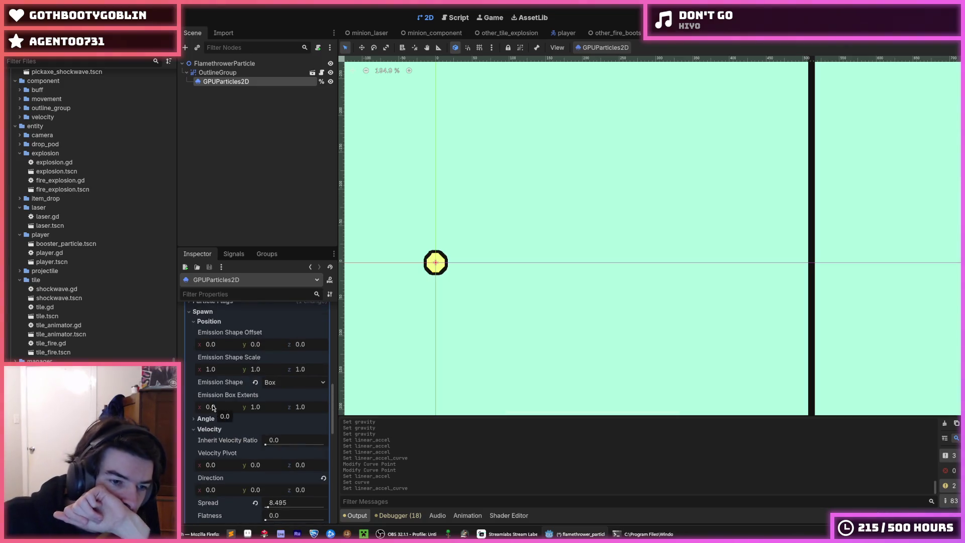
scroll(213, 409, down, 1)
scroll(212, 408, down, 1)
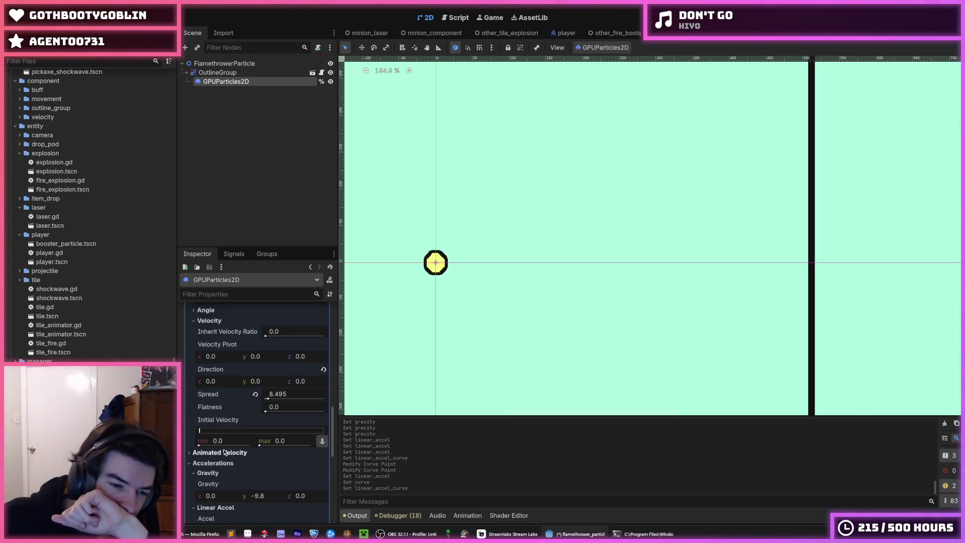
scroll(218, 456, down, 1)
scroll(260, 473, down, 1)
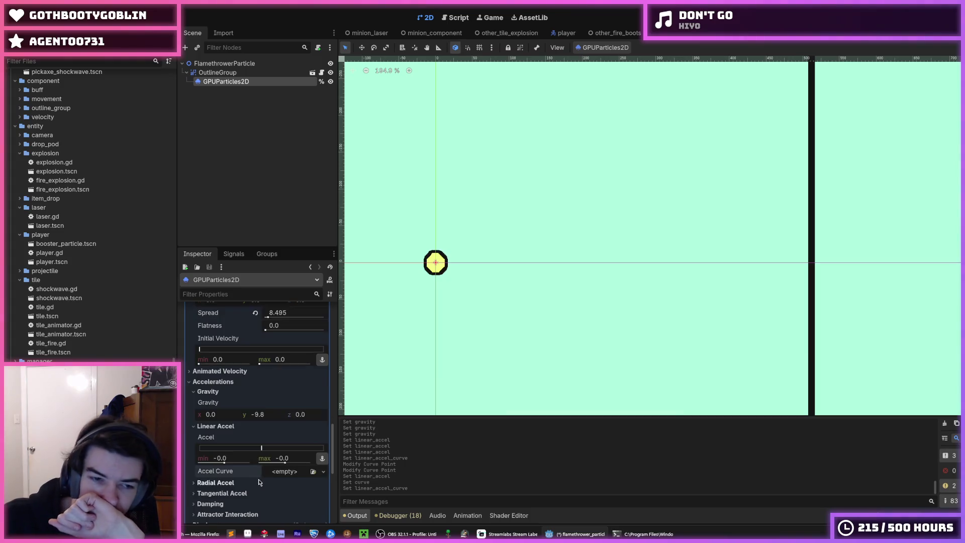
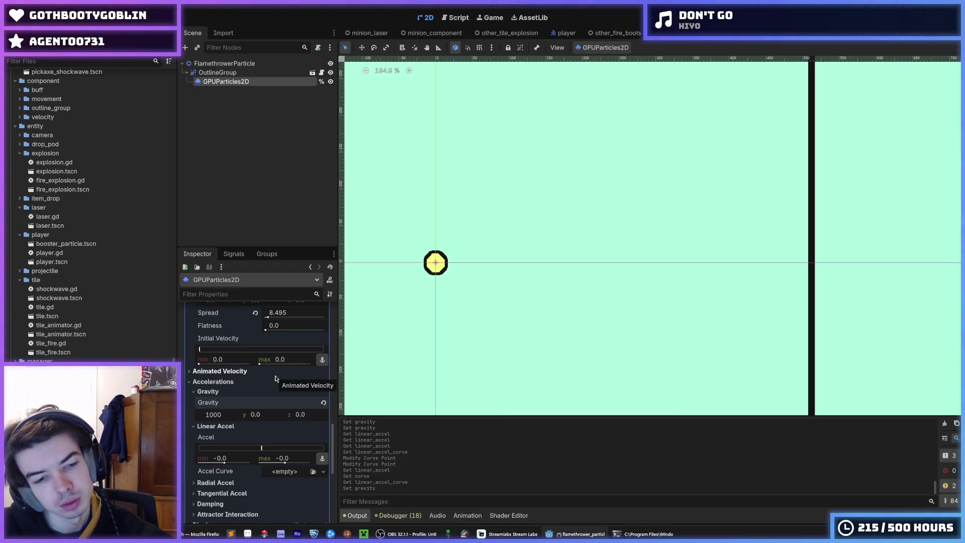
Step: Raise the flame's maximum initial velocity to 1000 and set x gravity to -2000
scroll(253, 421, up, 2)
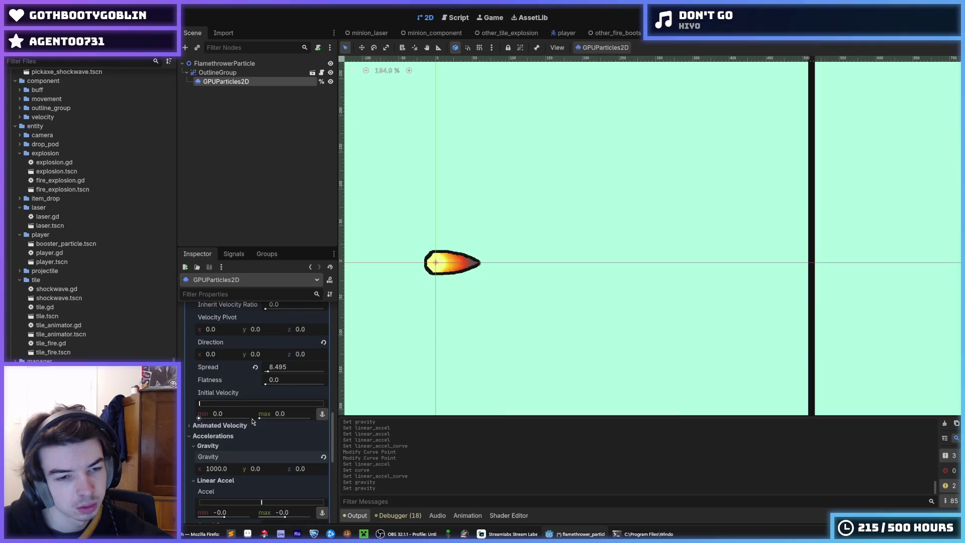
drag(199, 418, 247, 418)
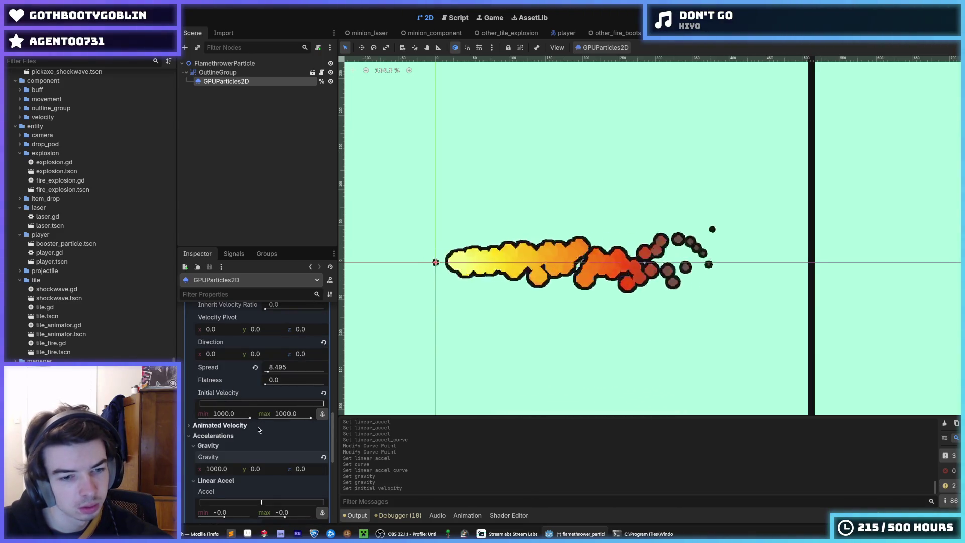
click(228, 471)
text(-1000)
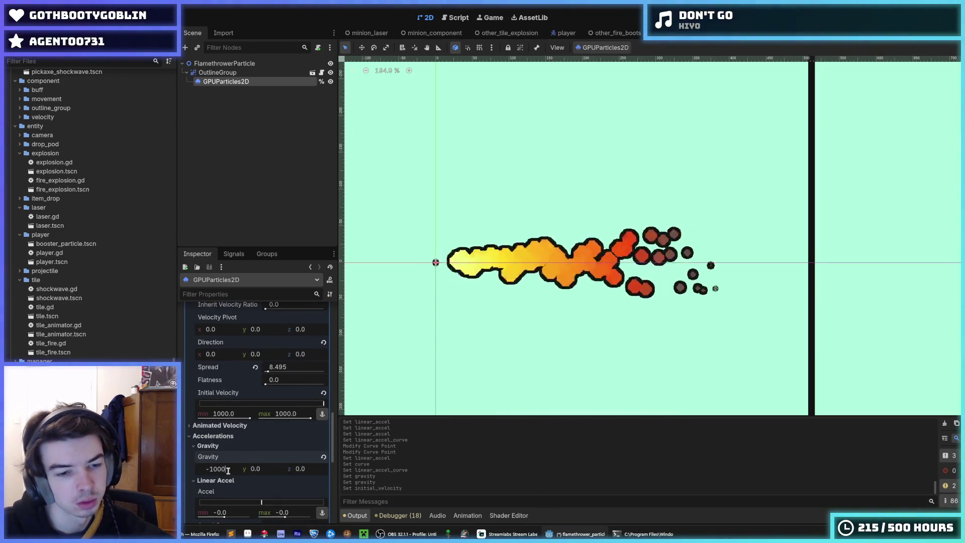
key(Return)
click(227, 471)
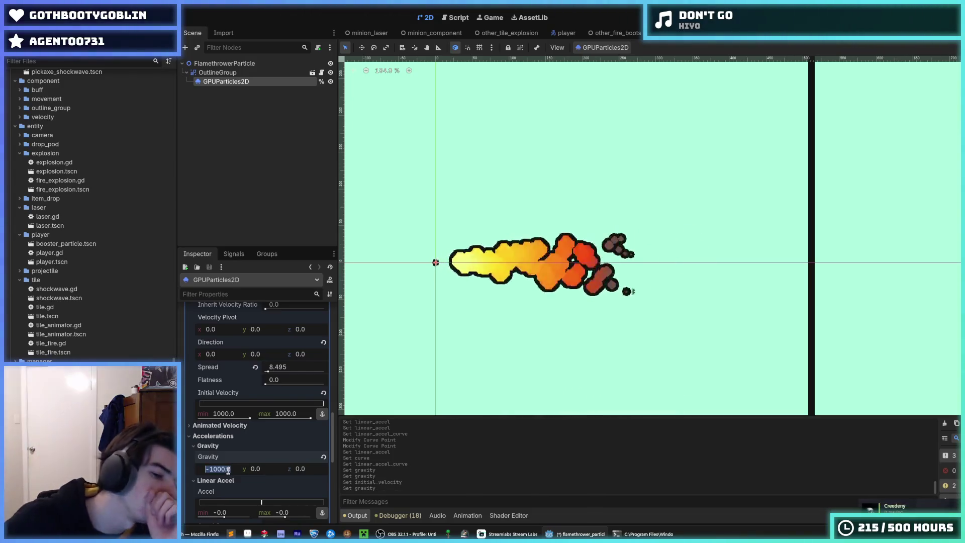
key(Up)
key(Up)
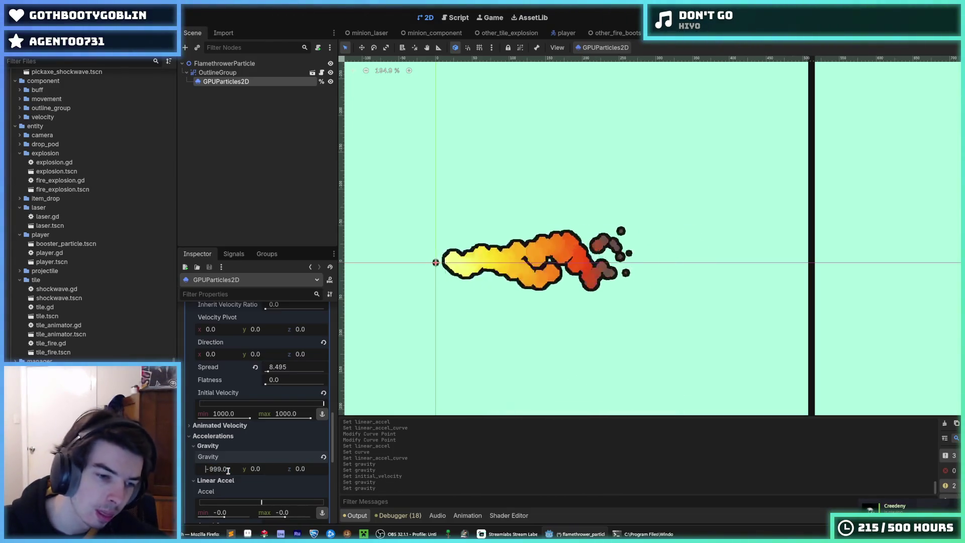
text(-2000)
key(Return)
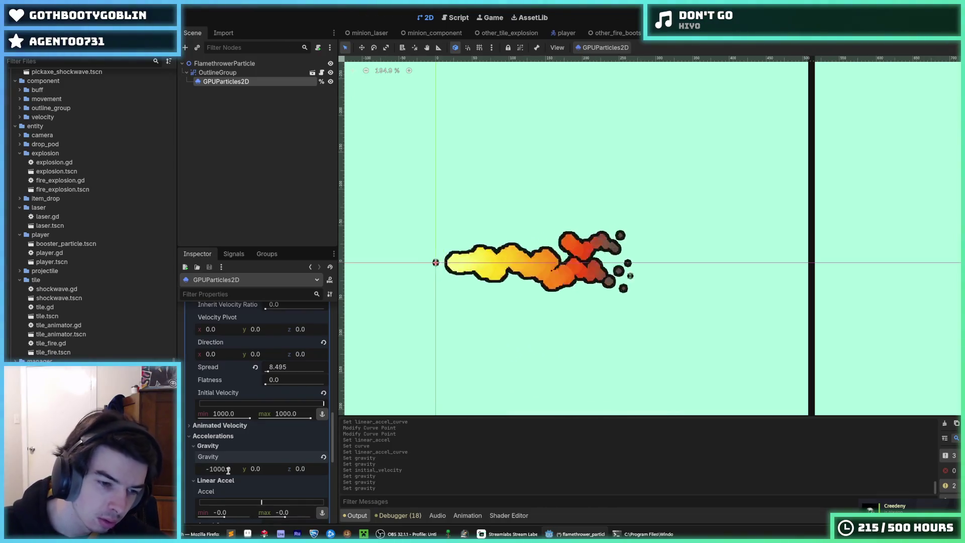
Step: Try stronger horizontal gravity values of -4000 and then -5000
click(213, 469)
key(BackSpace)
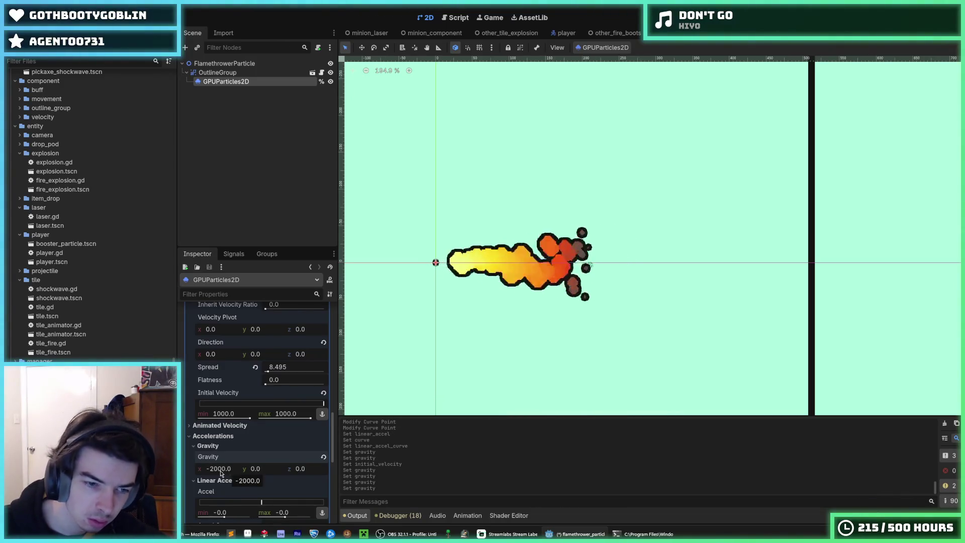
text(4)
key(Return)
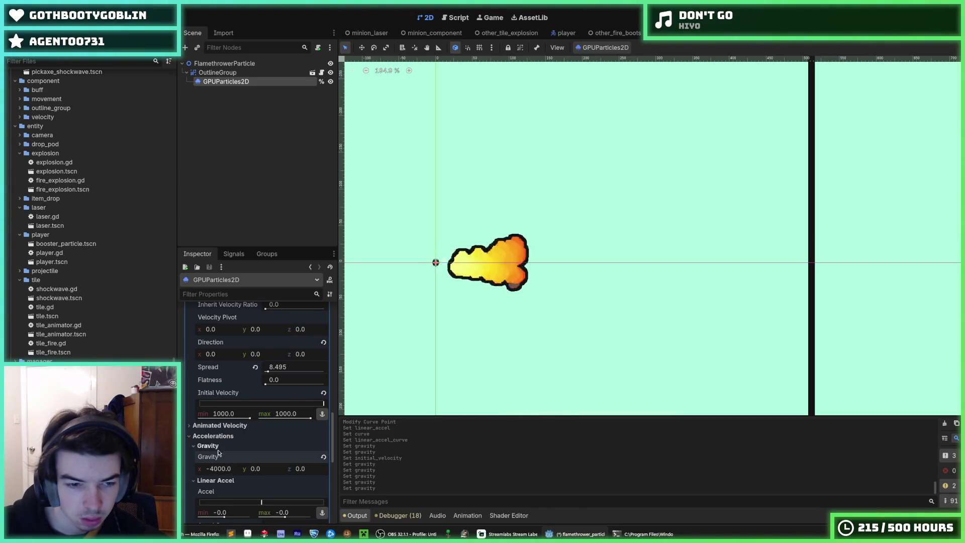
text(-5000)
key(Return)
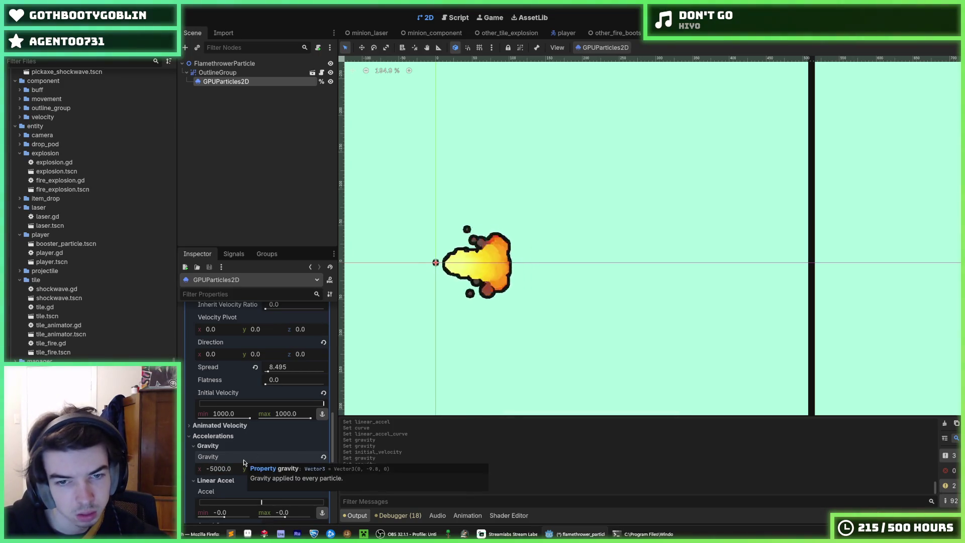
Step: Lower the minimum initial velocity to about 518.25
click(218, 469)
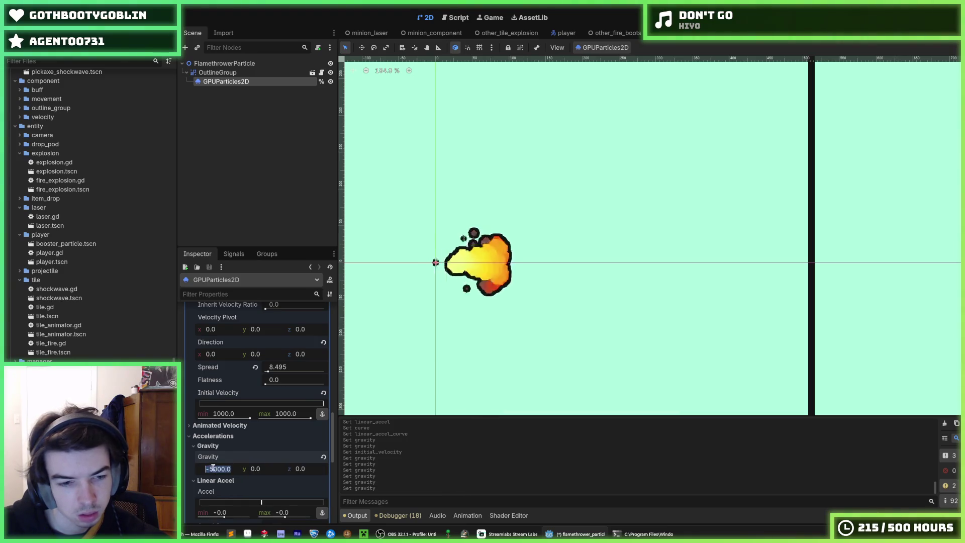
click(246, 414)
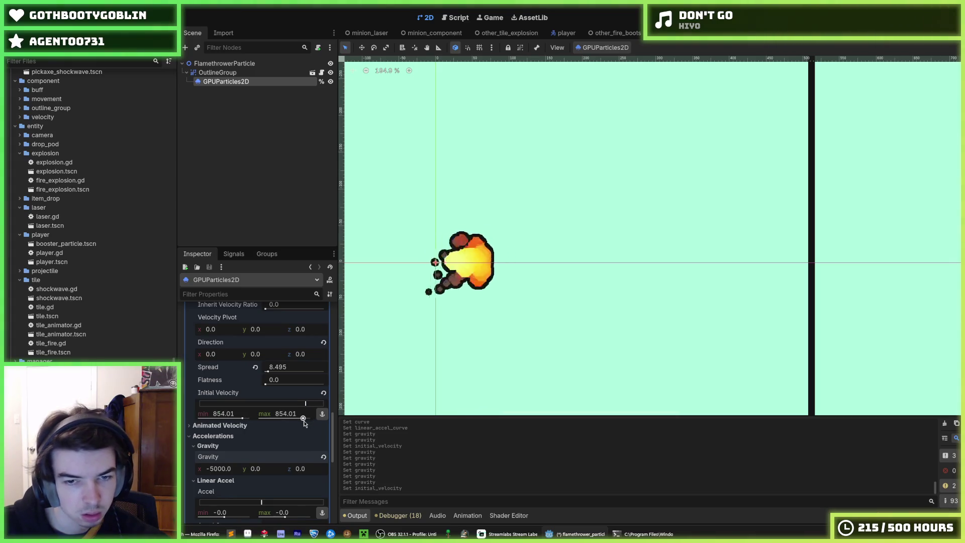
mouse_move(309, 424)
mouse_down()
mouse_move(290, 428)
mouse_move(403, 429)
mouse_up()
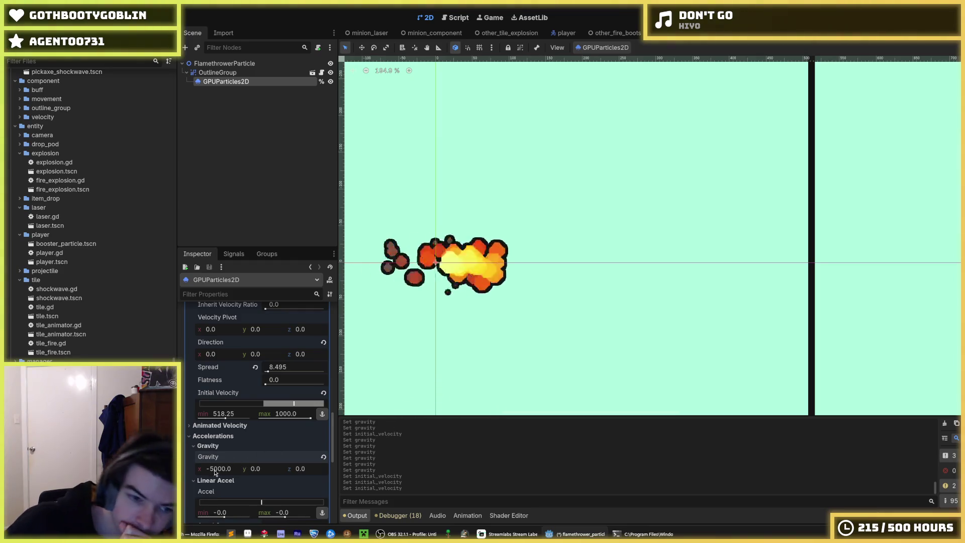
Step: Set the horizontal gravity back to -2000
scroll(216, 421, down, 3)
drag(216, 417, 216, 421)
click(221, 414)
text(-2000)
key(Return)
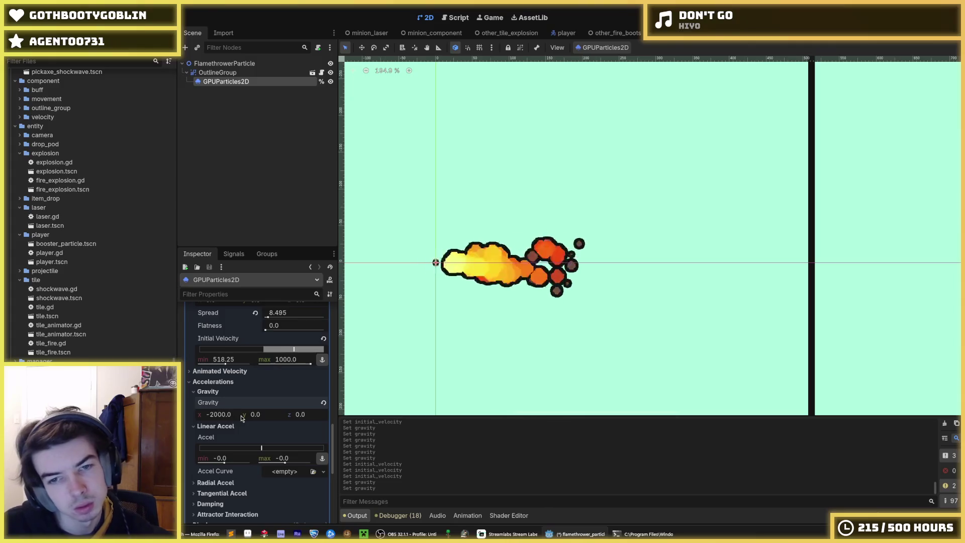
click(214, 415)
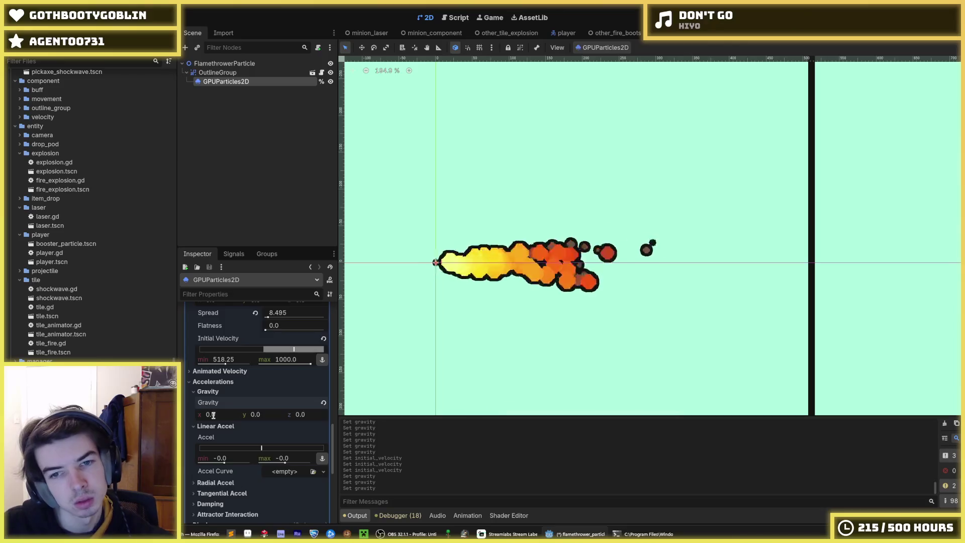
key(ctrl+z)
scroll(798, 299, down, 3)
Step: Reselect the flame emitter and set its particle Amount to 100
click(834, 293)
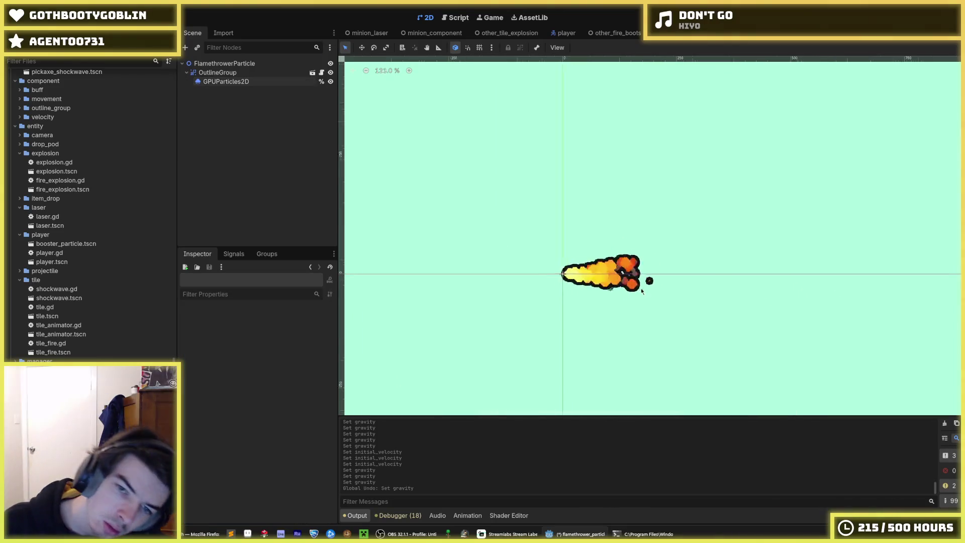
scroll(619, 281, up, 4)
click(528, 270)
scroll(597, 306, up, 4)
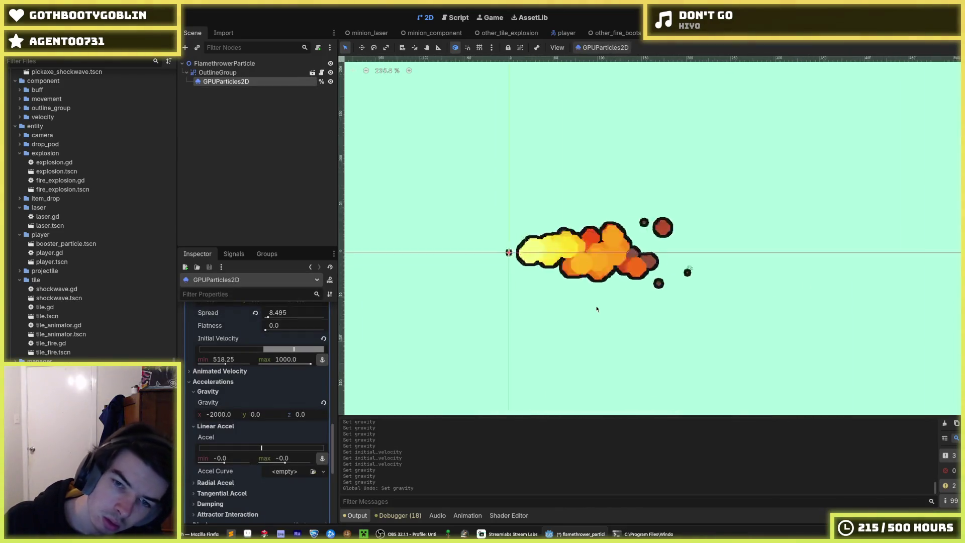
scroll(246, 400, up, 10)
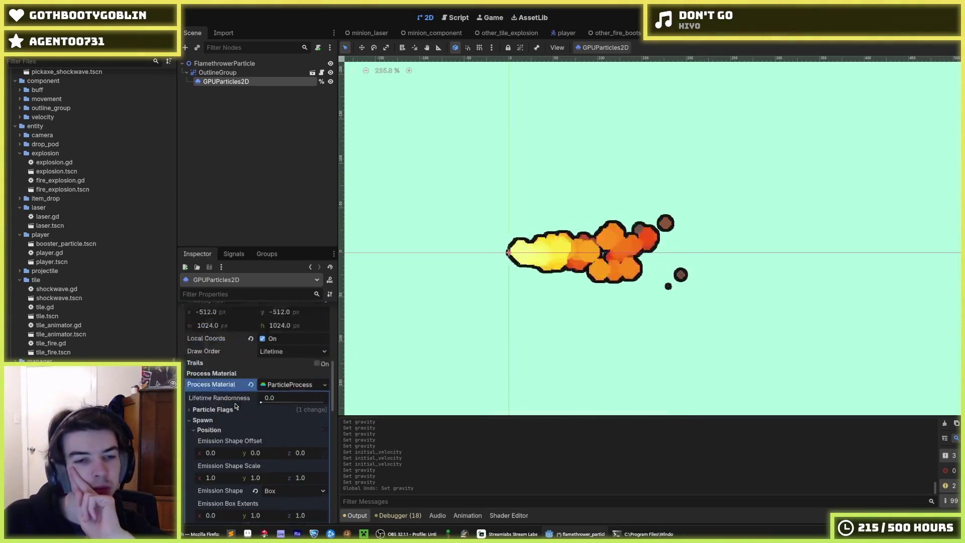
scroll(246, 400, up, 10)
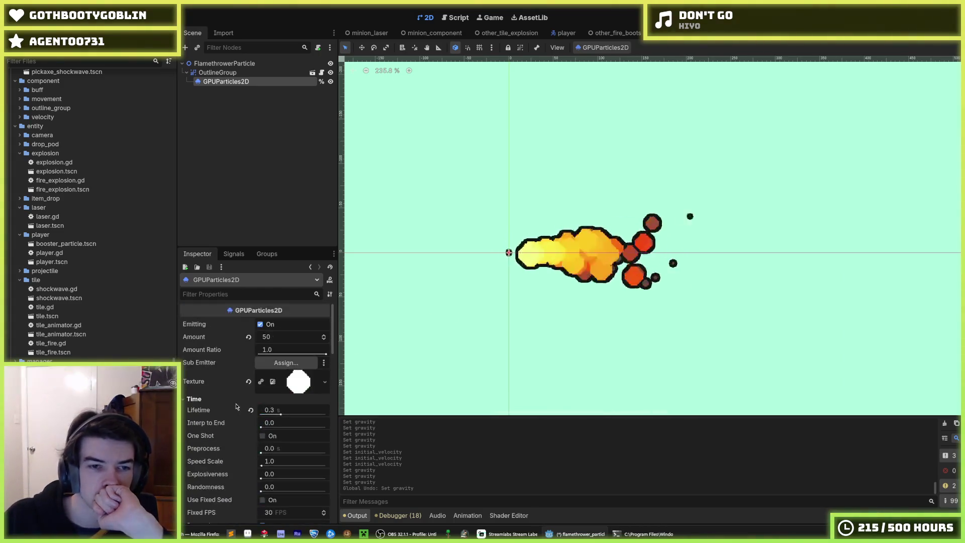
drag(266, 341, 291, 341)
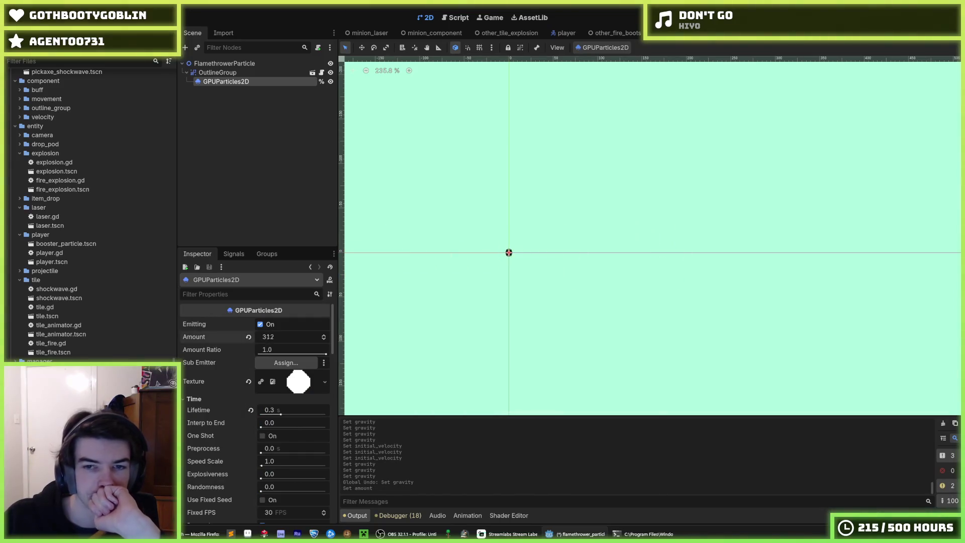
mouse_move(267, 340)
mouse_down()
mouse_move(221, 341)
mouse_move(271, 339)
mouse_up()
click(271, 340)
text(100)
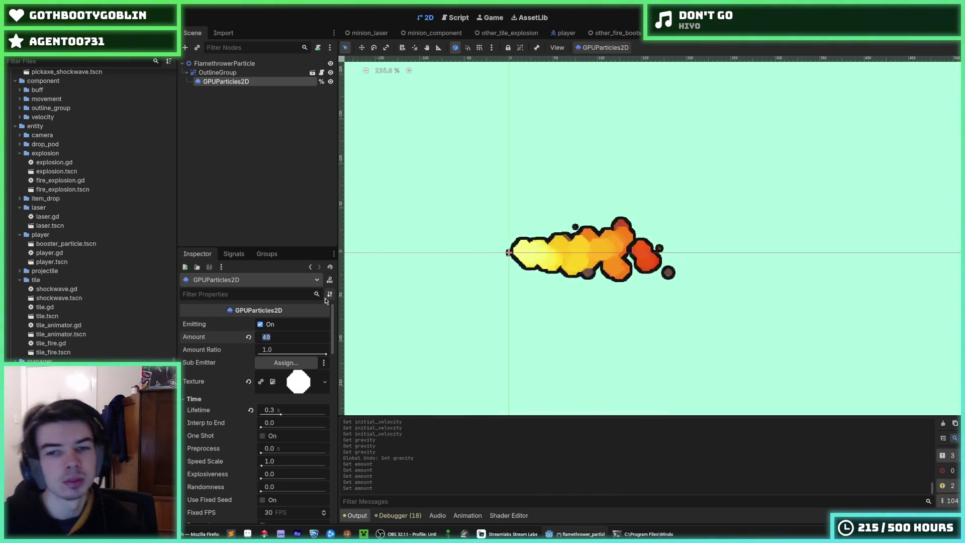
key(Return)
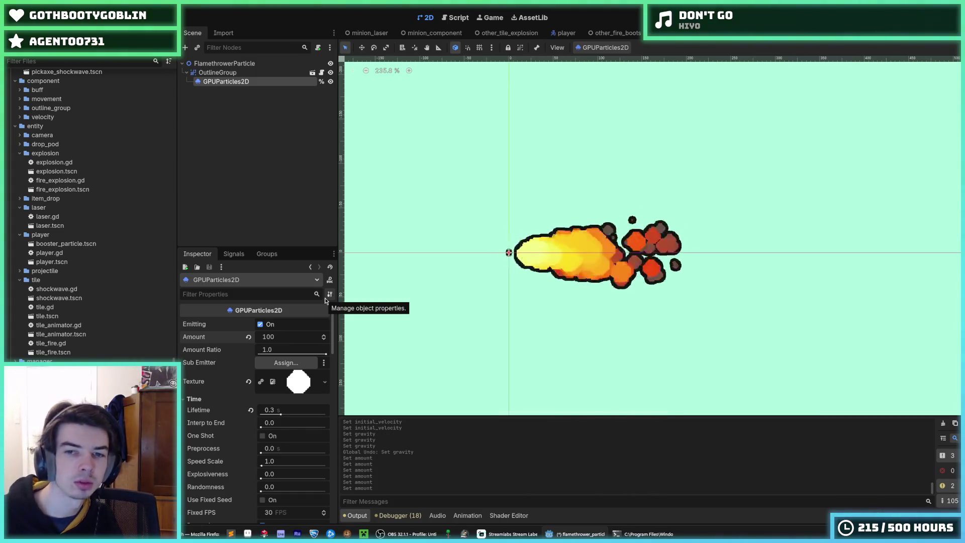
Step: Set the particle Lifetime to 0.6 seconds
scroll(557, 242, down, 7)
scroll(662, 233, up, 6)
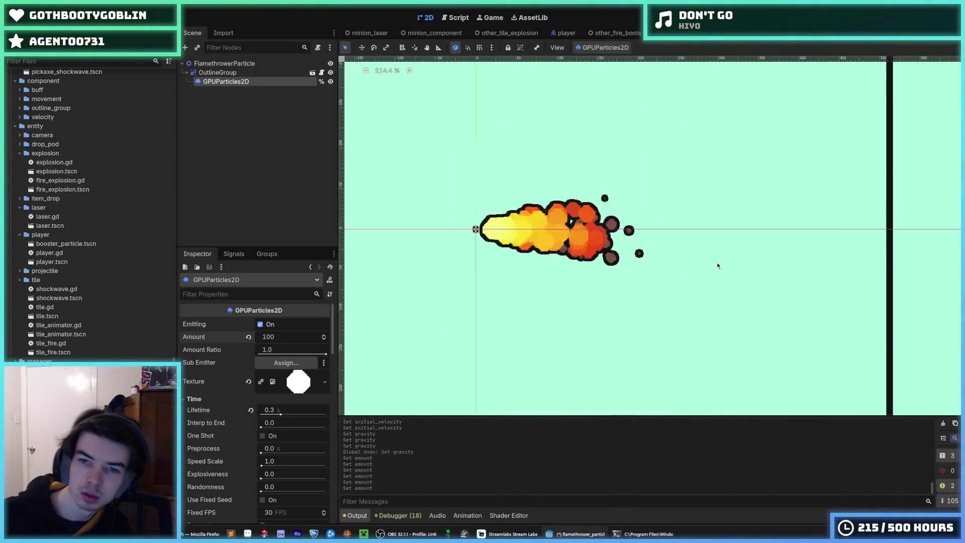
scroll(228, 405, down, 5)
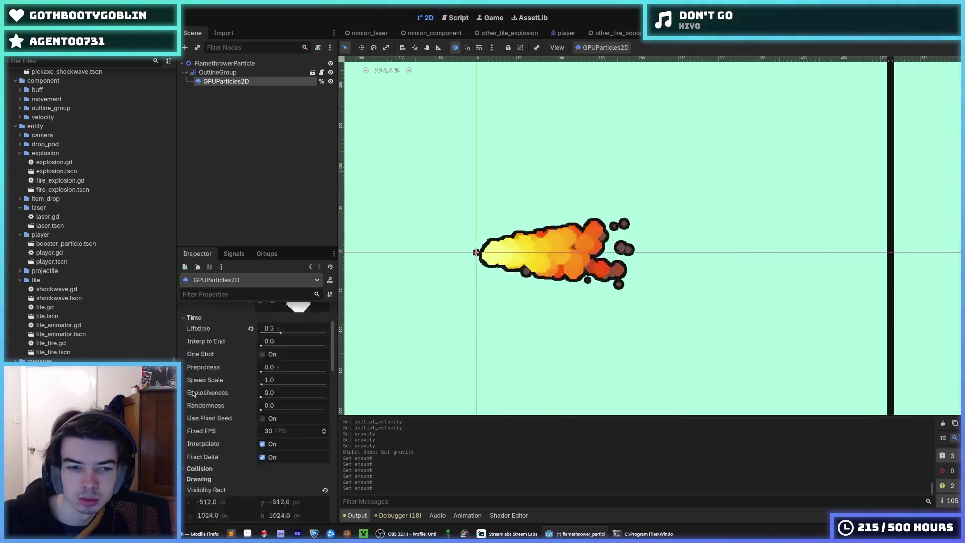
scroll(227, 405, up, 3)
scroll(228, 405, up, 3)
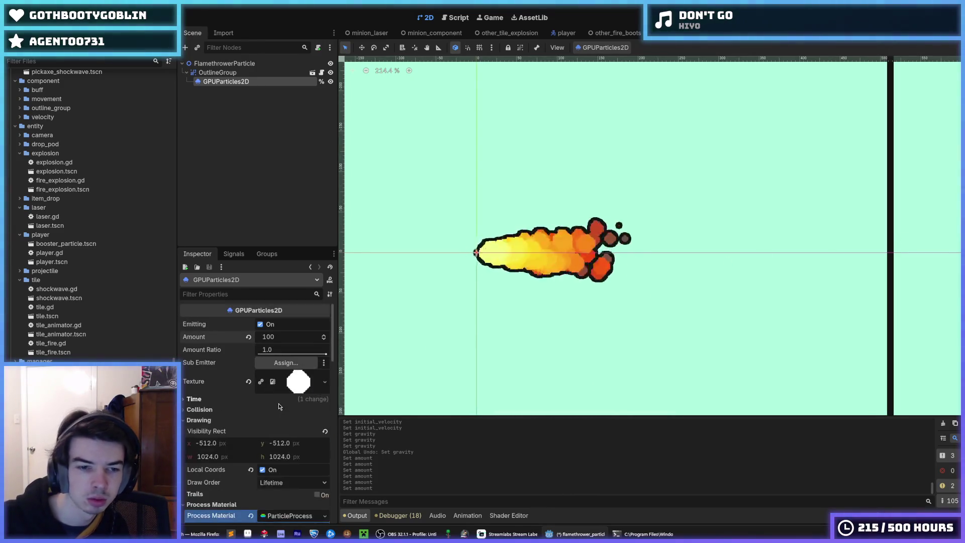
click(282, 408)
text(0.6)
key(Return)
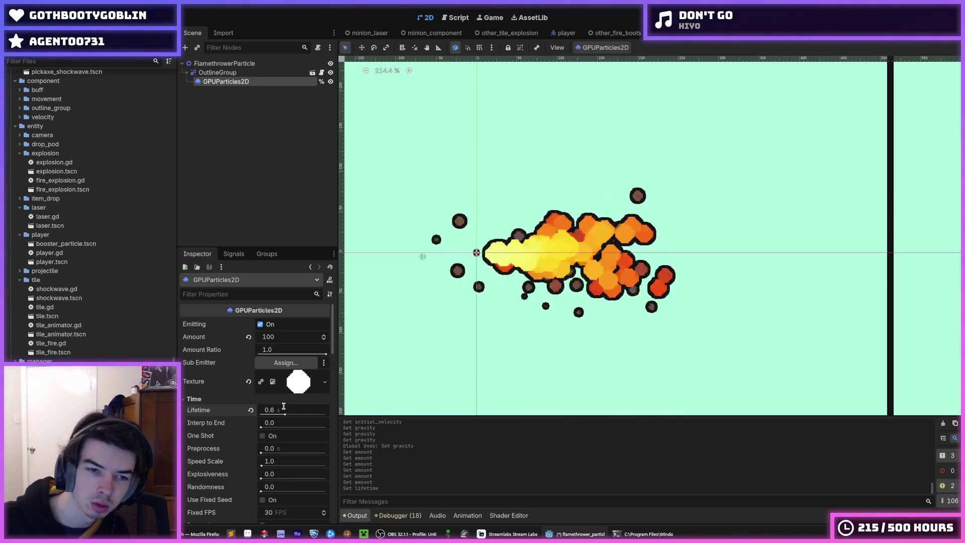
scroll(241, 422, down, 10)
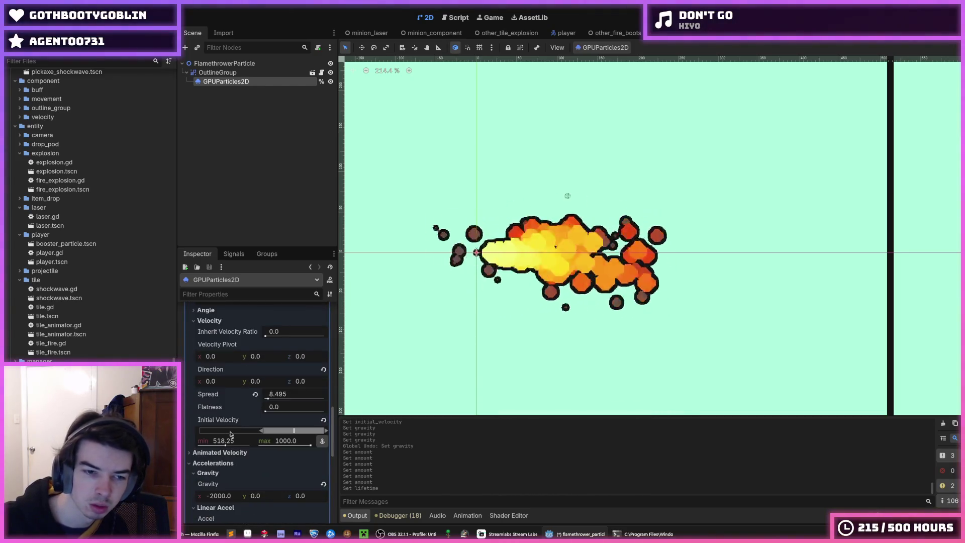
Step: Expand the velocity settings, enter an initial velocity of 500, and check the x gravity
click(228, 452)
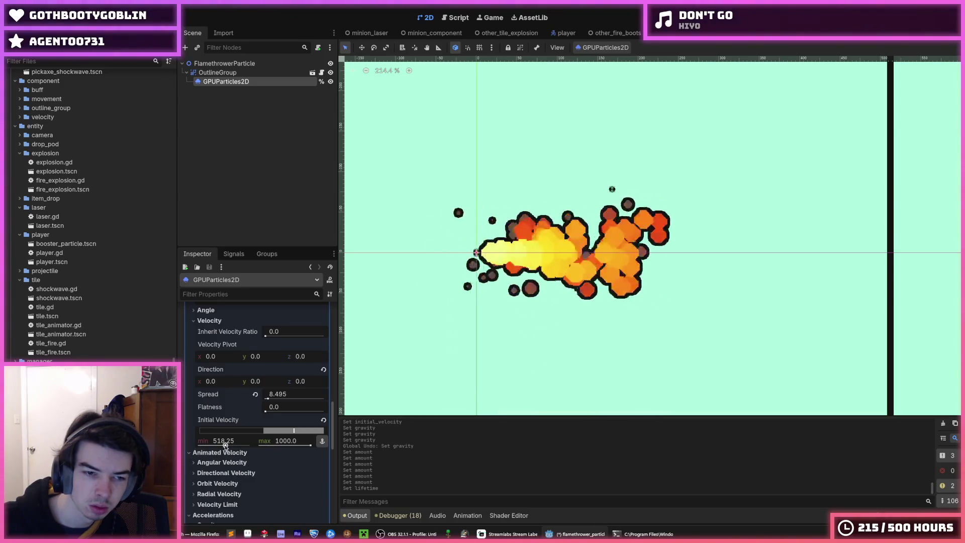
click(279, 441)
text(500)
key(Return)
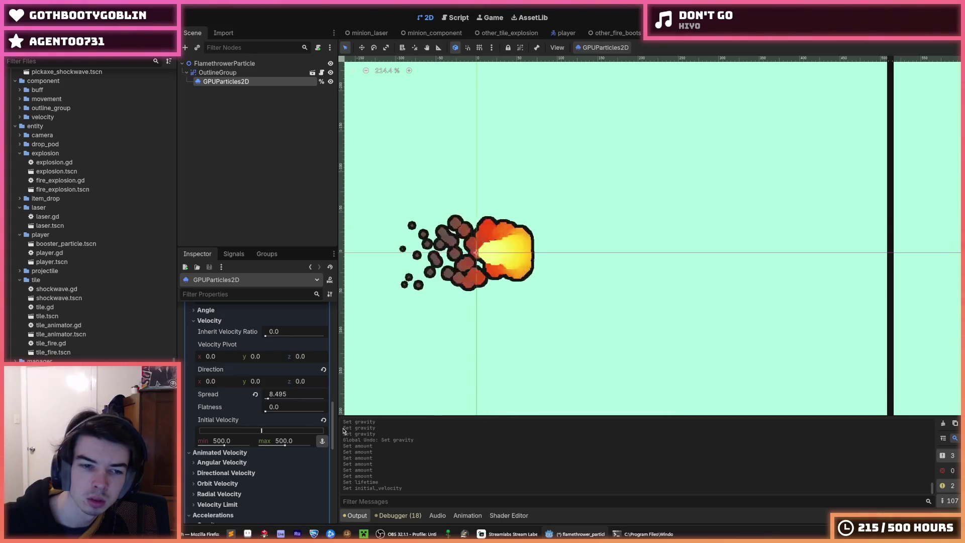
scroll(242, 445, down, 3)
click(230, 413)
text(-1000)
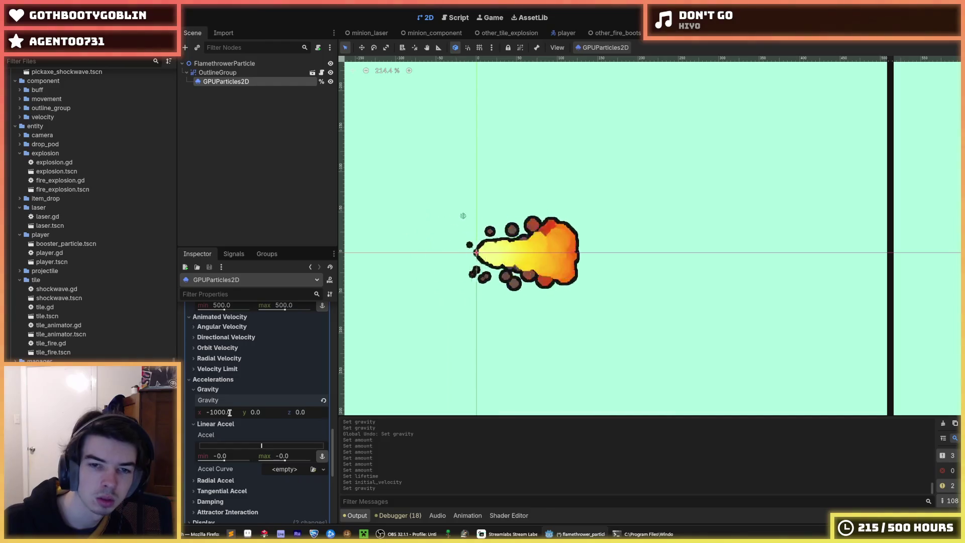
scroll(237, 402, up, 15)
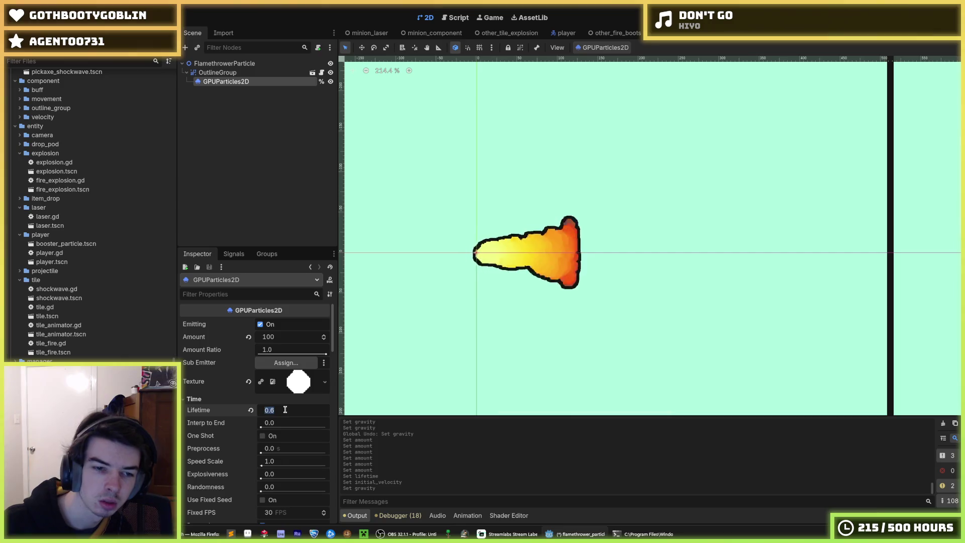
scroll(272, 418, down, 10)
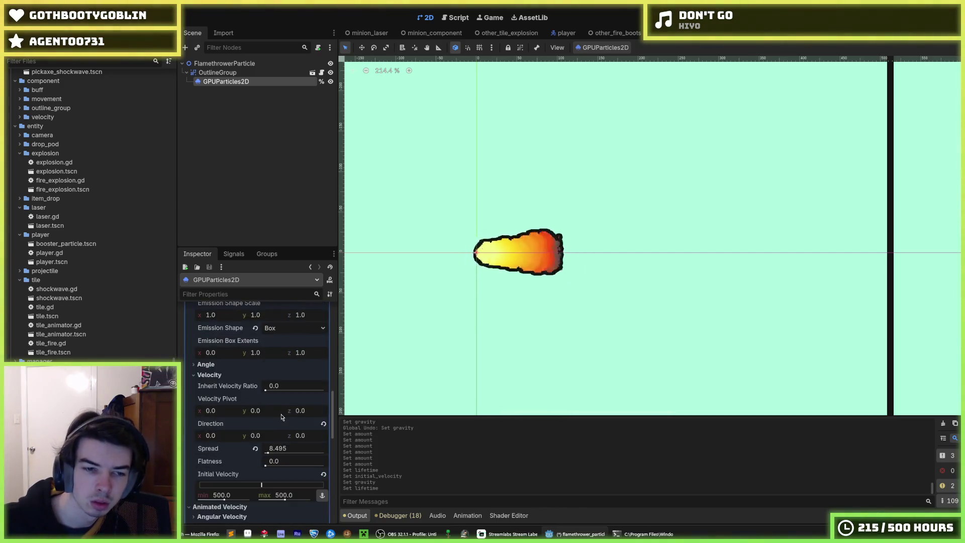
scroll(235, 372, down, 2)
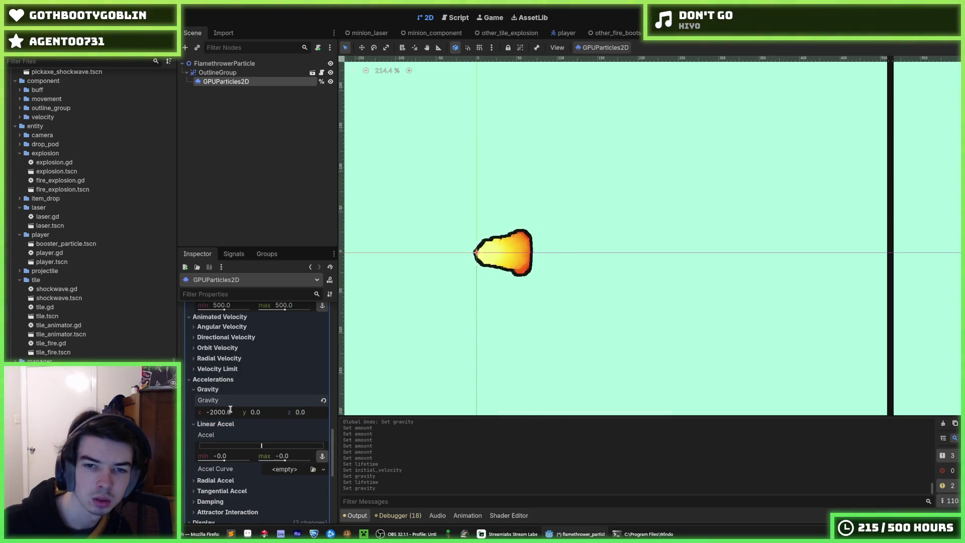
scroll(230, 409, up, 5)
text(1000)
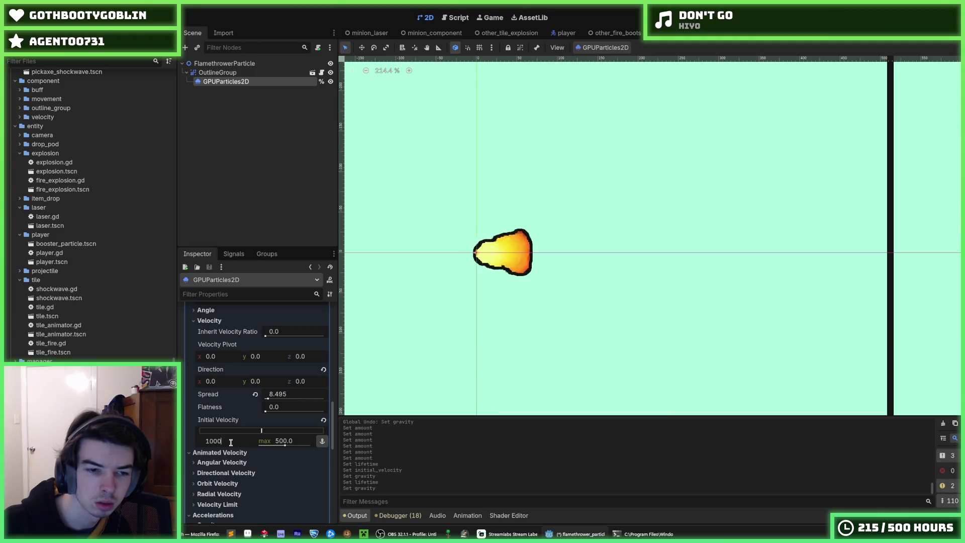
Step: Set the minimum initial velocity to 800 with the maximum at 1000
key(Tab)
text(10)
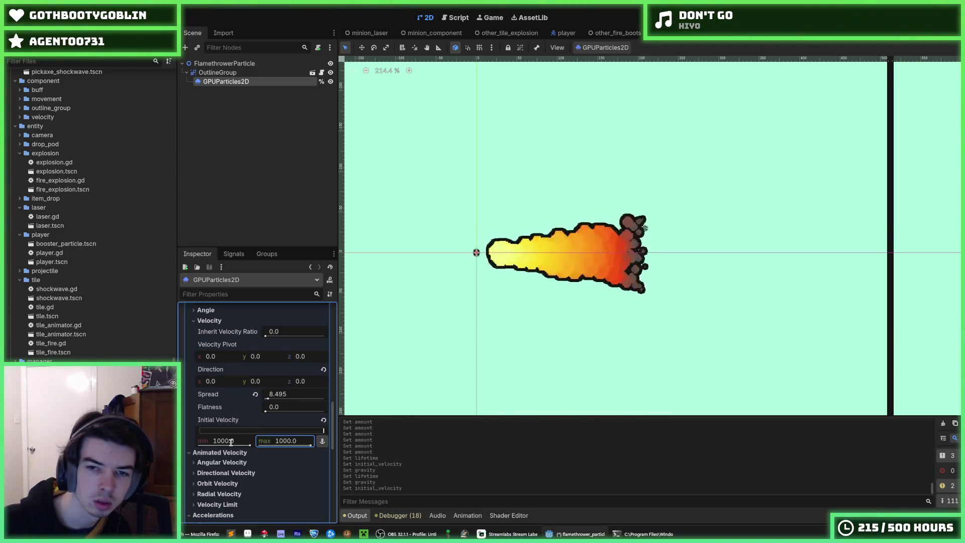
click(230, 442)
text(00)
key(Tab)
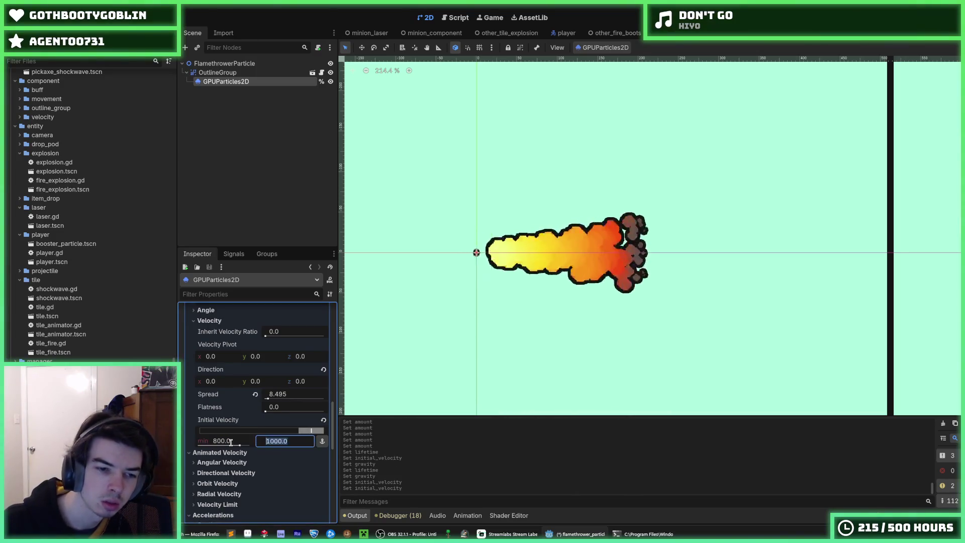
scroll(231, 442, down, 5)
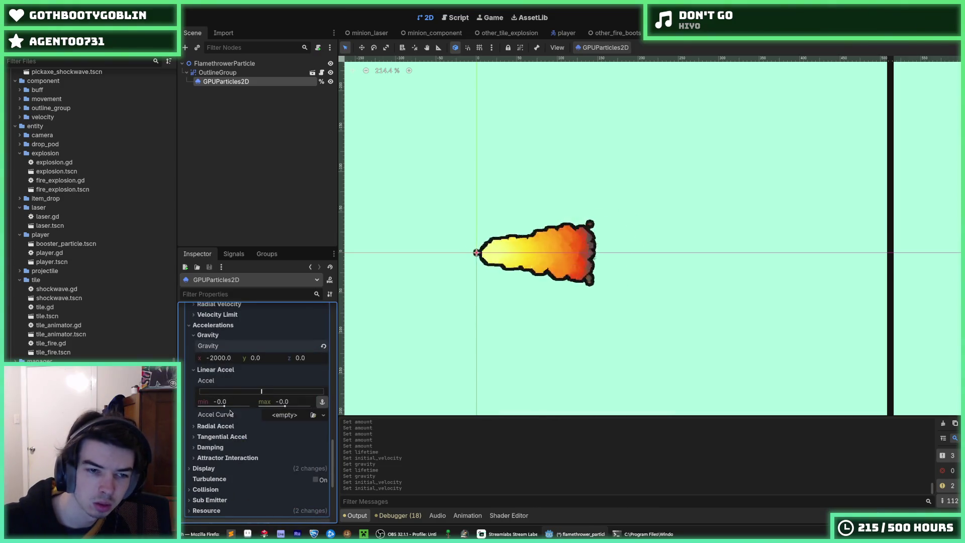
Step: Try minimum initial velocities of 600, 700 and 500, then undo those changes
scroll(234, 380, up, 2)
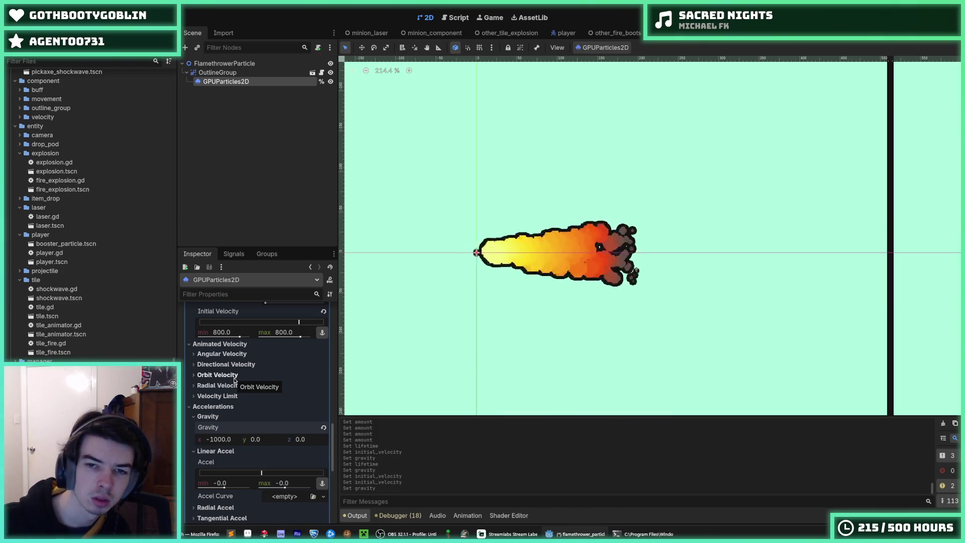
scroll(235, 382, up, 2)
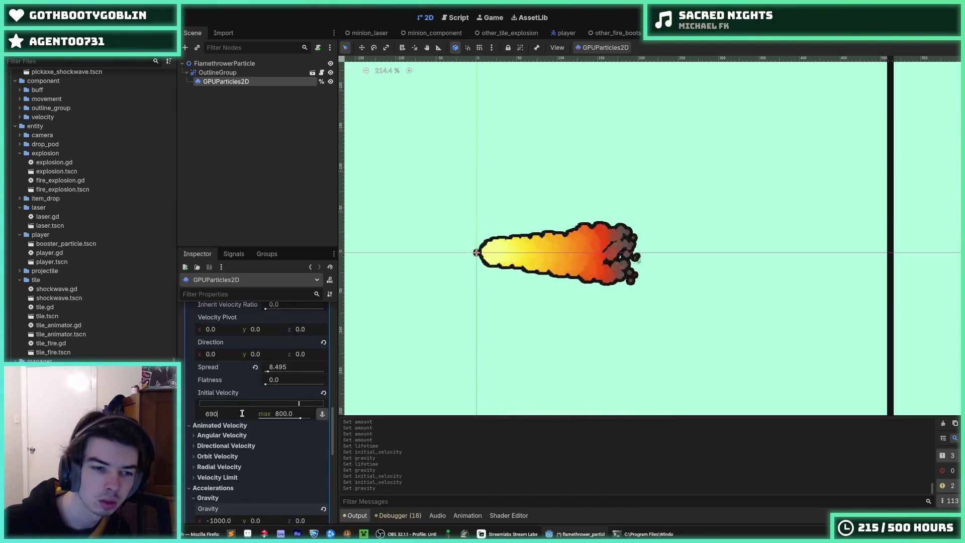
text(0)
key(Tab)
text(60)
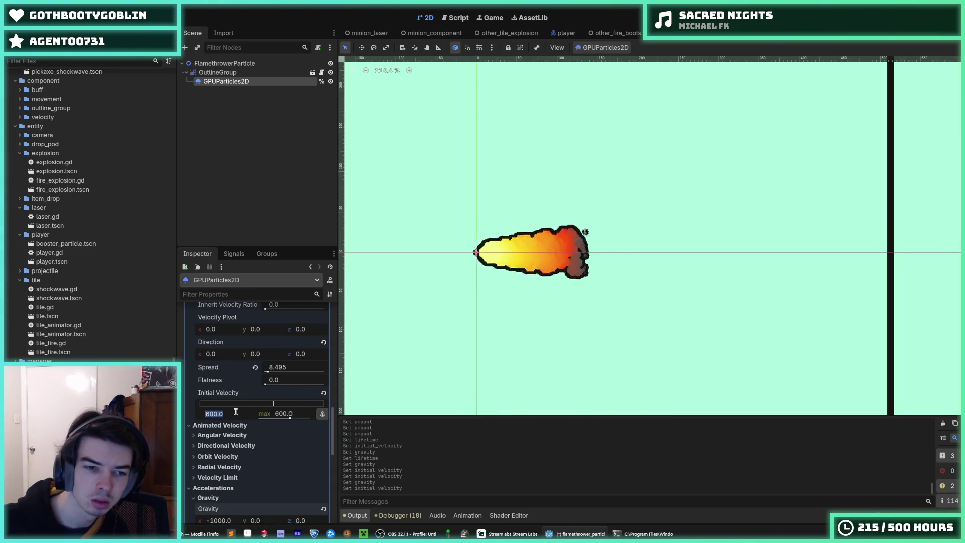
key(Tab)
text(7)
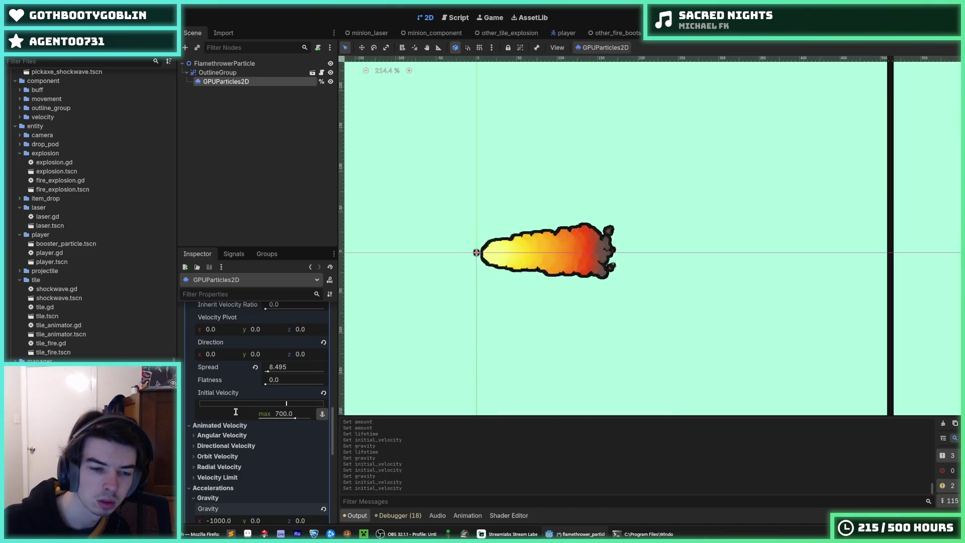
text(00)
key(Tab)
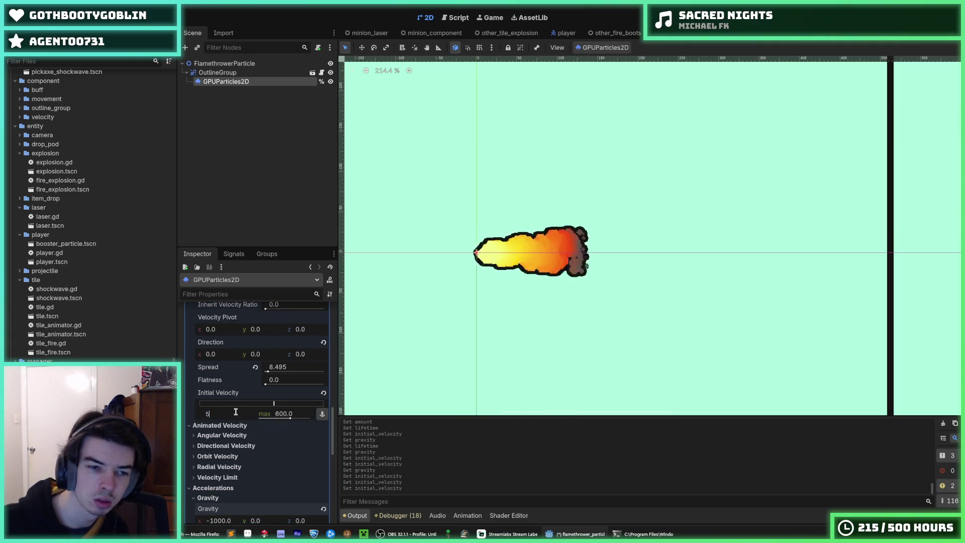
text(00)
key(Tab)
key(ctrl+z)
key(ctrl+z)
scroll(439, 348, down, 3)
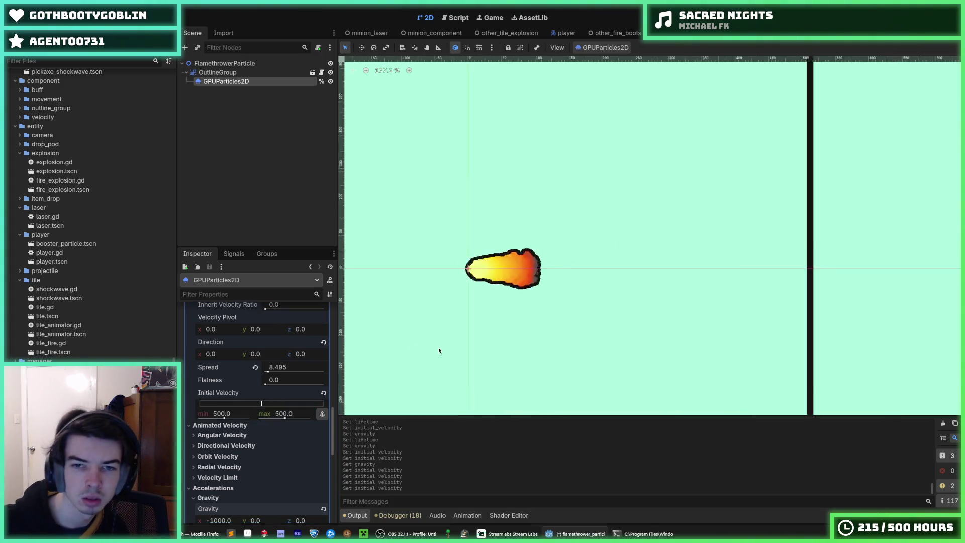
scroll(458, 325, up, 2)
scroll(233, 439, down, 3)
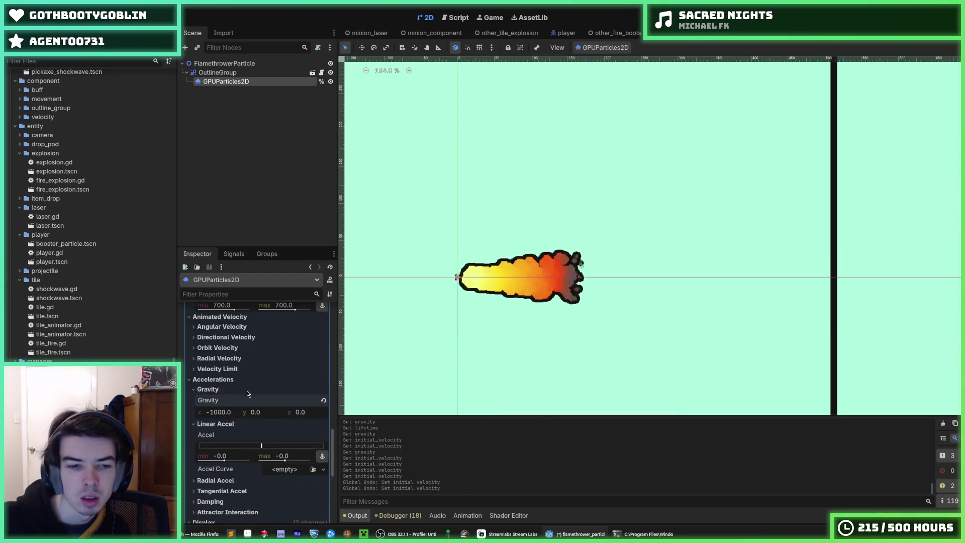
Step: Set x gravity to -1500 and the minimum initial velocity to 600
click(224, 413)
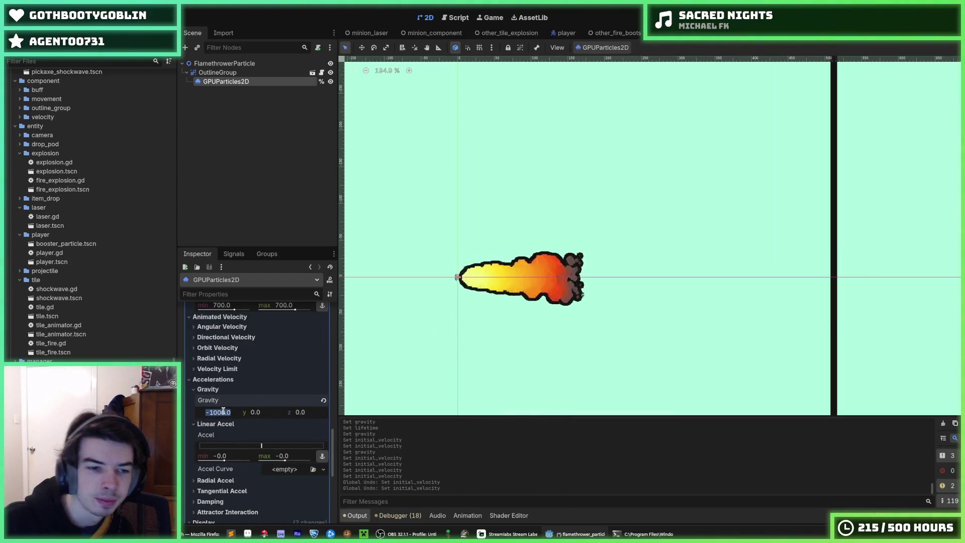
key(Left)
key(Return)
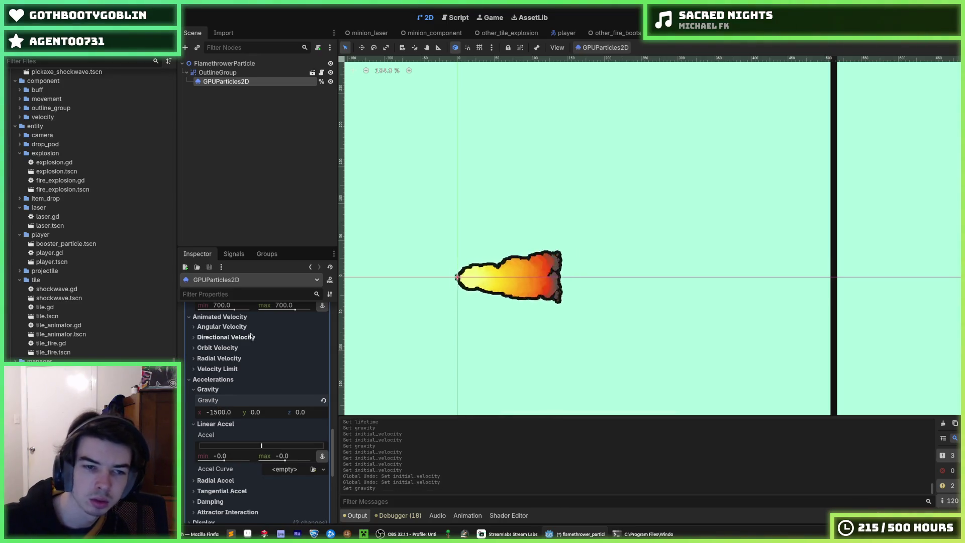
scroll(226, 412, up, 3)
click(230, 414)
text(600)
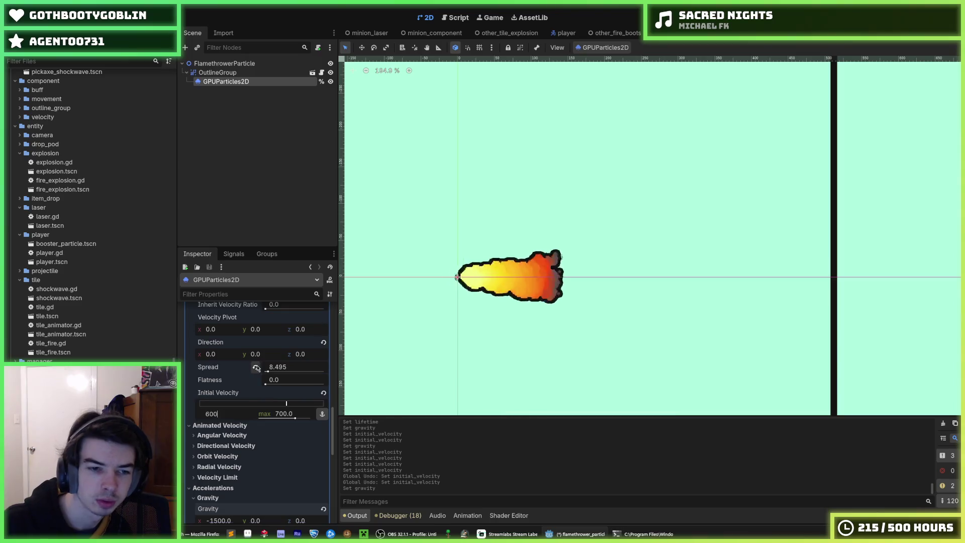
key(Tab)
scroll(470, 317, down, 2)
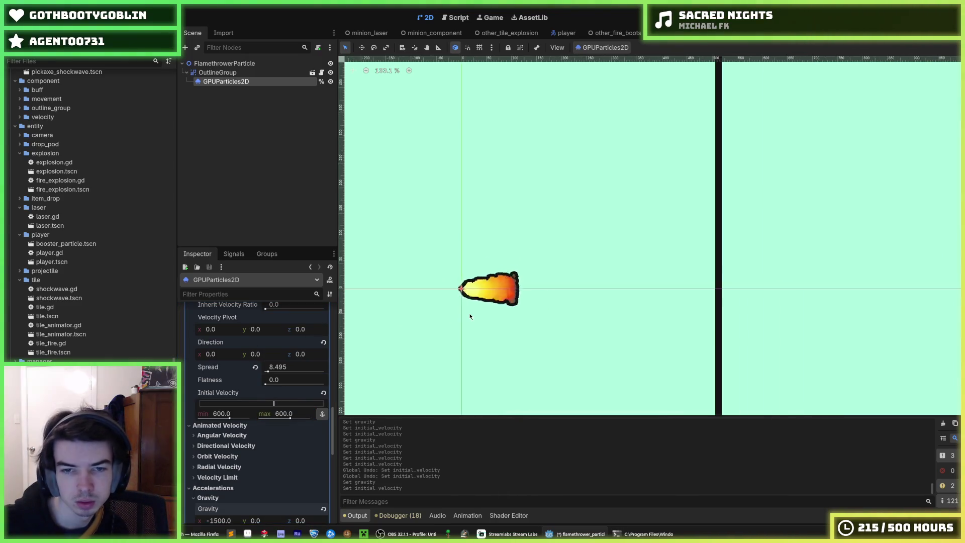
Step: Set the initial velocity range to 500 minimum and 1000 maximum
mouse_move(235, 416)
mouse_down()
mouse_move(307, 419)
mouse_move(217, 419)
mouse_up()
click(224, 420)
text(500)
key(Tab)
text(1500.0)
key(Return)
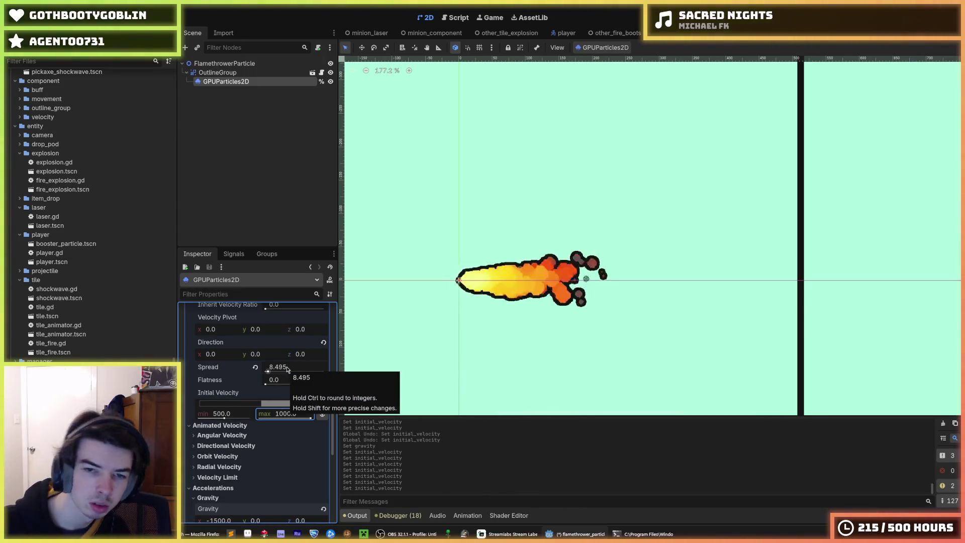
scroll(271, 390, down, 5)
scroll(239, 387, up, 2)
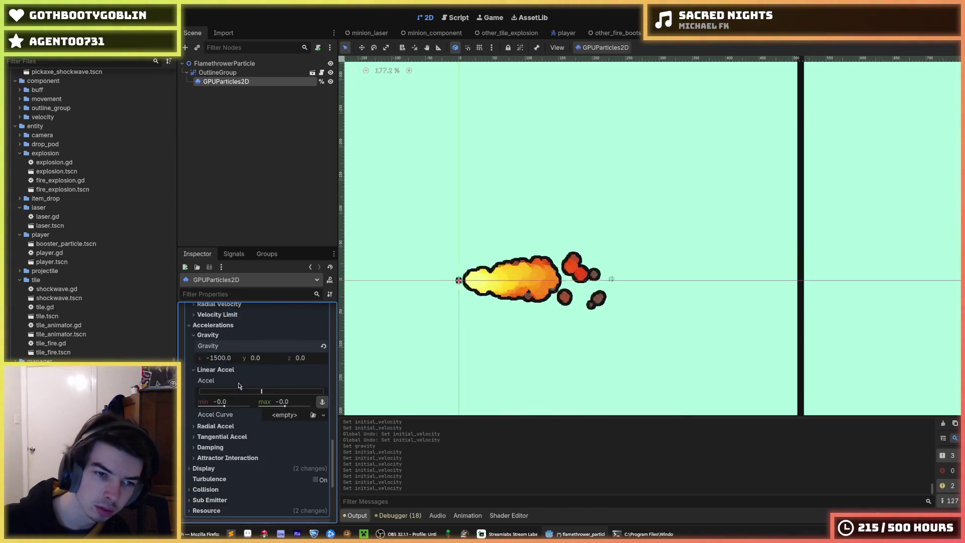
Step: Set the flame's horizontal gravity to -1000
click(223, 359)
text(-1000)
key(Return)
scroll(604, 284, down, 6)
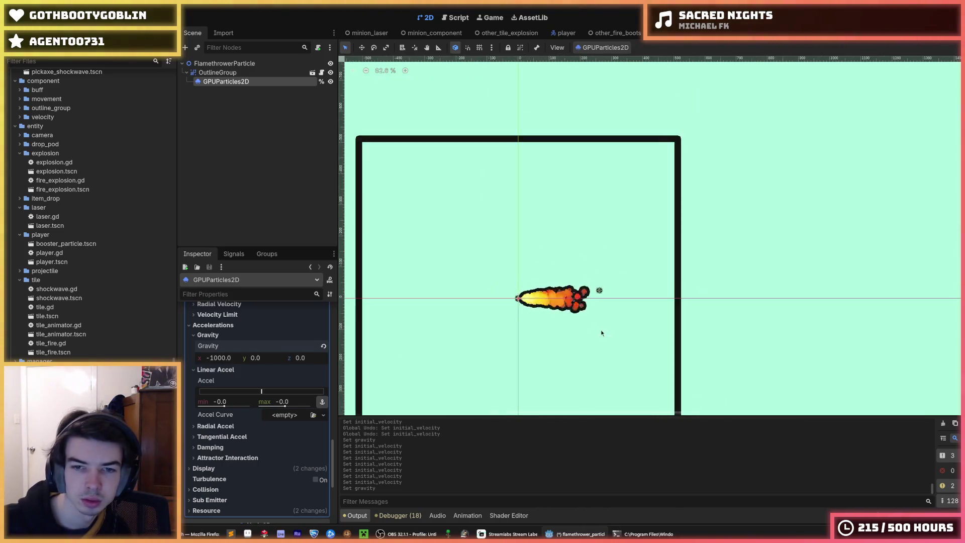
scroll(608, 286, up, 9)
Step: Save the flamethrower particle scene and switch to the minion_flamethrower scene
click(894, 284)
key(ctrl+s)
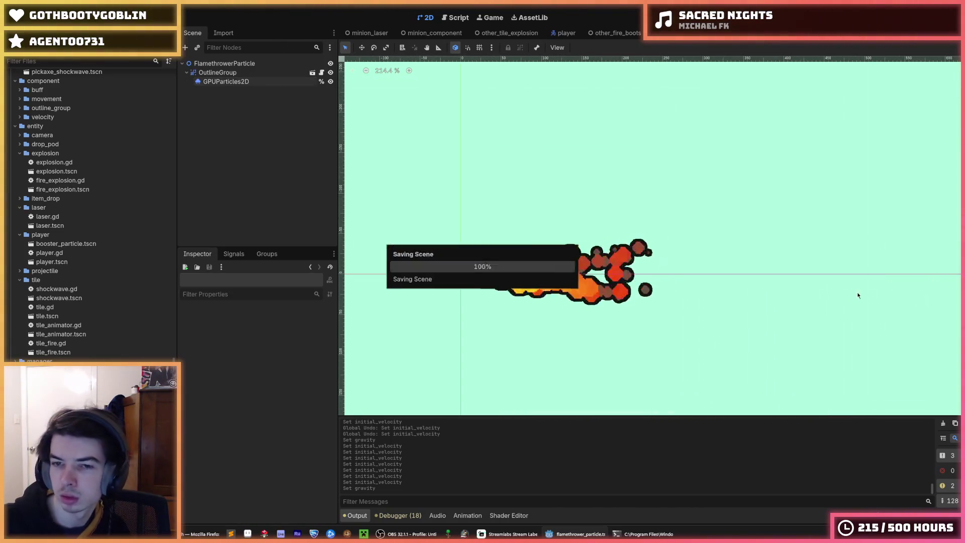
scroll(691, 266, down, 2)
scroll(680, 270, down, 2)
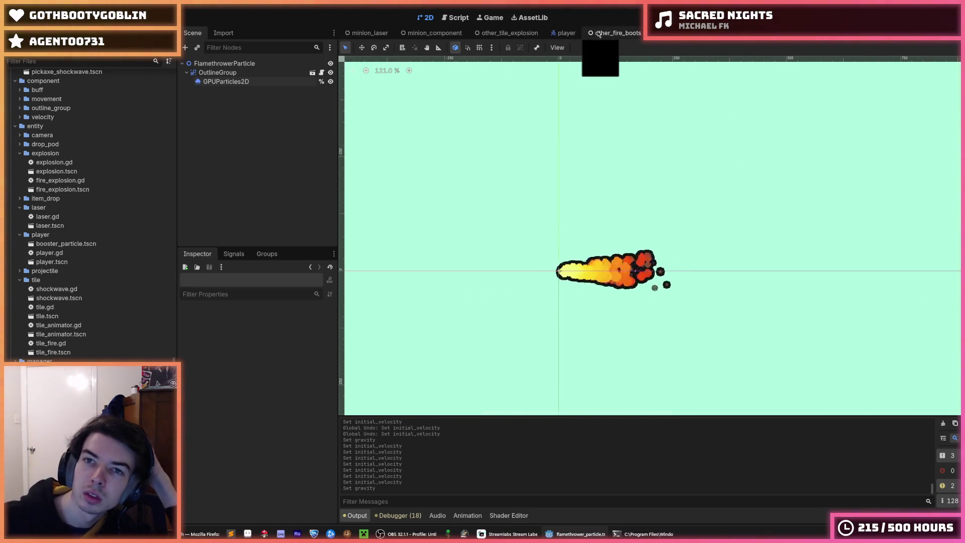
click(738, 35)
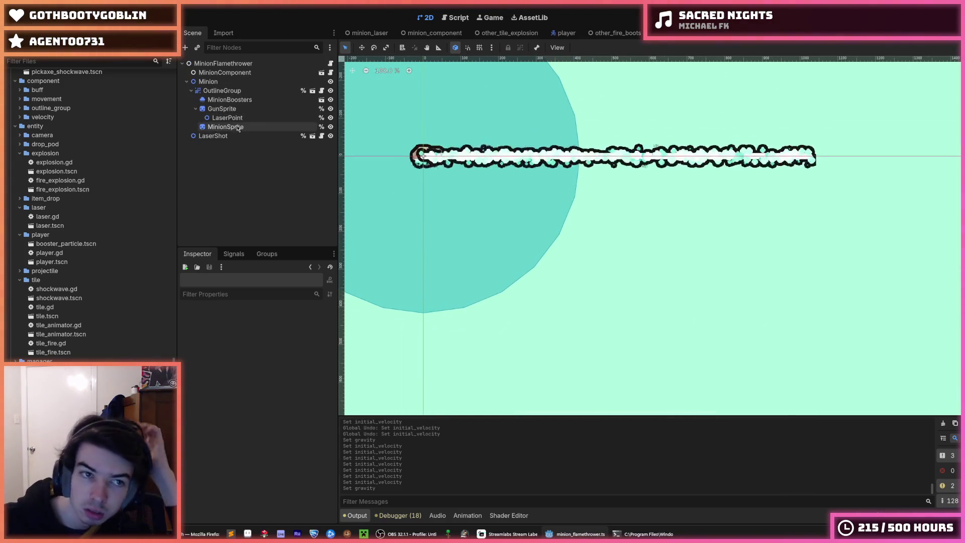
Step: Open the Instantiate Child Scene picker for the GunSprite node
click(223, 136)
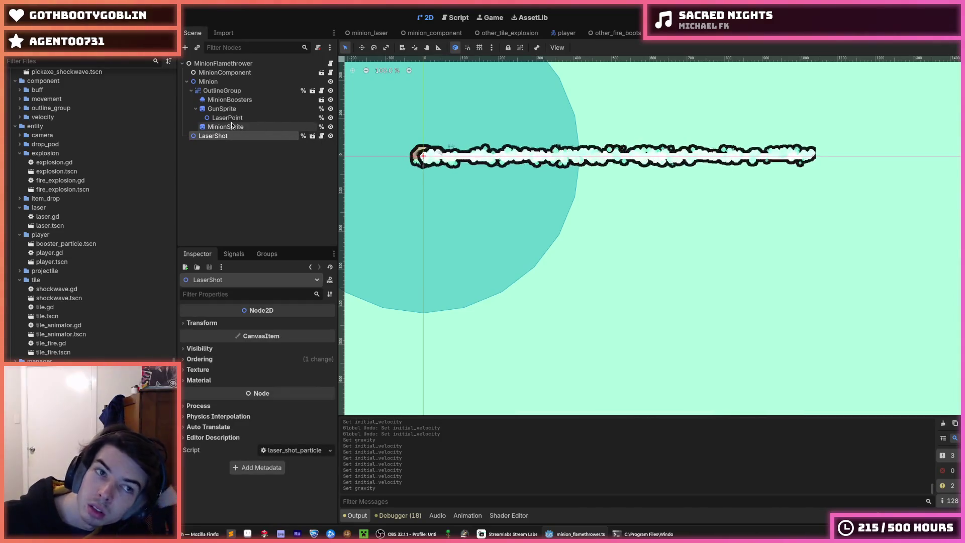
click(215, 83)
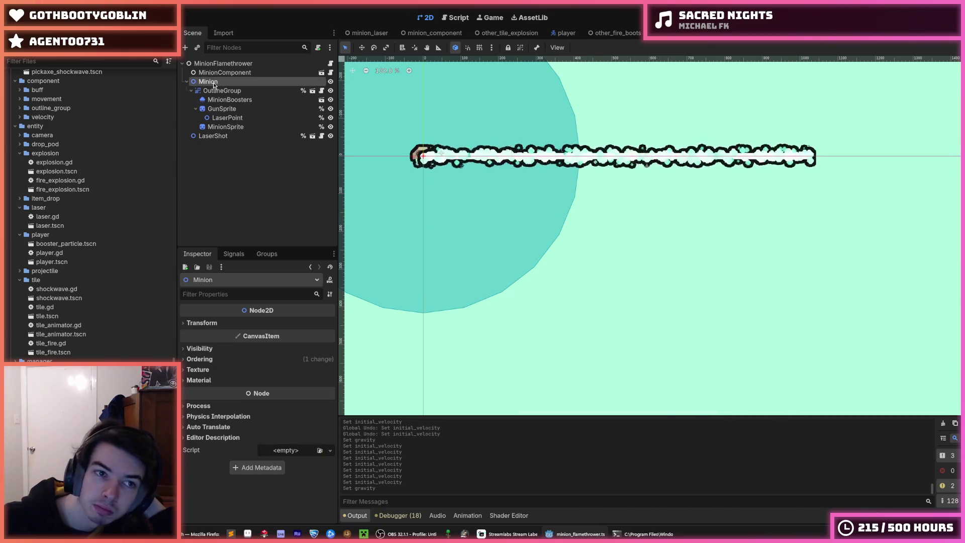
click(231, 116)
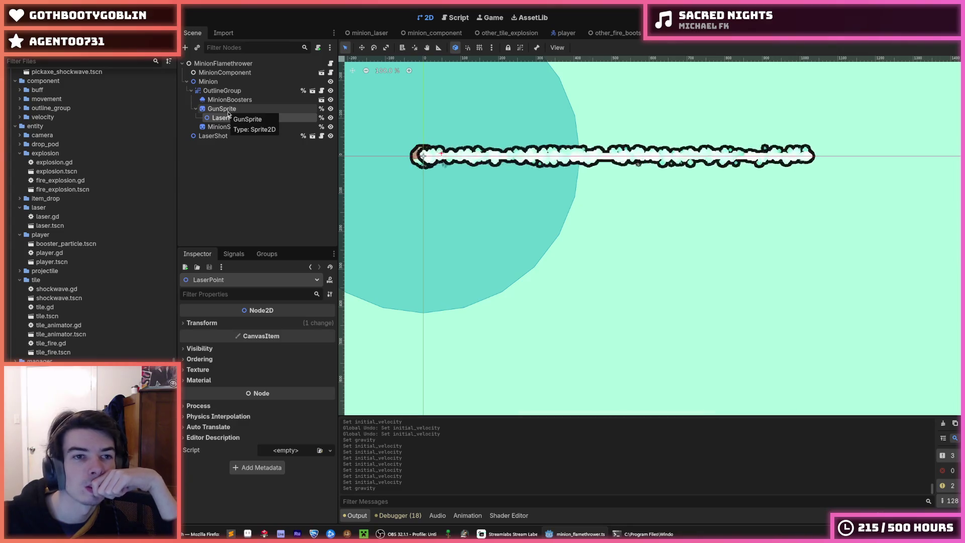
right_click(228, 114)
click(231, 120)
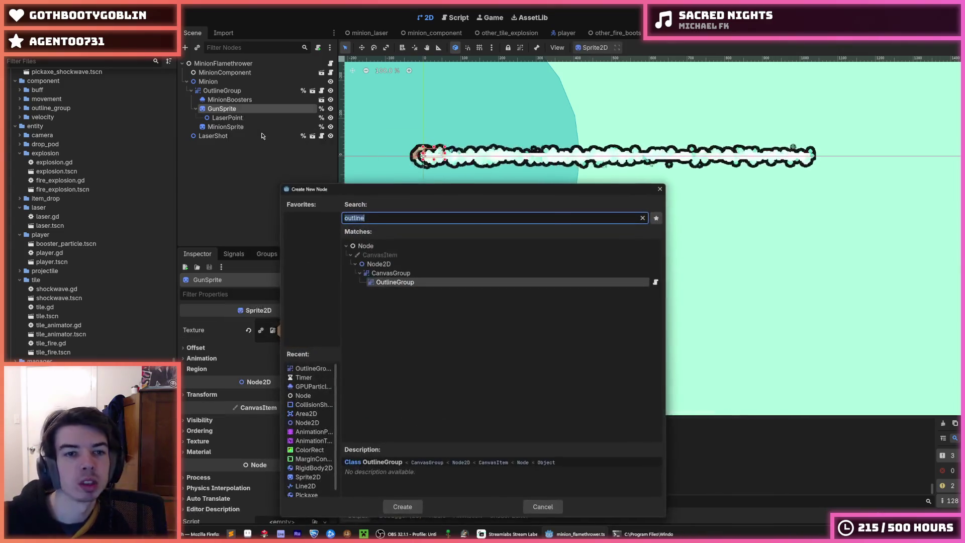
key(Escape)
right_click(228, 110)
click(239, 130)
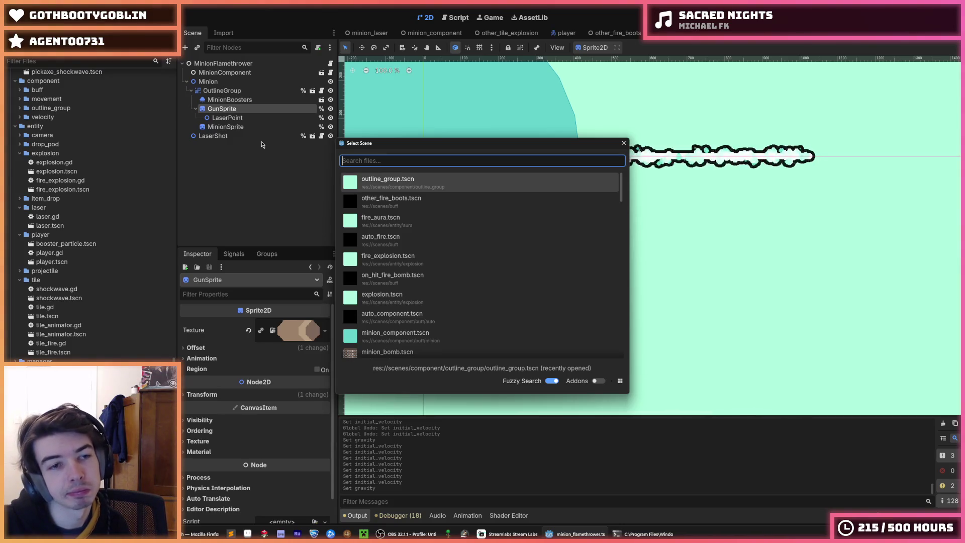
Step: Instance flamethrower_particle.tscn under GunSprite
text(flame)
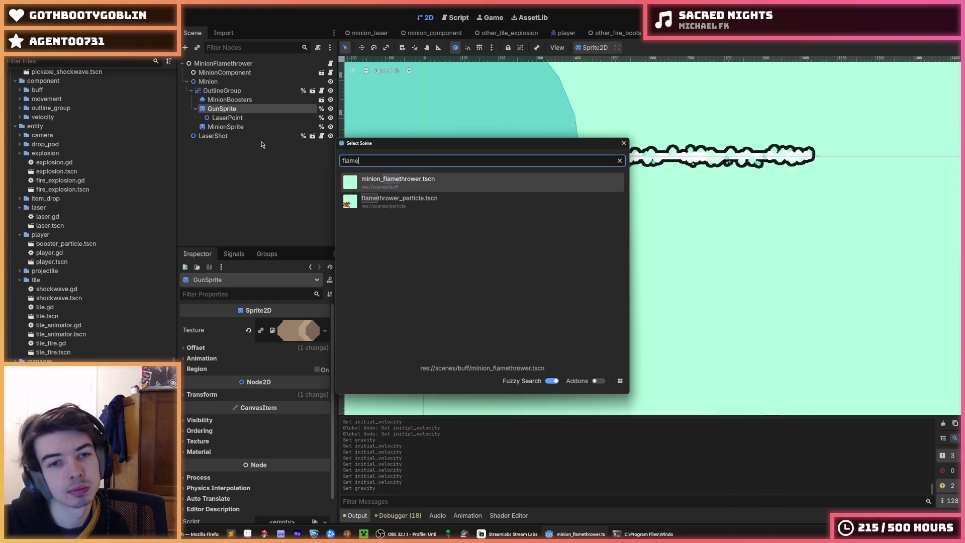
key(Down)
key(Return)
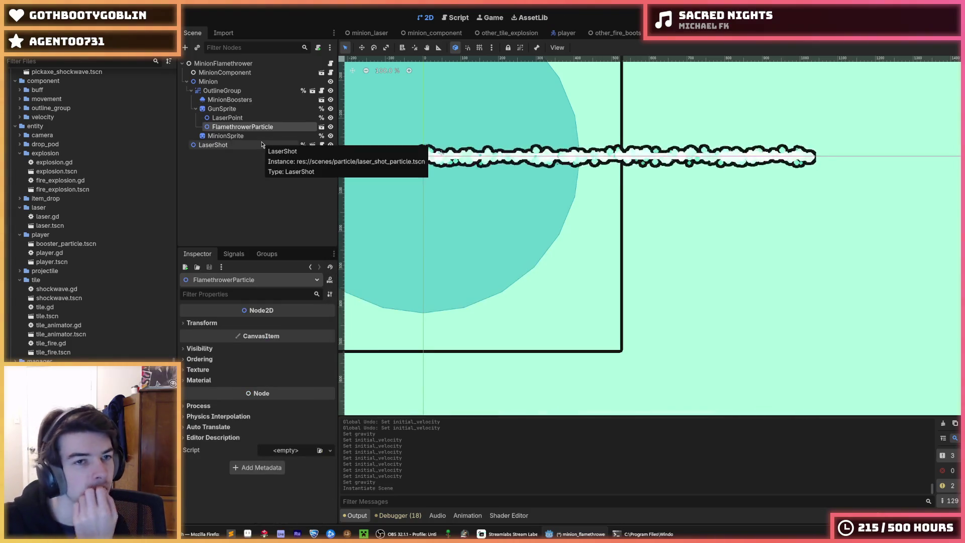
Step: Move GPUParticles2D out of OutlineGroup in flamethrower_particle and save that scene
double_click(621, 177)
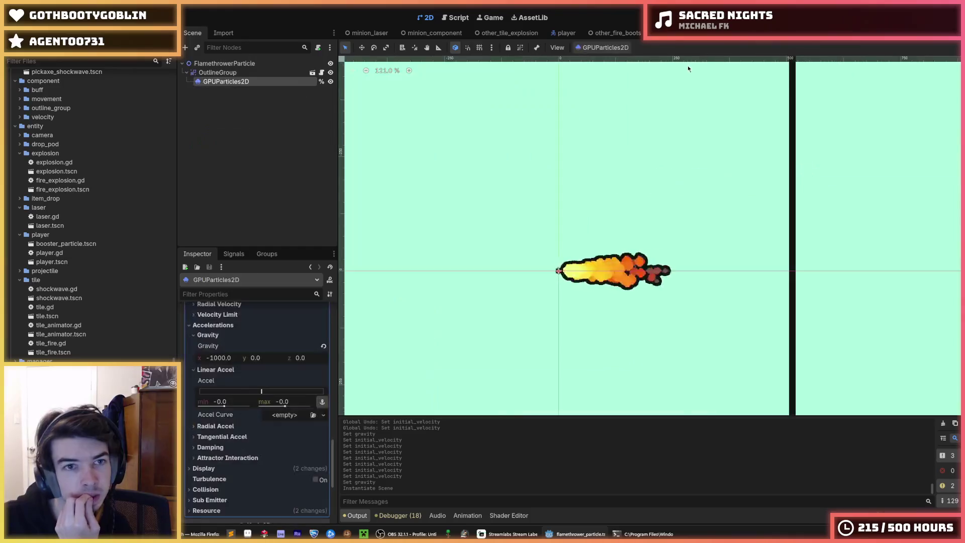
drag(224, 83, 222, 69)
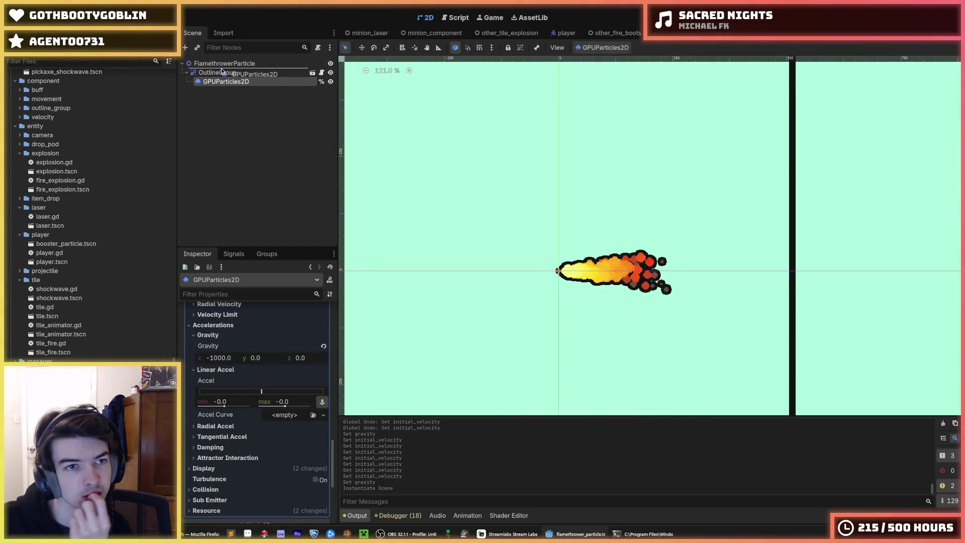
key(ctrl+s)
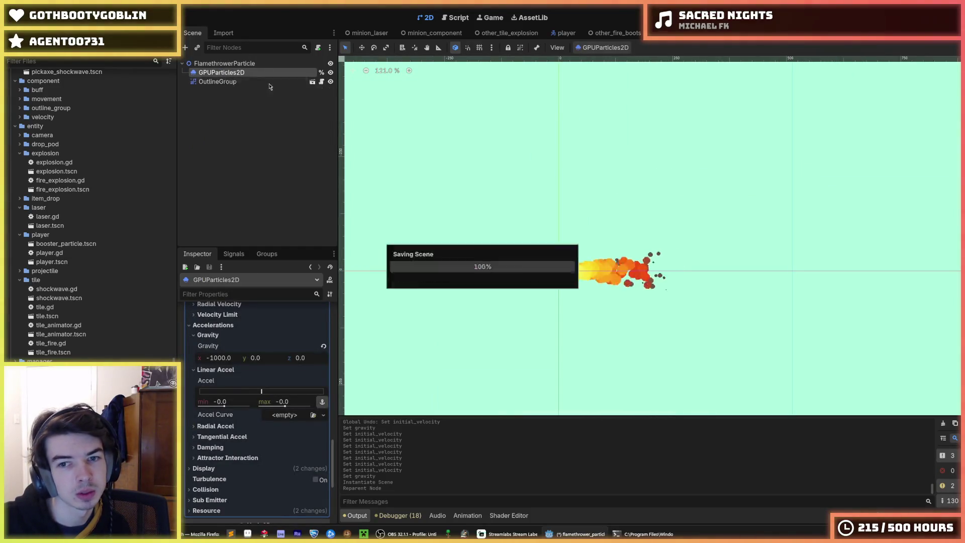
key(ctrl+shift+w)
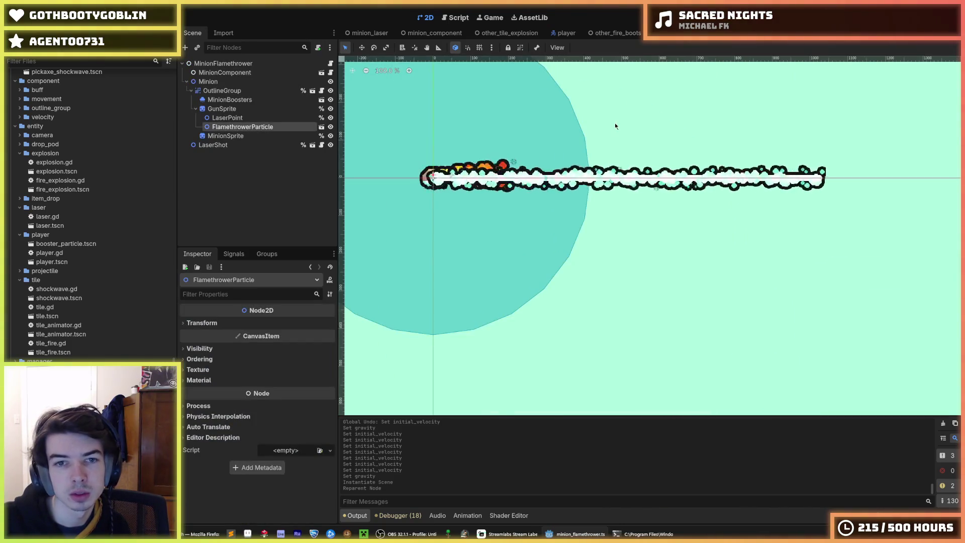
Step: Reparent FlamethrowerParticle under LaserPoint and reset its Position to 0,0
click(213, 145)
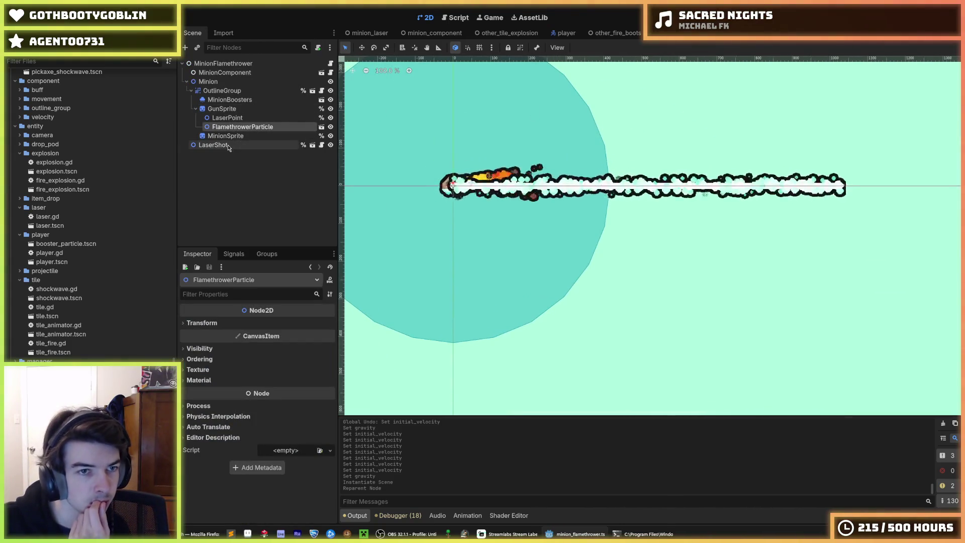
drag(240, 128, 246, 119)
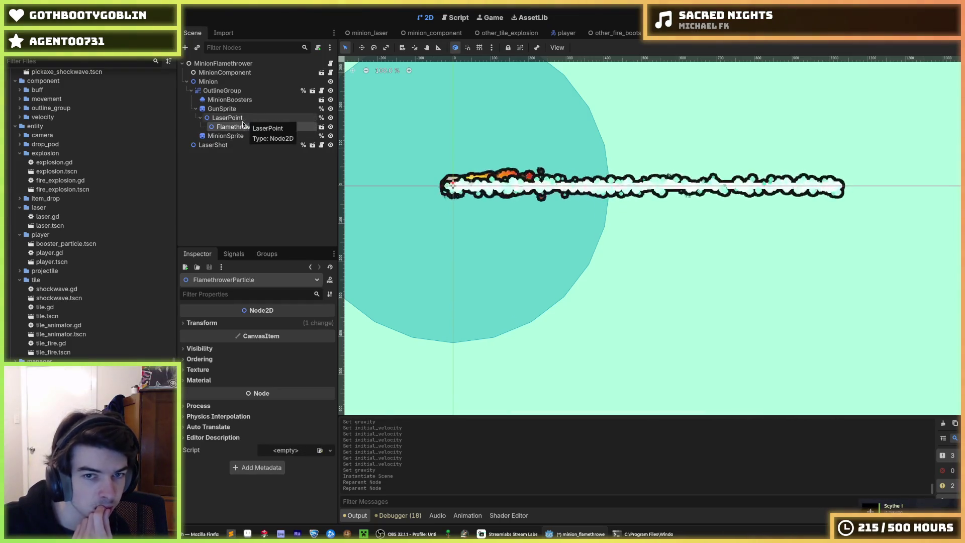
click(201, 322)
click(257, 342)
Step: Delete the LaserShot node from the minion scene
click(237, 145)
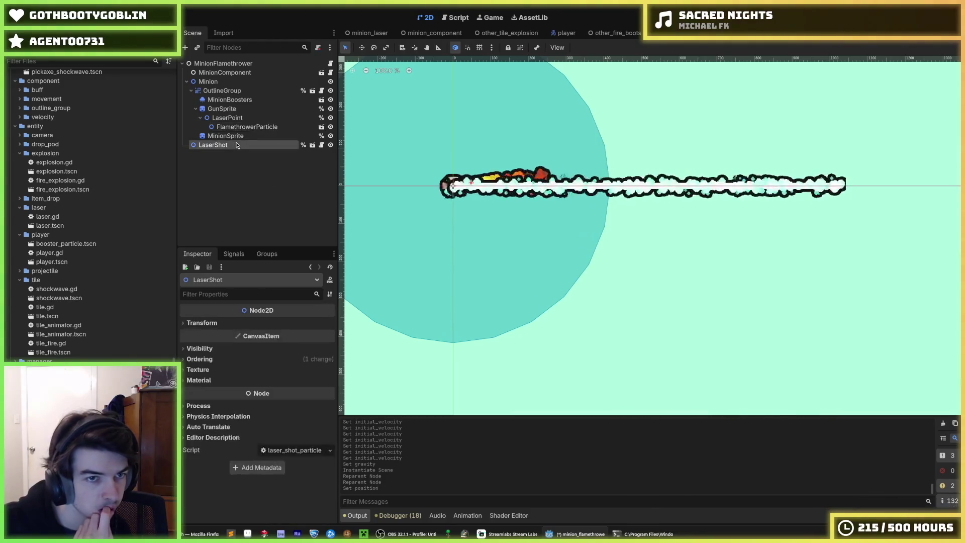
key(Delete)
key(Return)
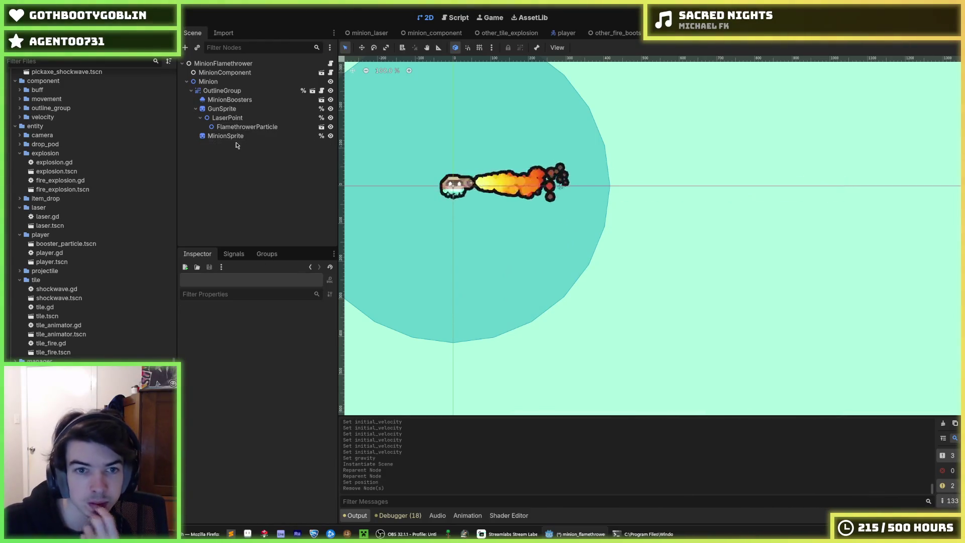
Step: Check the MinionSprite, particle and LaserPoint nodes, then open minion_laser.gd
scroll(479, 172, up, 5)
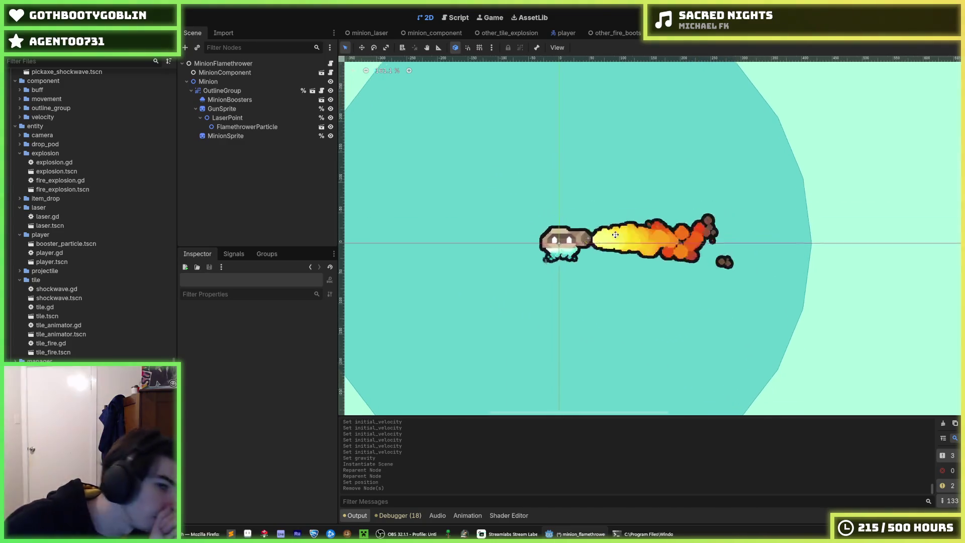
scroll(638, 264, up, 4)
scroll(638, 264, down, 10)
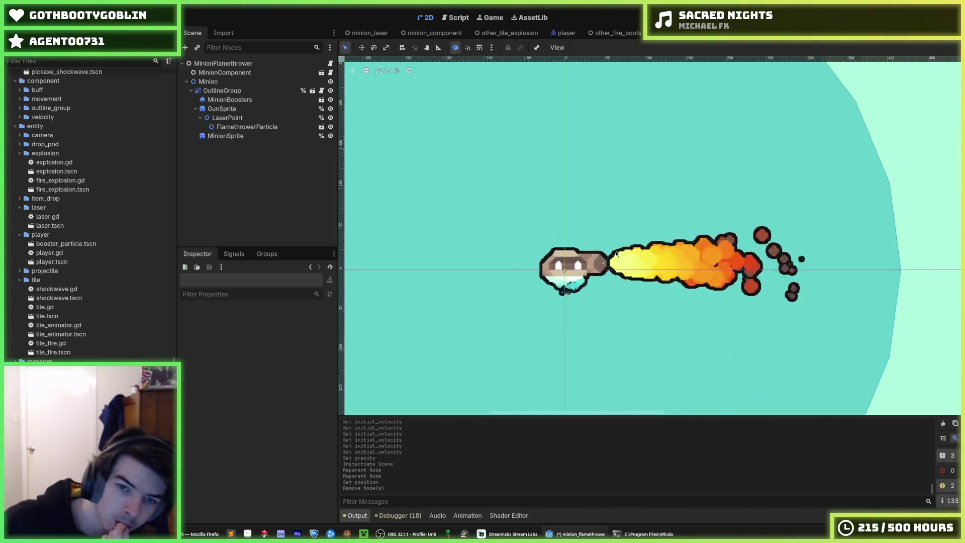
scroll(665, 273, down, 1)
scroll(664, 273, up, 8)
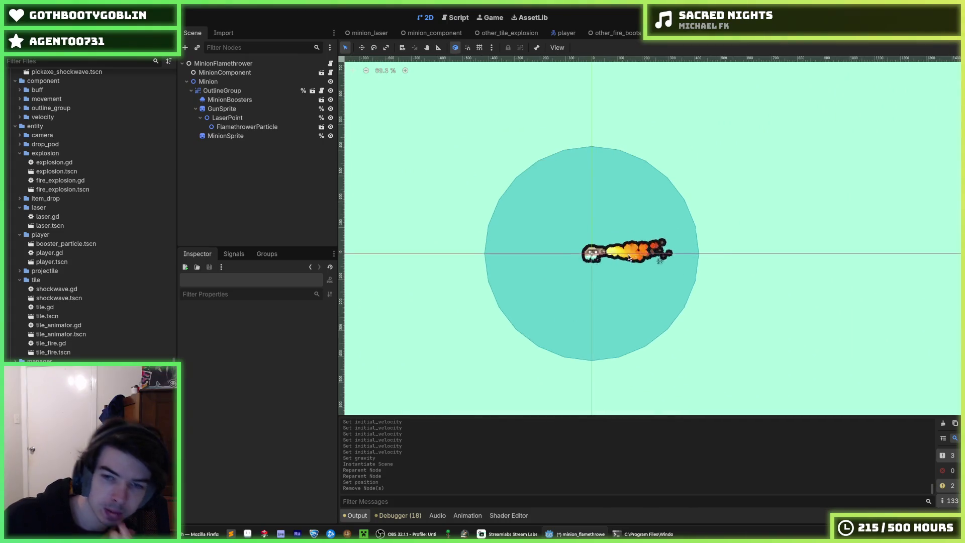
scroll(618, 243, right, 1)
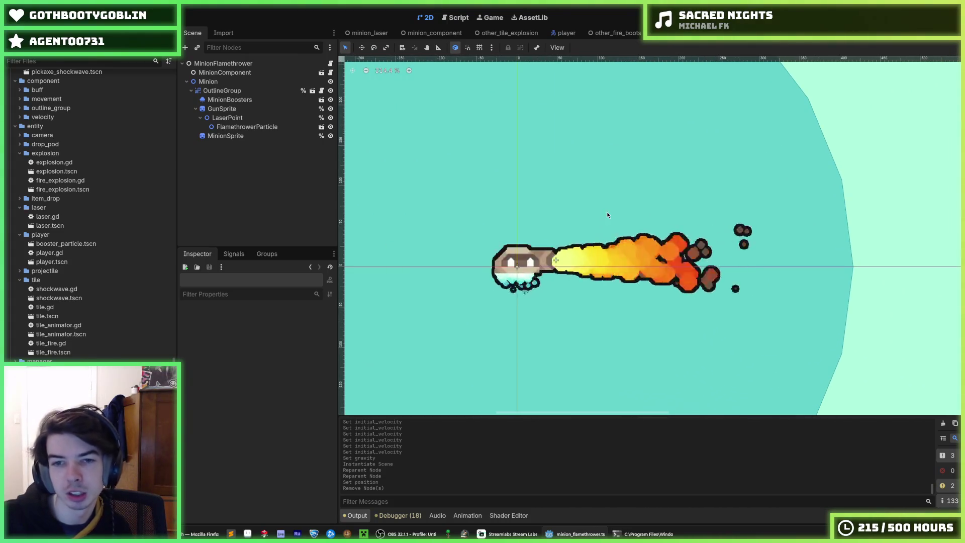
click(232, 135)
click(237, 126)
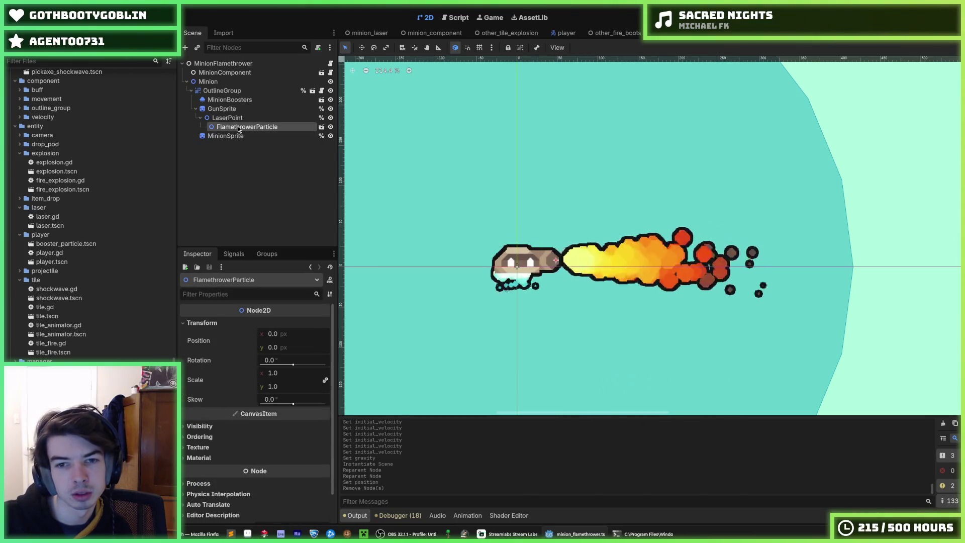
click(253, 118)
click(455, 17)
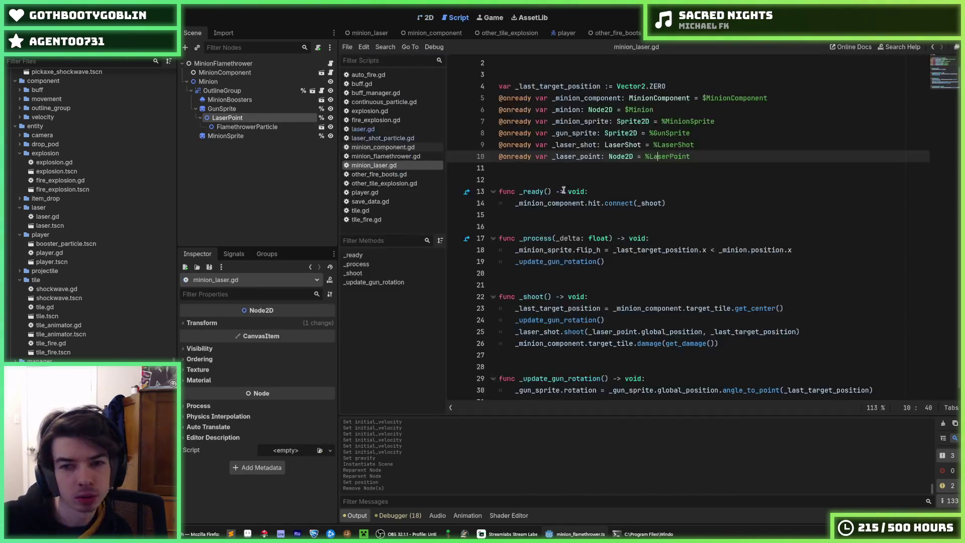
Step: Detach the laser script from the MinionFlamethrower root node
scroll(621, 212, up, 1)
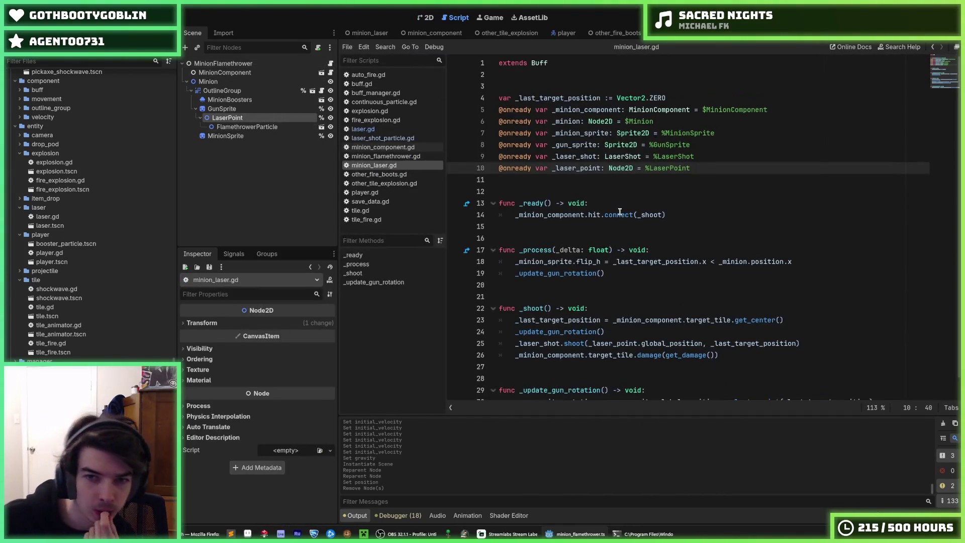
right_click(314, 64)
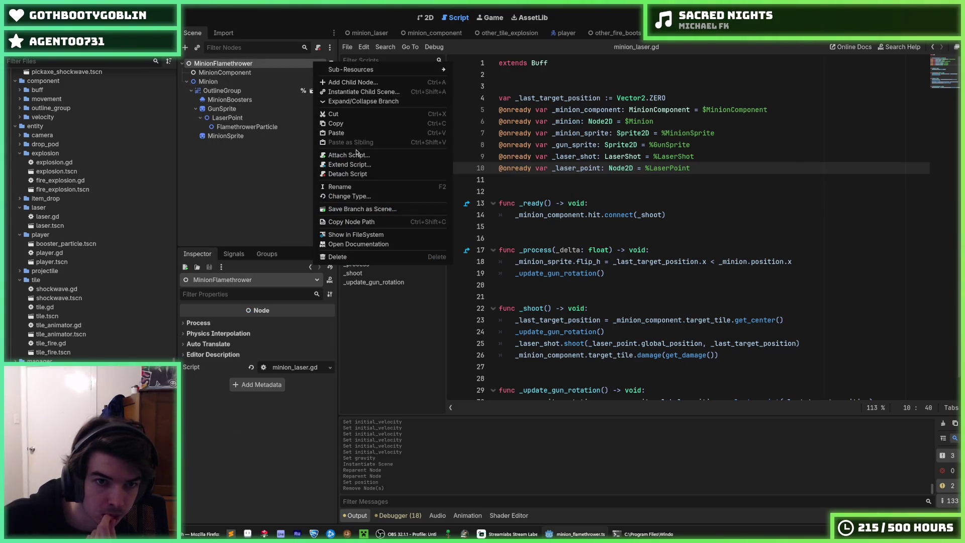
click(357, 175)
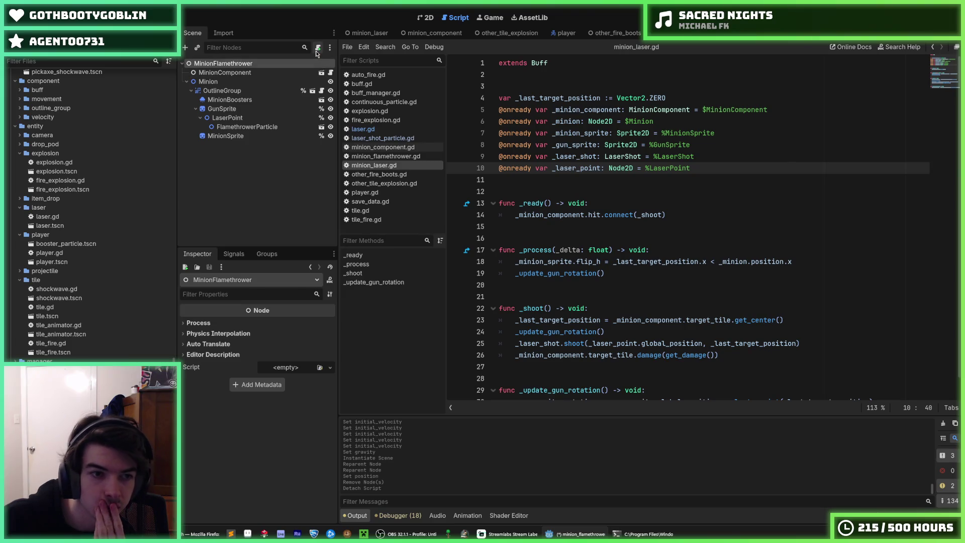
Step: Try duplicating minion_laser.gd, then cancel because that file name already exists
scroll(134, 226, down, 10)
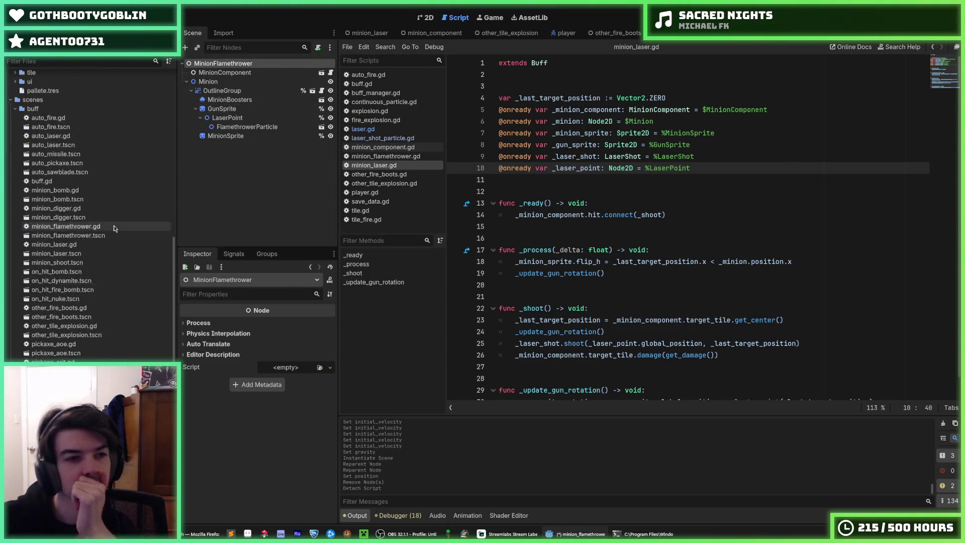
scroll(107, 228, down, 5)
scroll(101, 234, up, 7)
scroll(100, 235, down, 4)
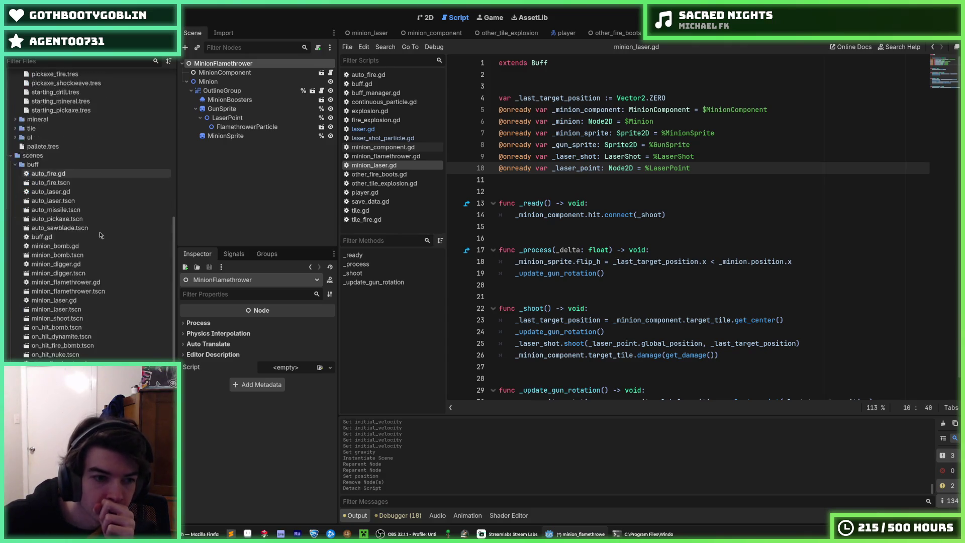
click(92, 245)
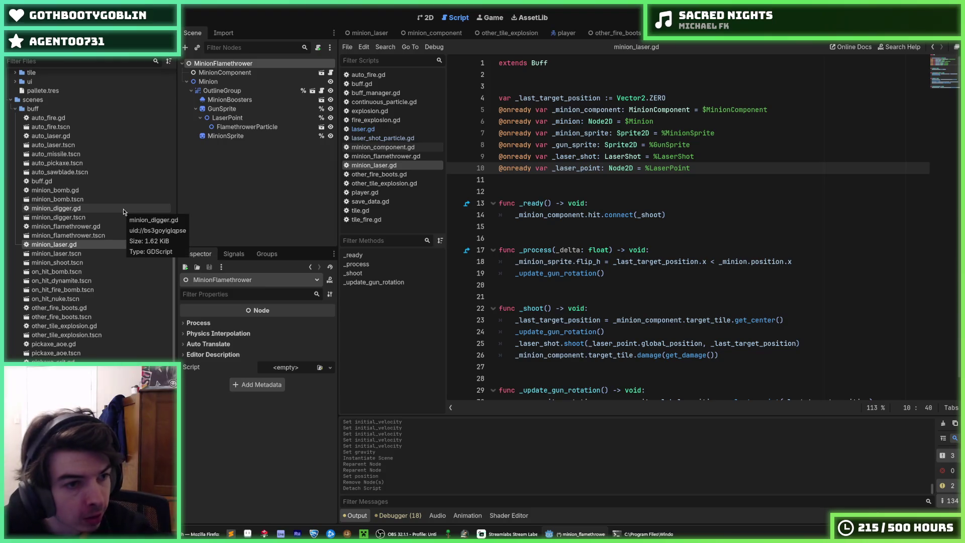
key(ctrl+d)
text(minion_flamethrower.gd)
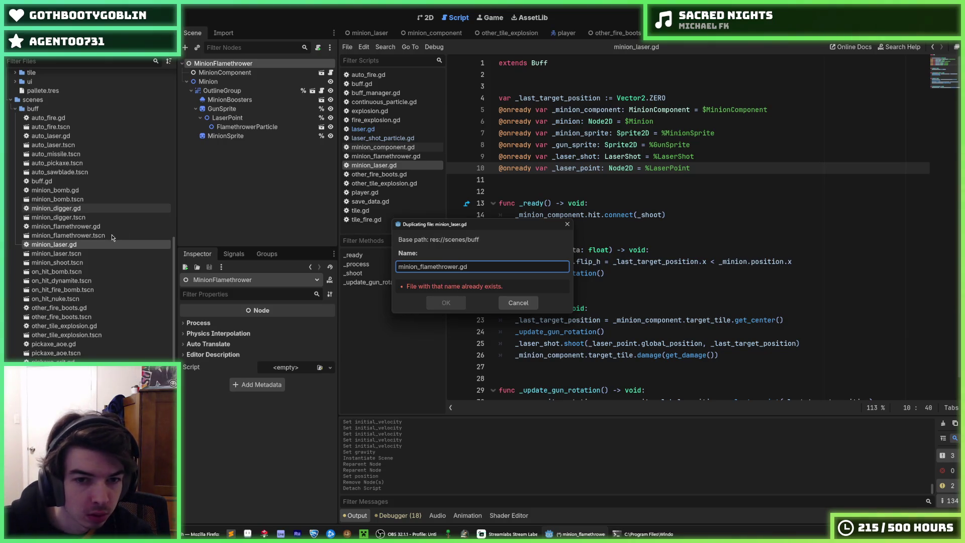
key(Escape)
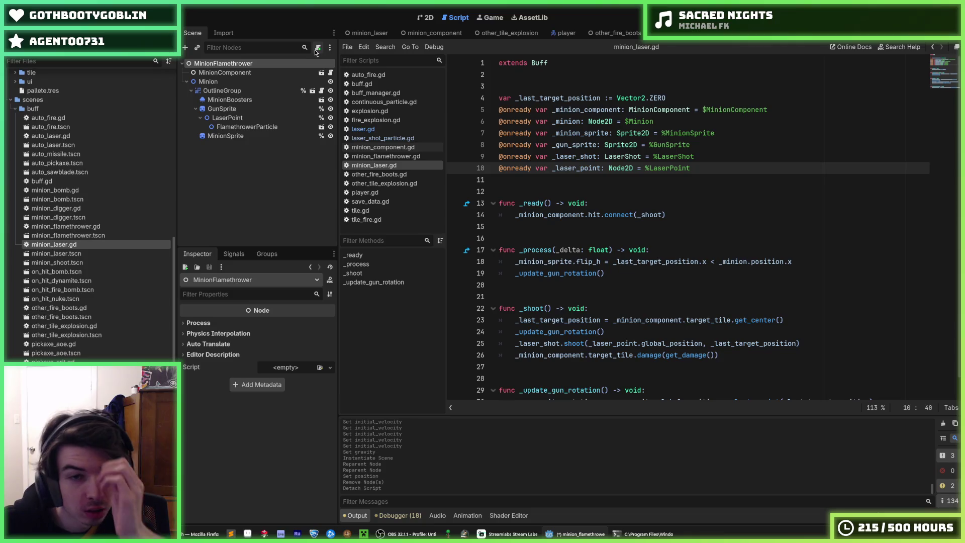
Step: Attach the existing minion_flamethrower.gd to the root, then open the minion_laser scene for reference
click(316, 51)
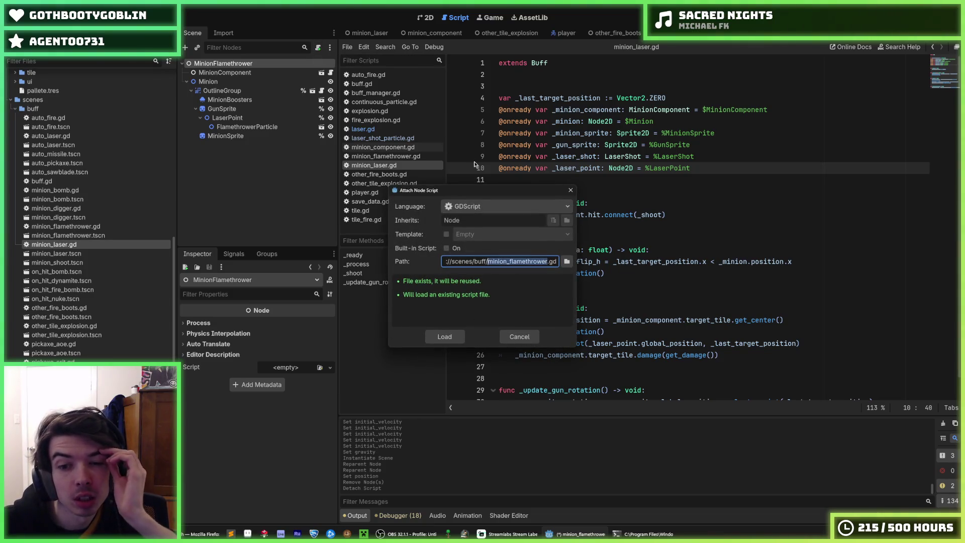
key(Return)
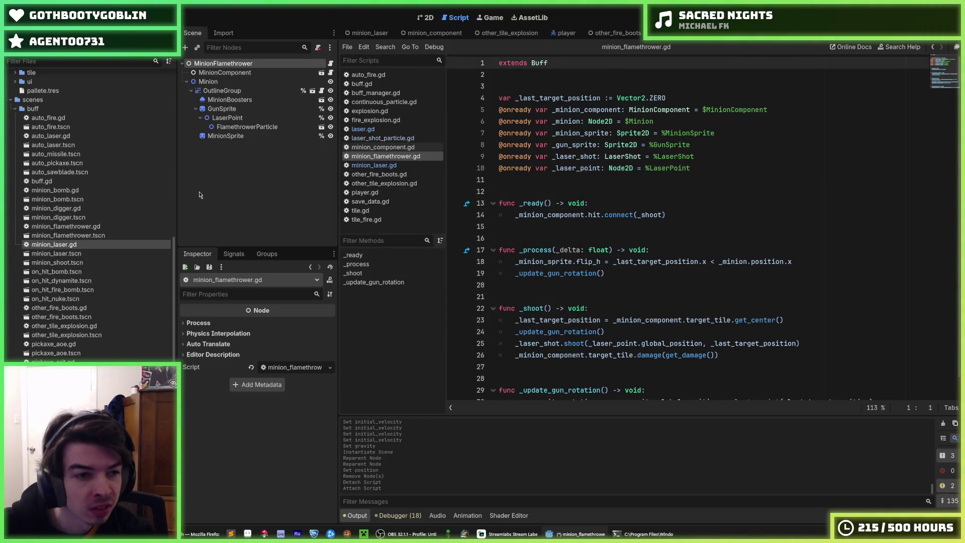
double_click(60, 253)
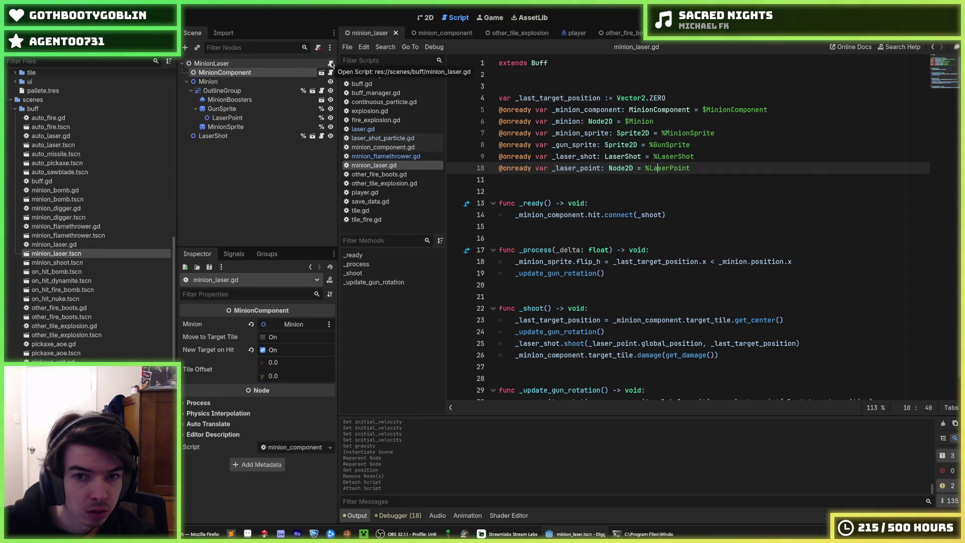
Step: Reparent FlamethrowerParticle under GunSprite and delete the LaserPoint node
double_click(81, 236)
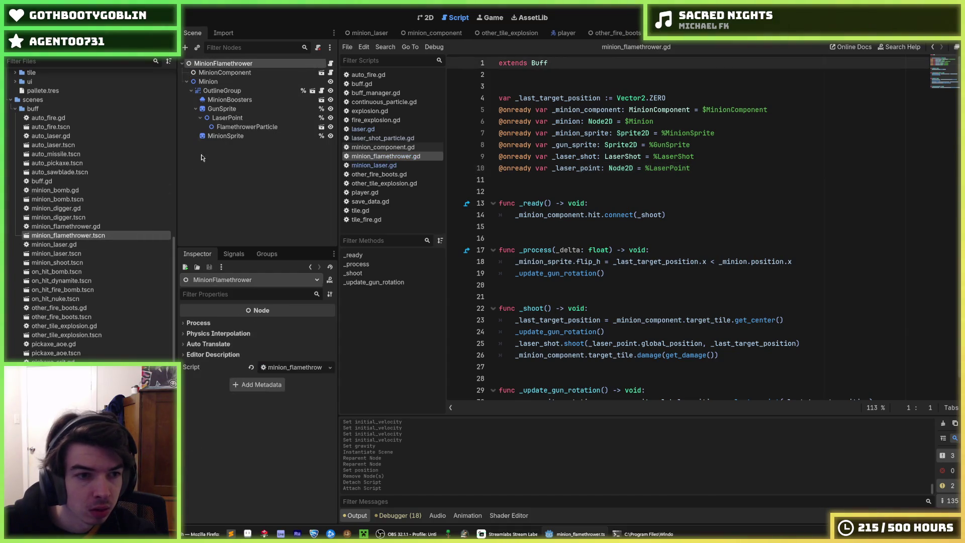
click(694, 168)
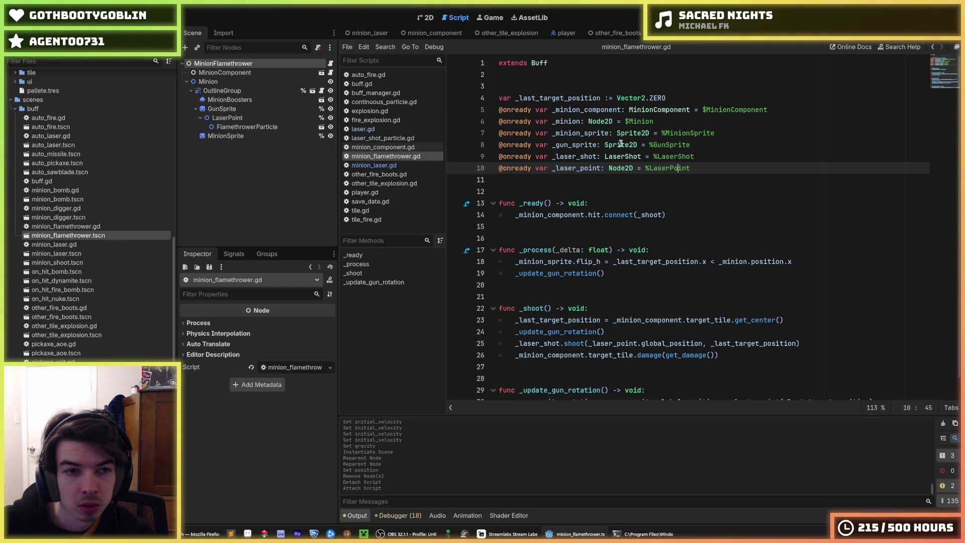
click(425, 20)
drag(246, 127, 233, 117)
click(234, 128)
key(Delete)
key(Return)
Step: Comment out the laser shoot line in minion_flamethrower.gd
click(331, 63)
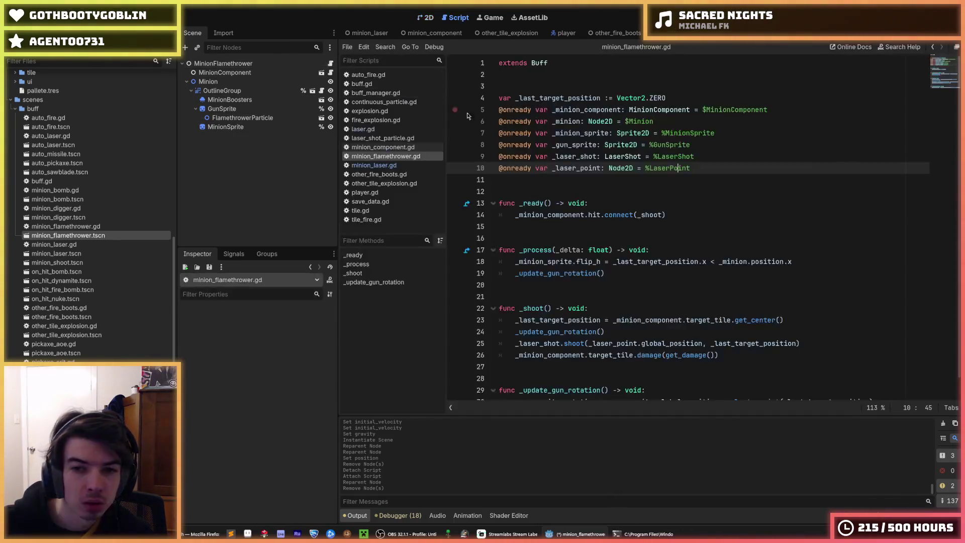
scroll(584, 171, down, 1)
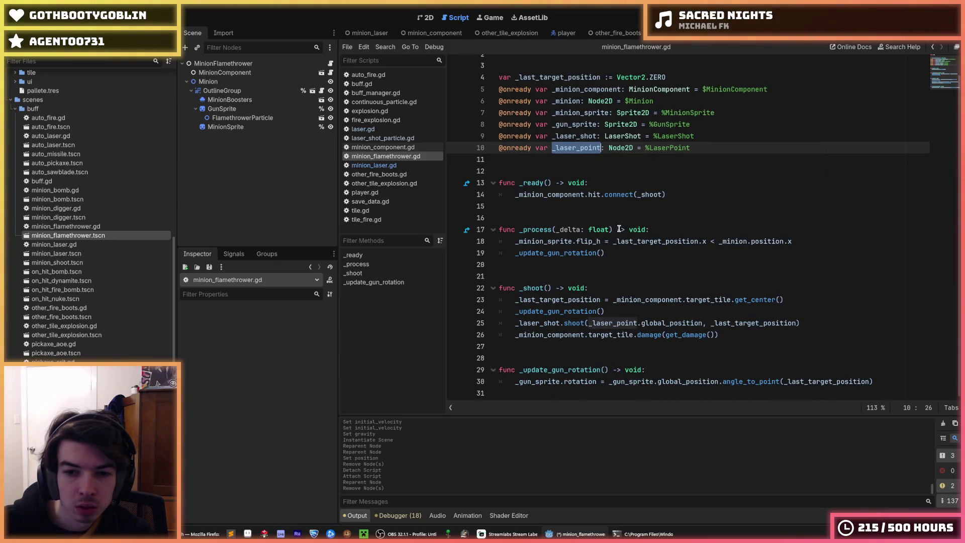
click(583, 323)
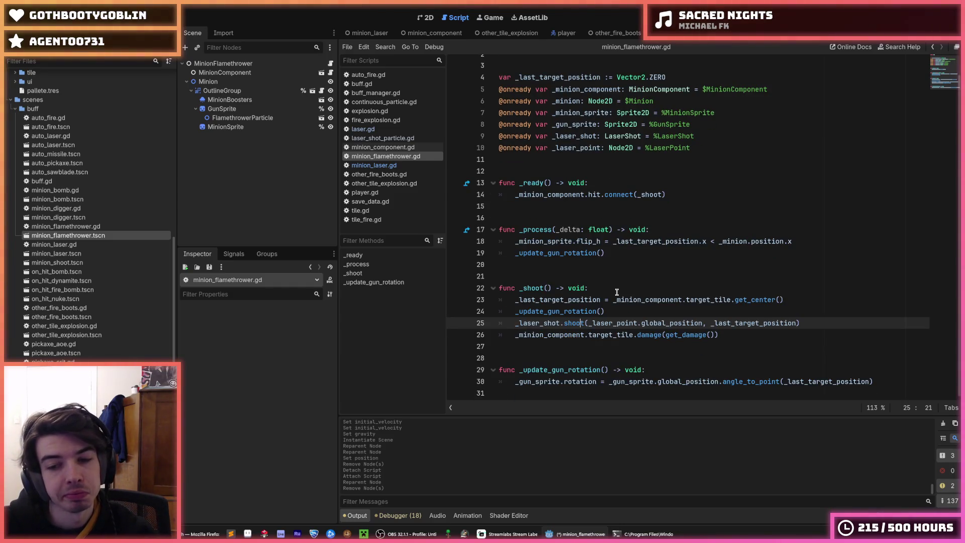
click(227, 74)
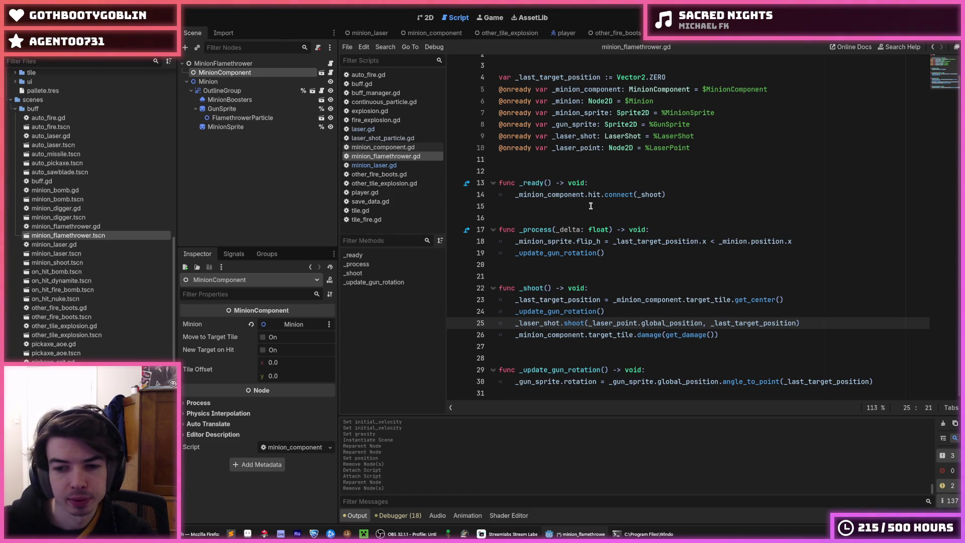
click(239, 109)
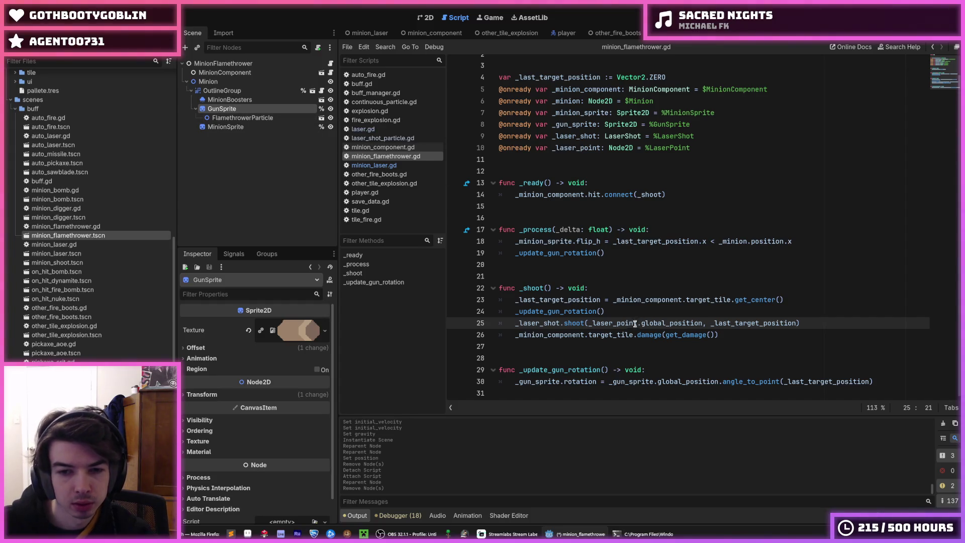
key(ctrl+k)
key(Up)
key(Up)
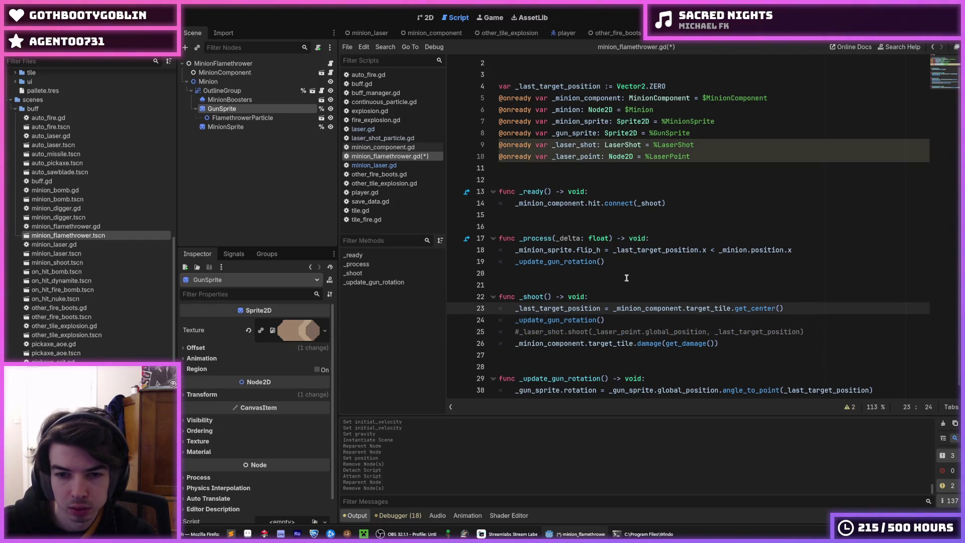
Step: Delete the _laser_shot variable declaration, then save the script and scene
click(705, 157)
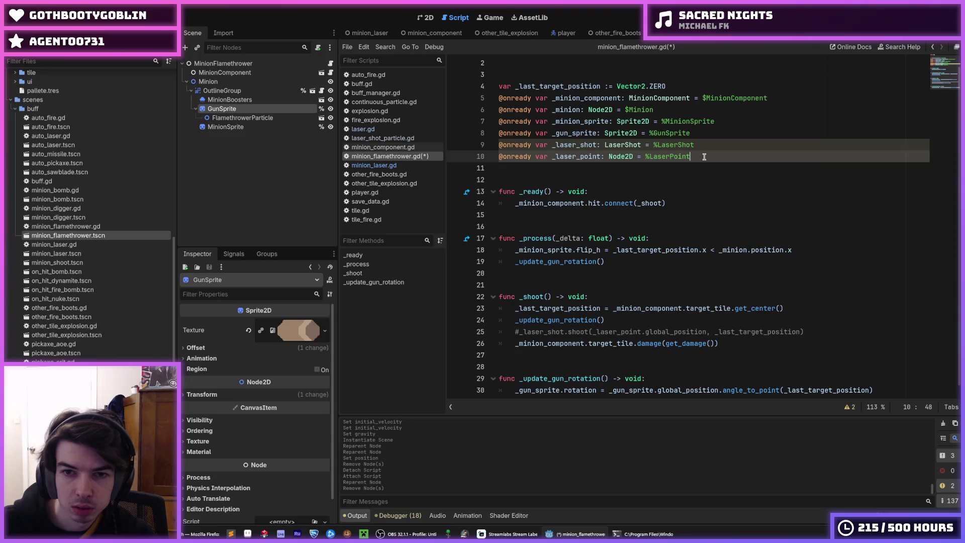
drag(704, 157, 718, 134)
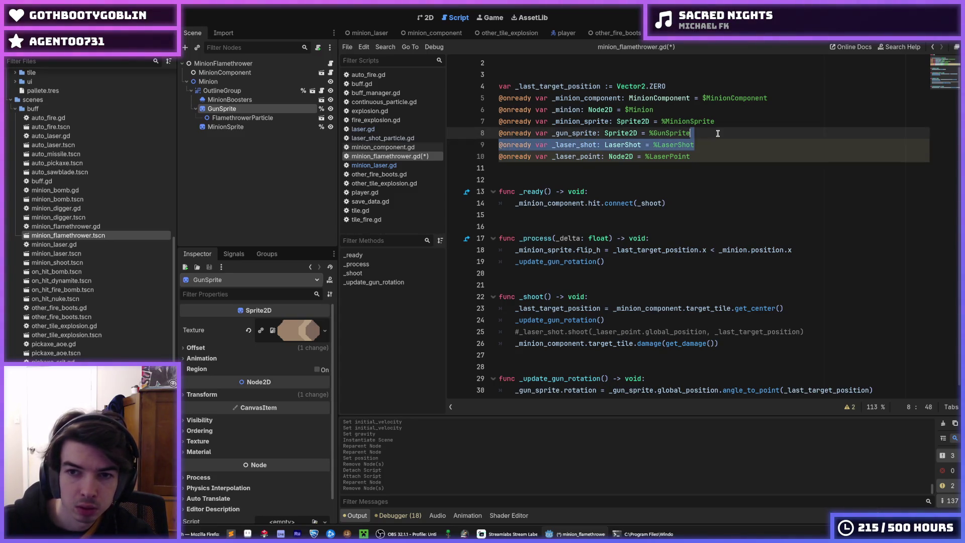
key(BackSpace)
key(Down)
key(Down)
key(Down)
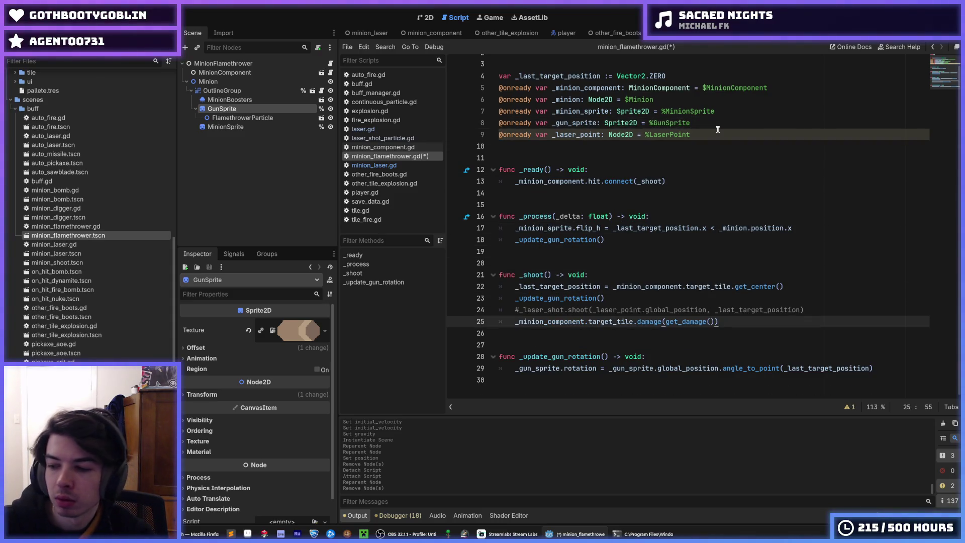
key(ctrl+s)
key(ctrl+s)
key(ctrl+s)
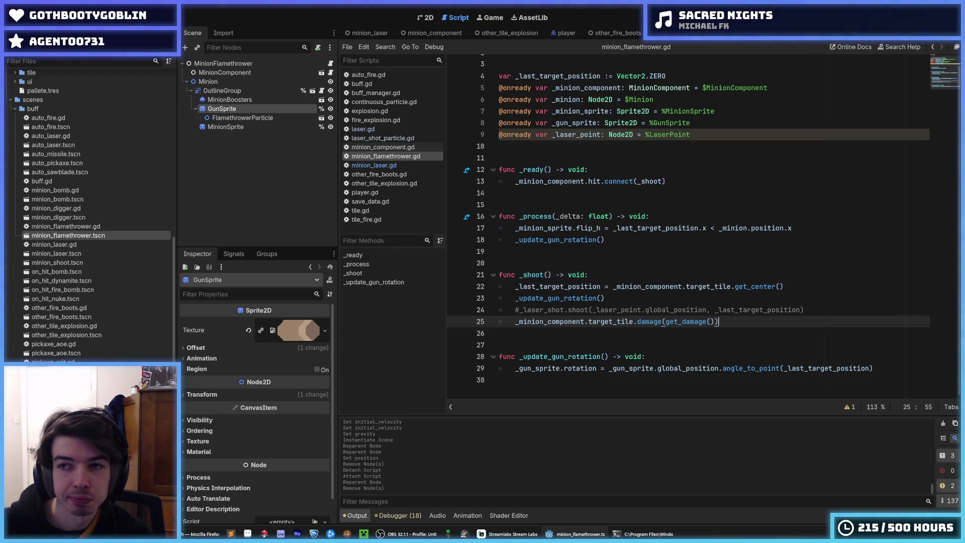
key(ctrl+s)
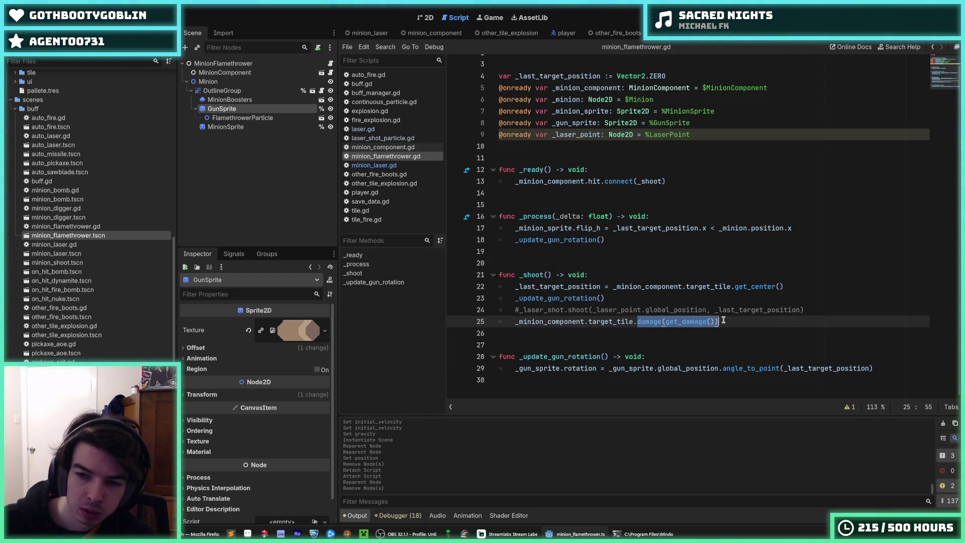
Step: Comment out the add_fire call in _shoot
text(_fir)
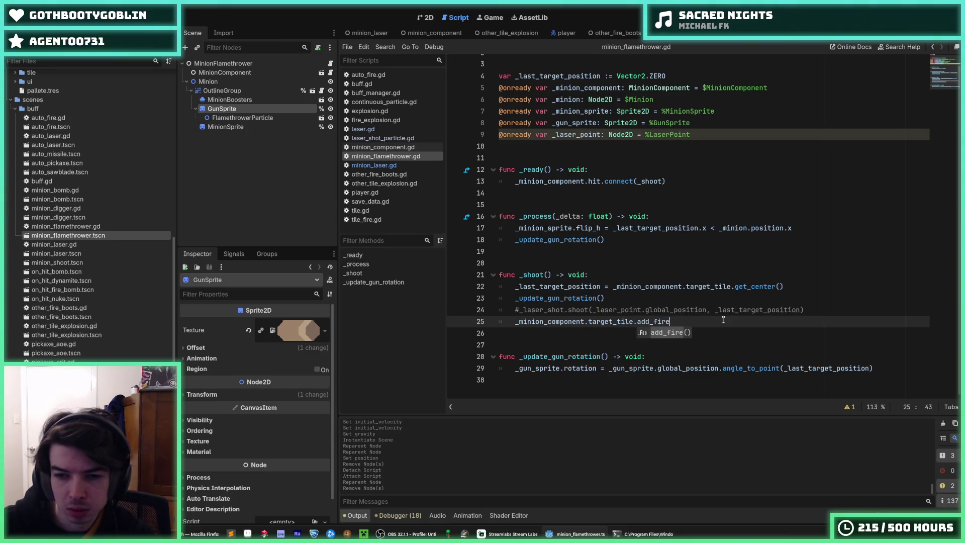
key(Return)
key(ctrl+k)
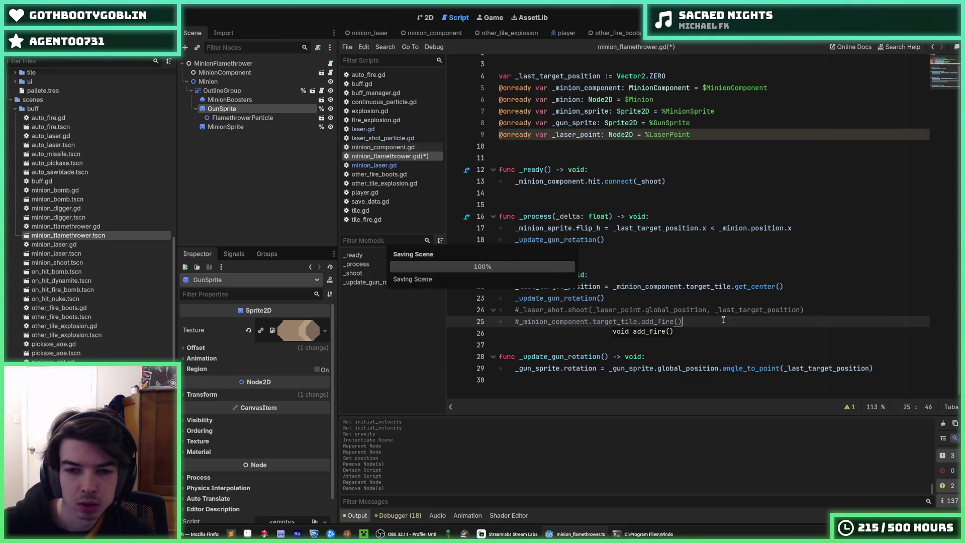
click(673, 298)
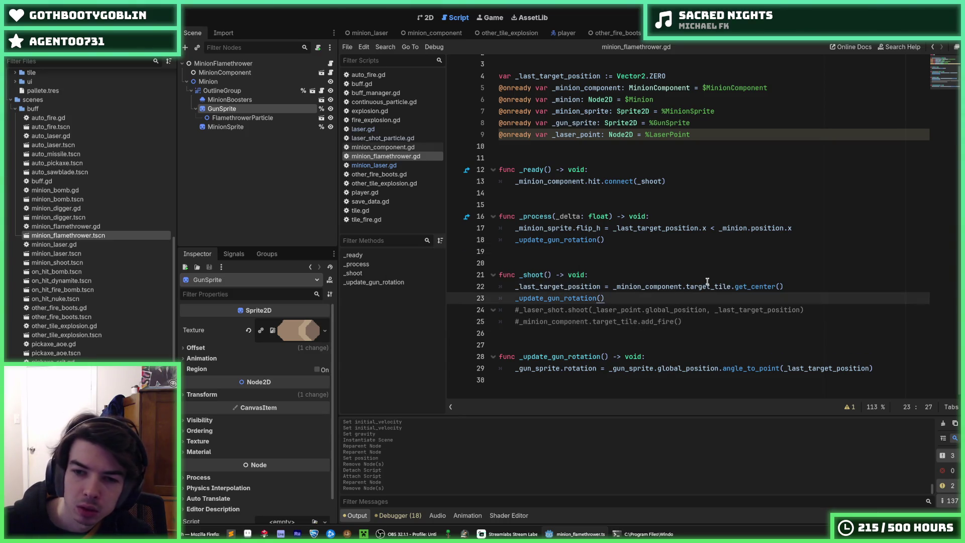
click(820, 287)
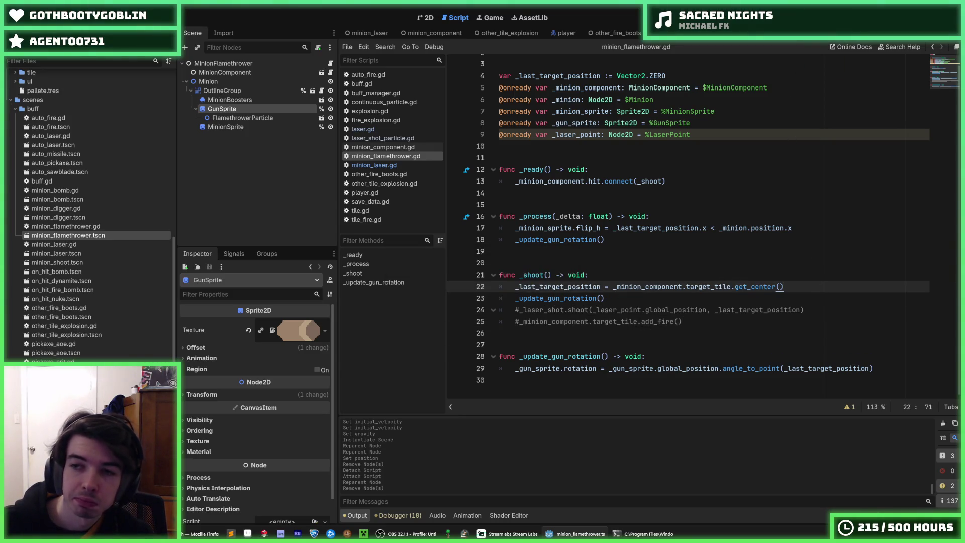
Step: Run the game to test the changes, then stop it
key(F5)
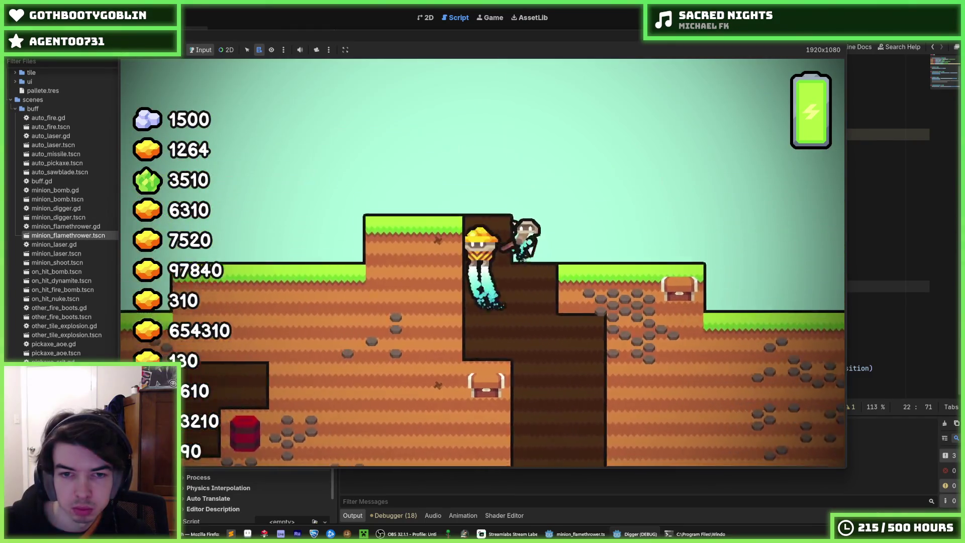
key(F8)
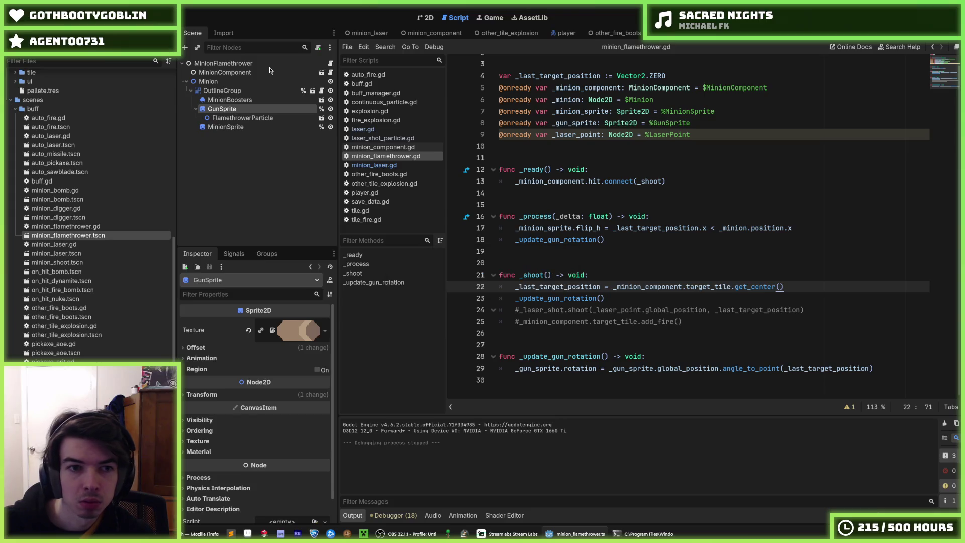
scroll(648, 168, up, 1)
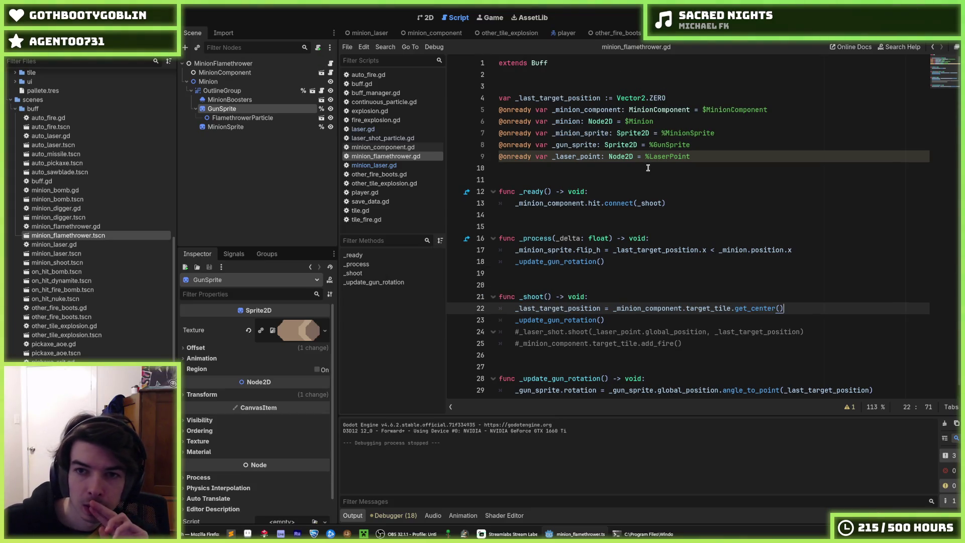
Step: Open the minion_flamethrower.tres item and clear its Buff Scene value
scroll(648, 168, down, 1)
click(429, 17)
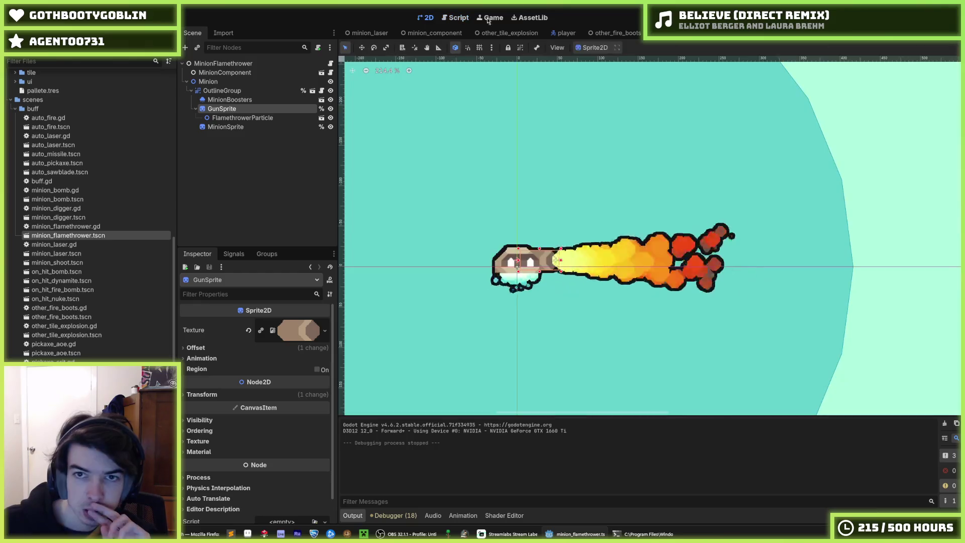
scroll(75, 261, up, 10)
scroll(74, 264, down, 4)
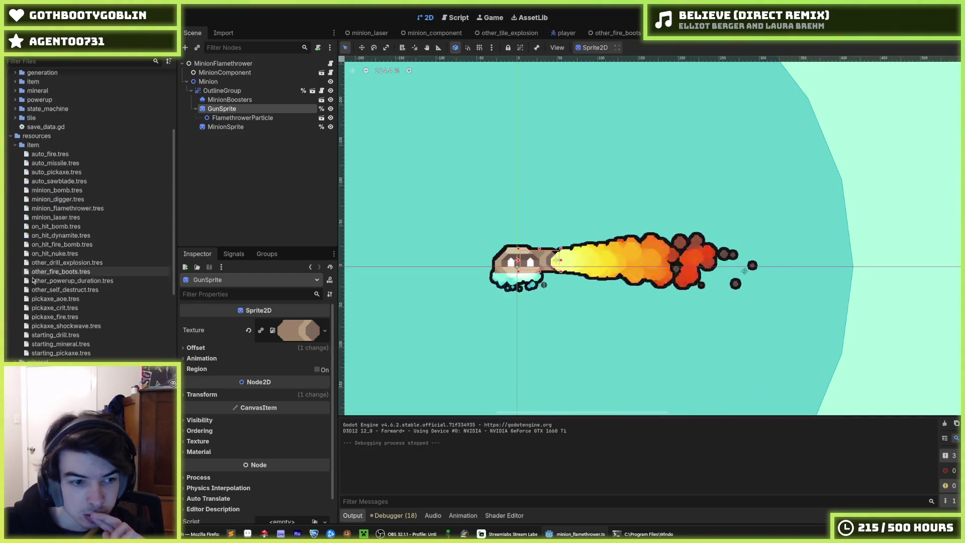
click(72, 208)
click(281, 359)
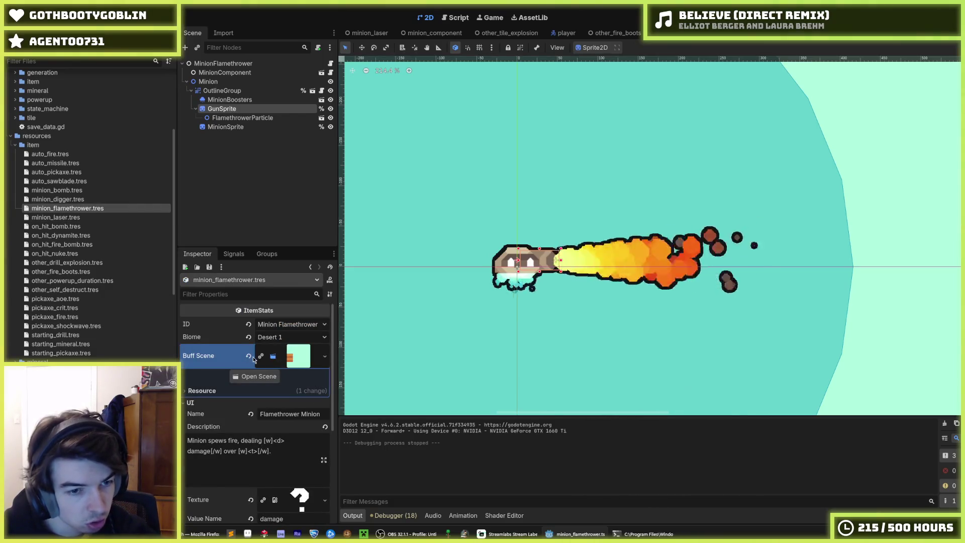
click(249, 356)
Step: Quick Load minion_flamethrower.tscn as the Buff Scene, save the resource, and run the game
click(325, 350)
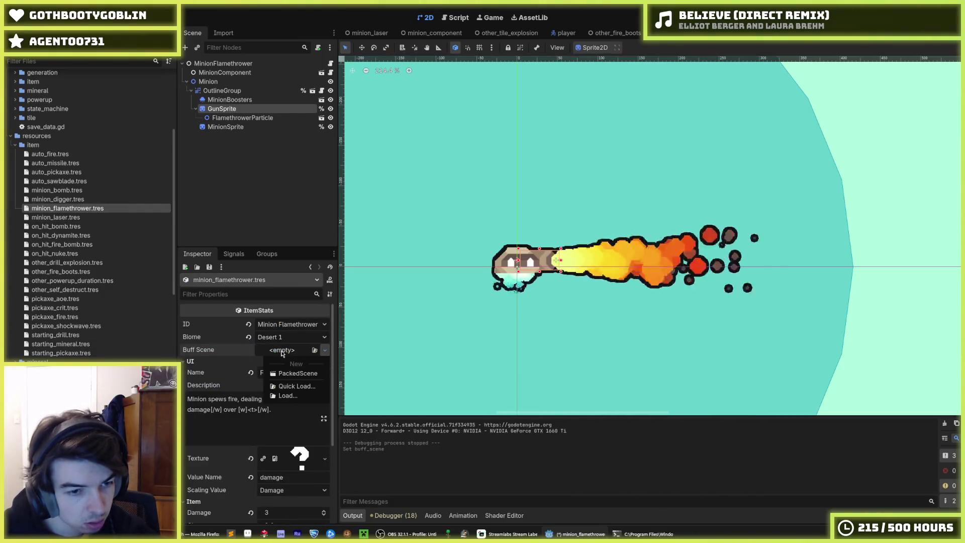
click(296, 385)
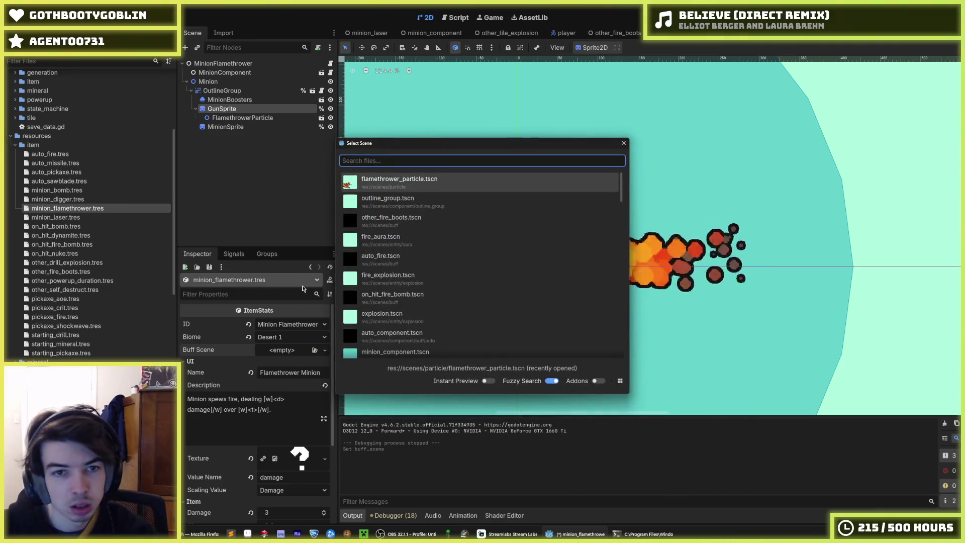
text(flame)
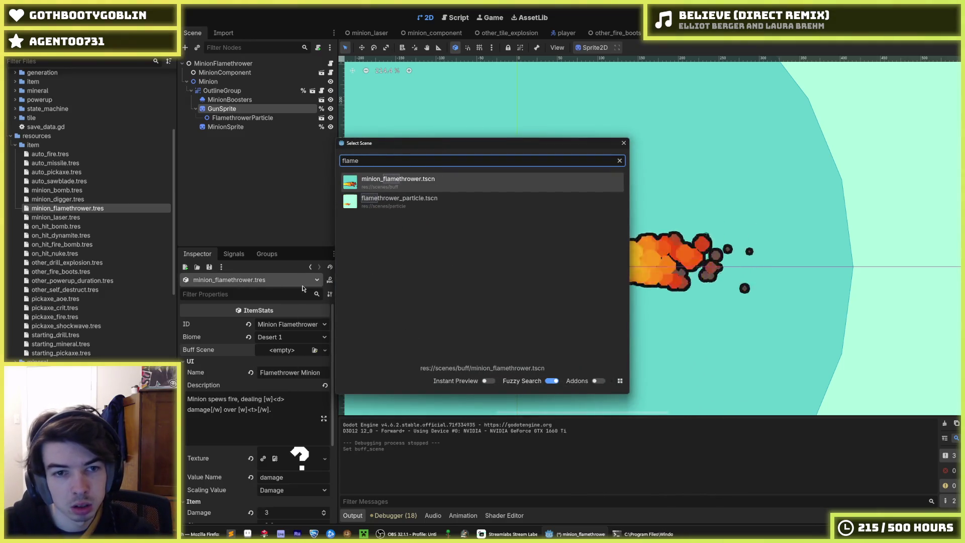
key(Return)
key(ctrl+s)
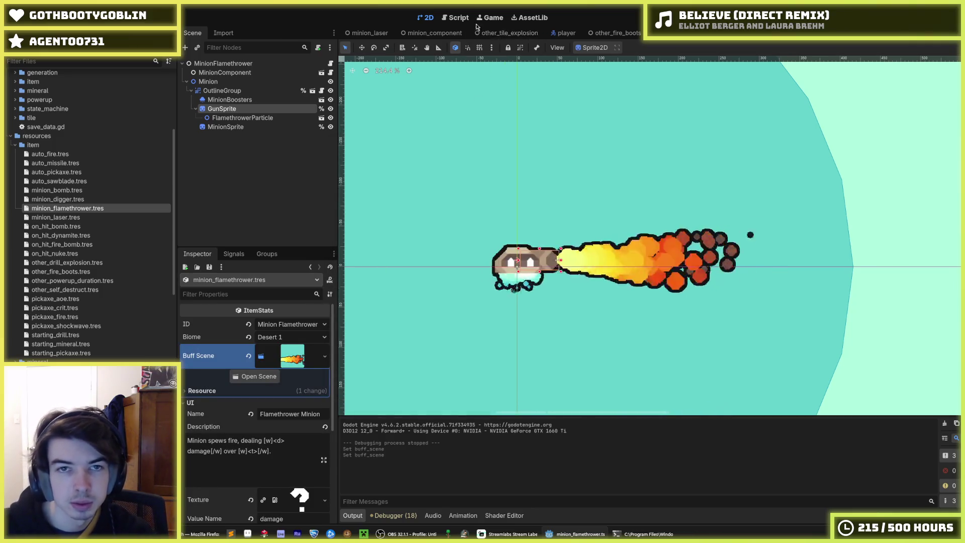
key(F5)
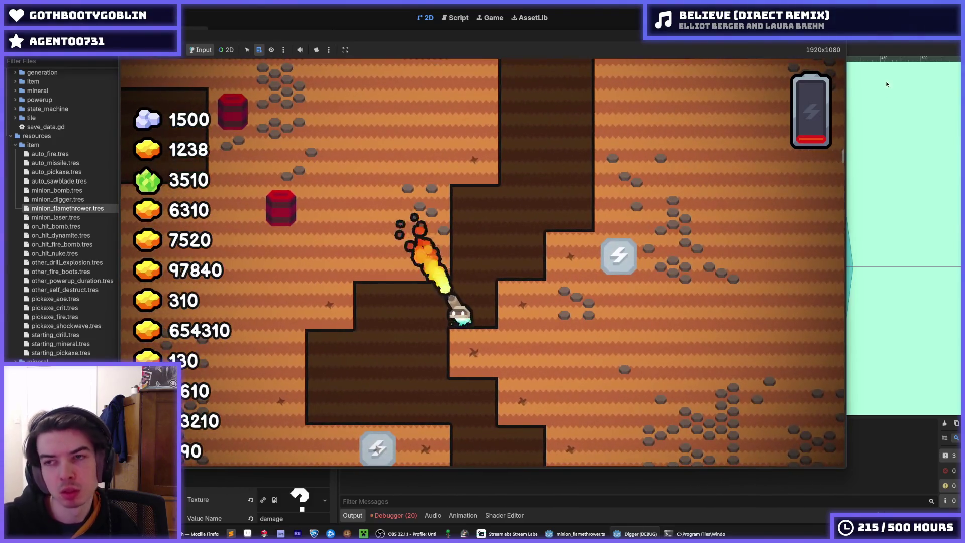
Step: Stop the Digger test run after watching the flamethrower minion in play
key(F8)
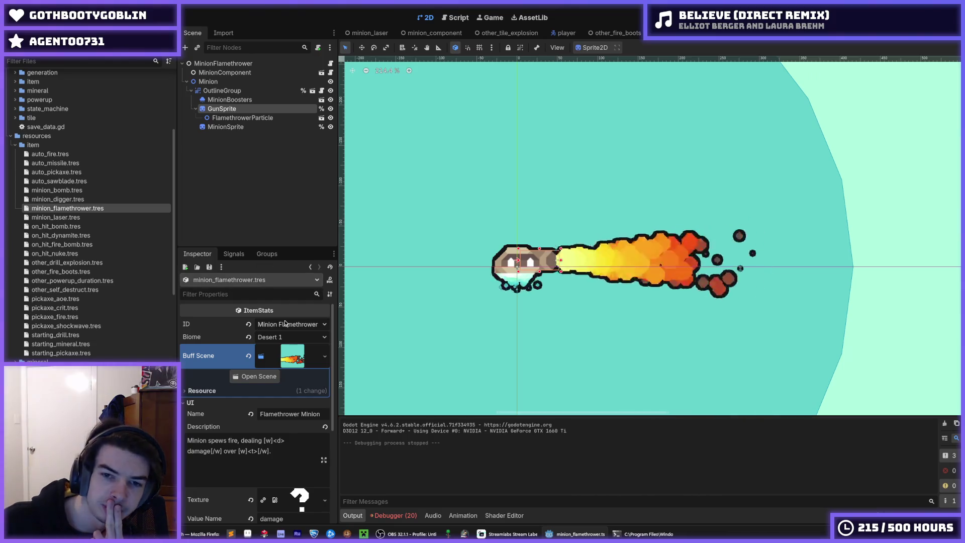
Step: Give the flamethrower particles the circle_6x6.png texture, then show the Debugger's Errors list
click(820, 33)
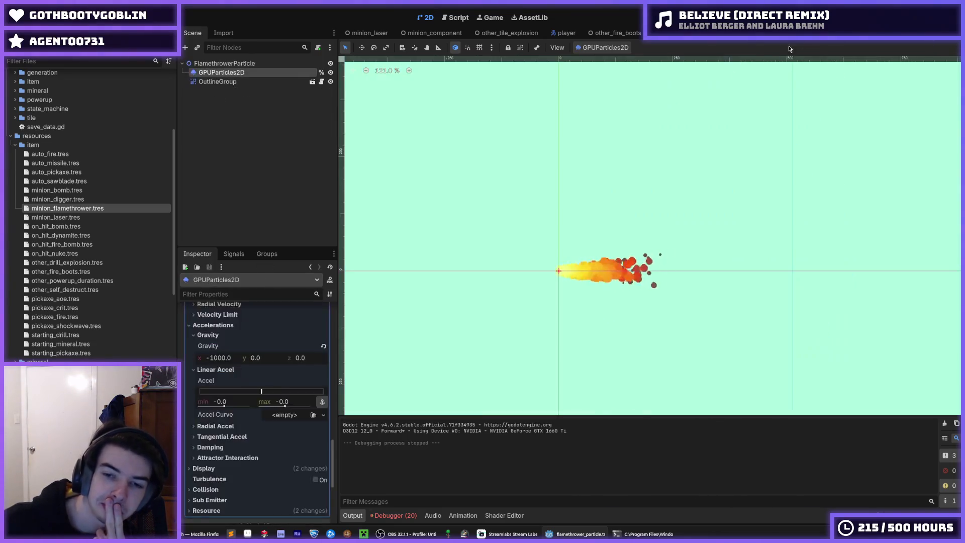
scroll(257, 337, up, 15)
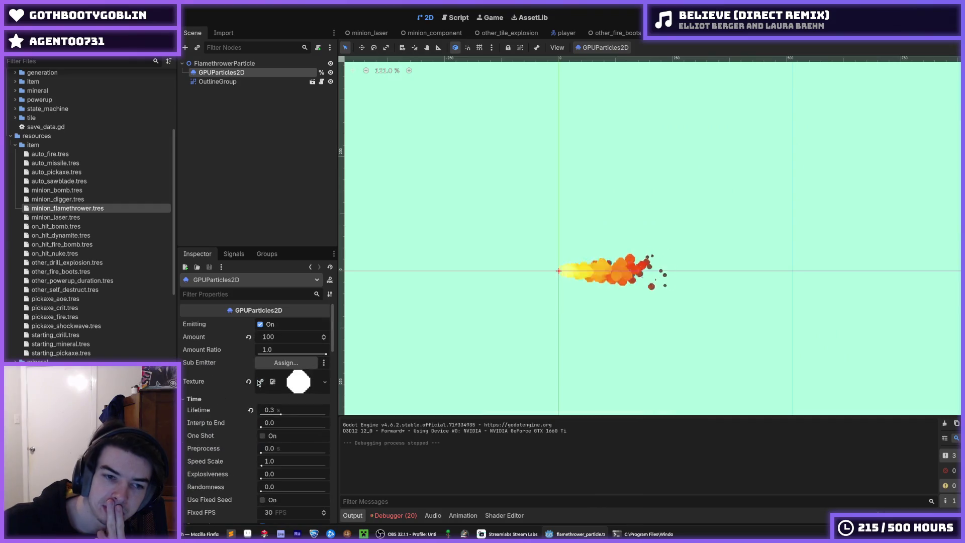
scroll(75, 305, up, 5)
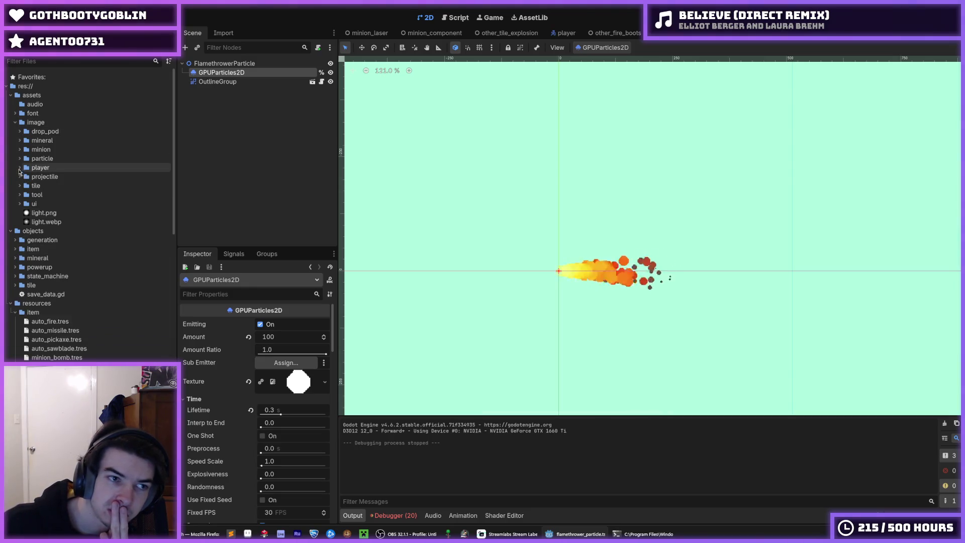
click(20, 159)
drag(56, 204, 296, 380)
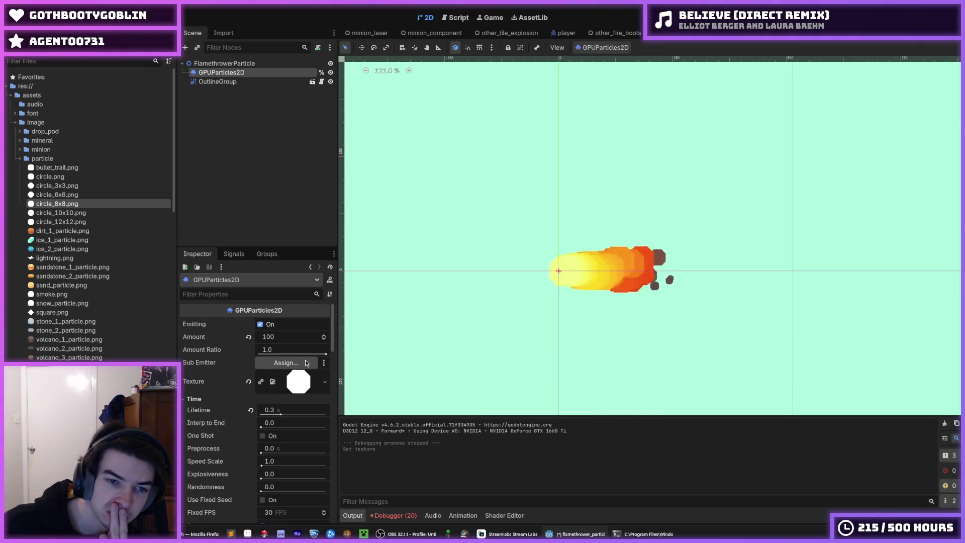
drag(57, 195, 300, 381)
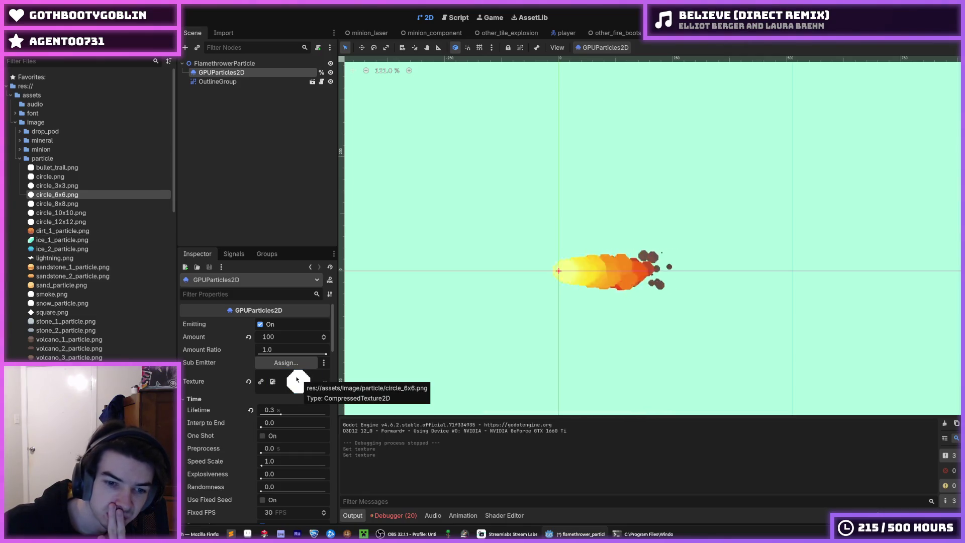
click(396, 516)
click(410, 415)
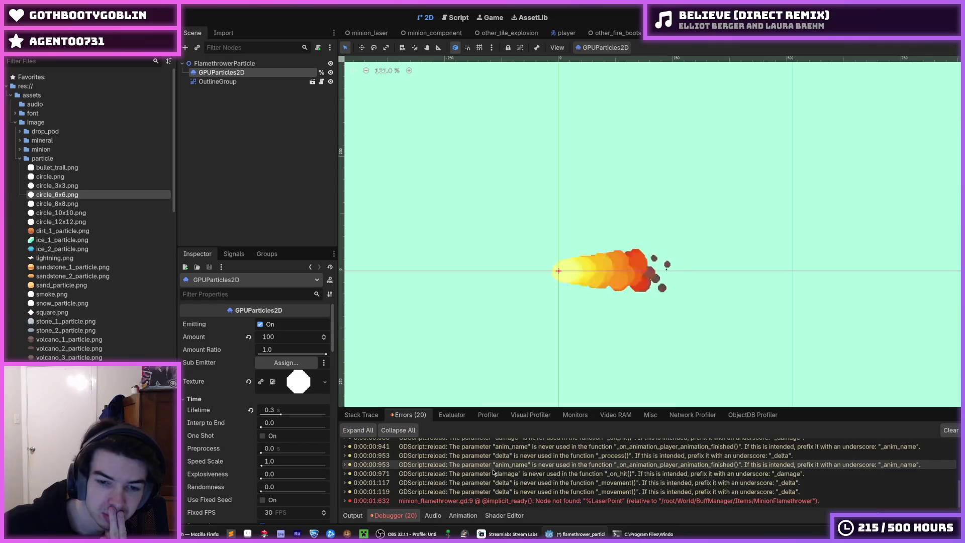
Step: Comment out the erroring _laser_point line, save, and return to MinionFlamethrower in 2D
click(499, 503)
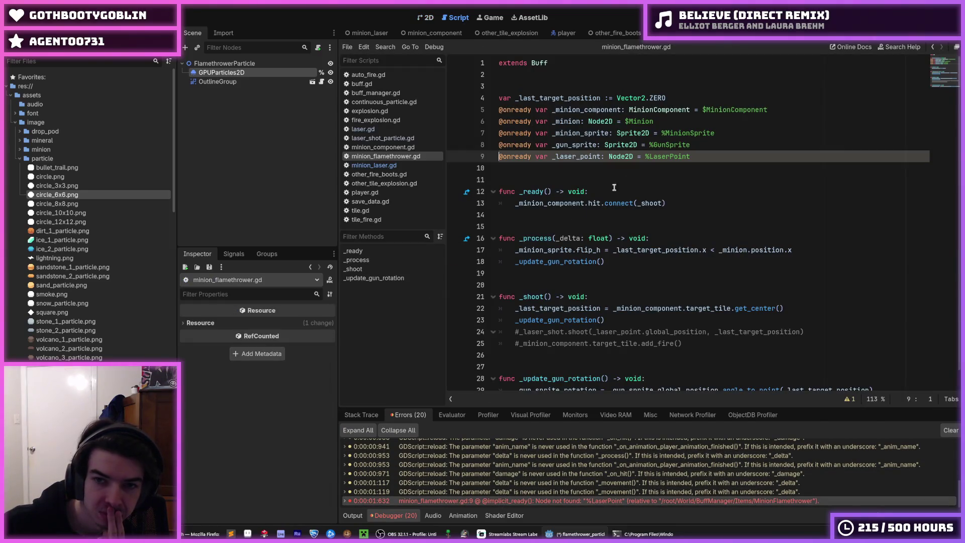
key(ctrl+k)
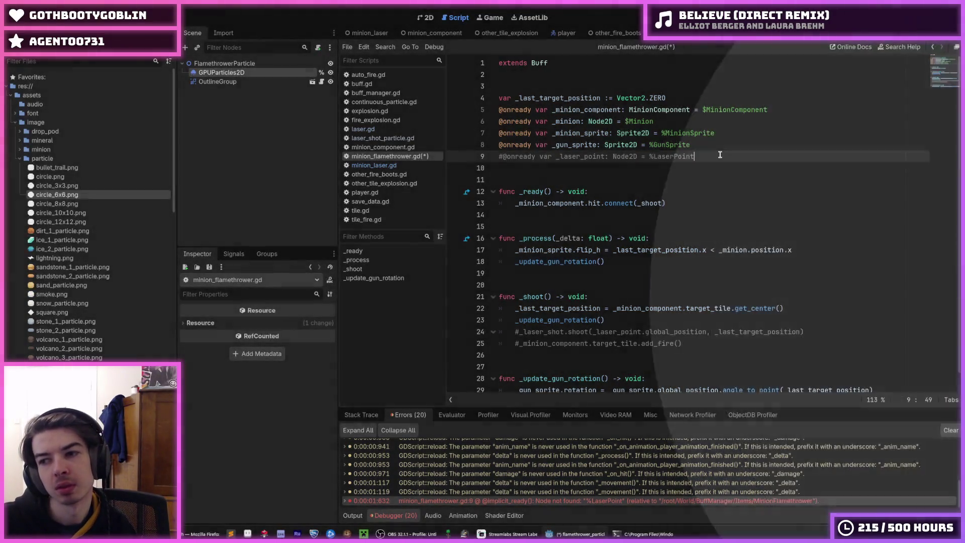
key(ctrl+s)
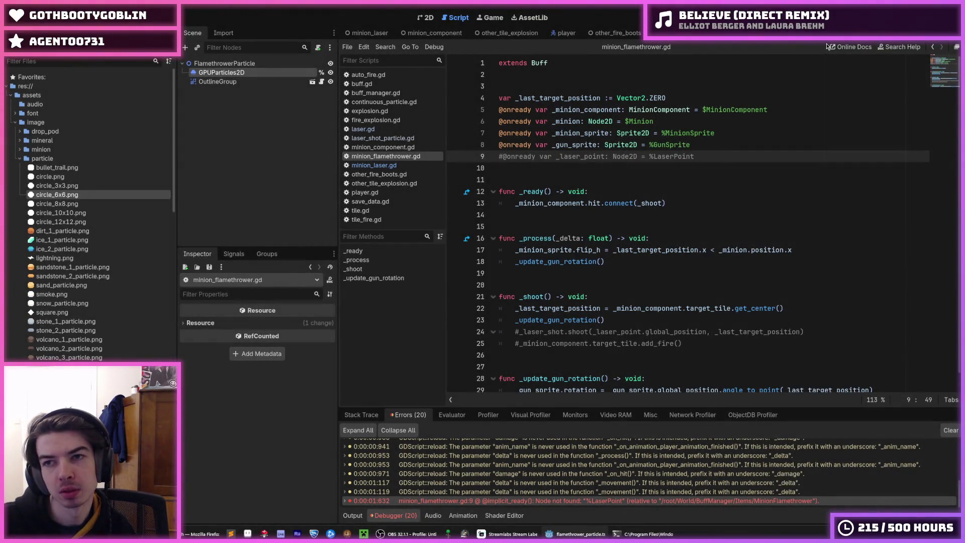
key(ctrl+Tab)
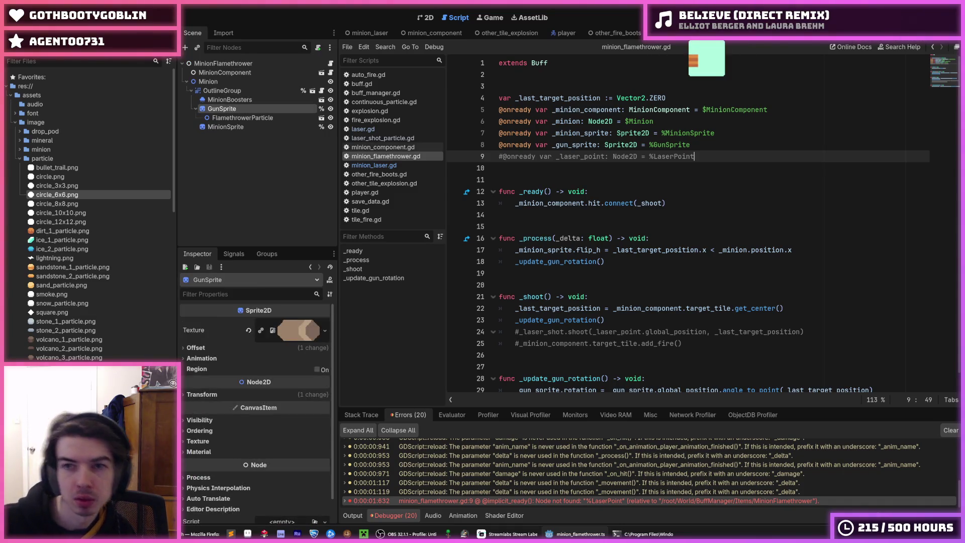
click(429, 19)
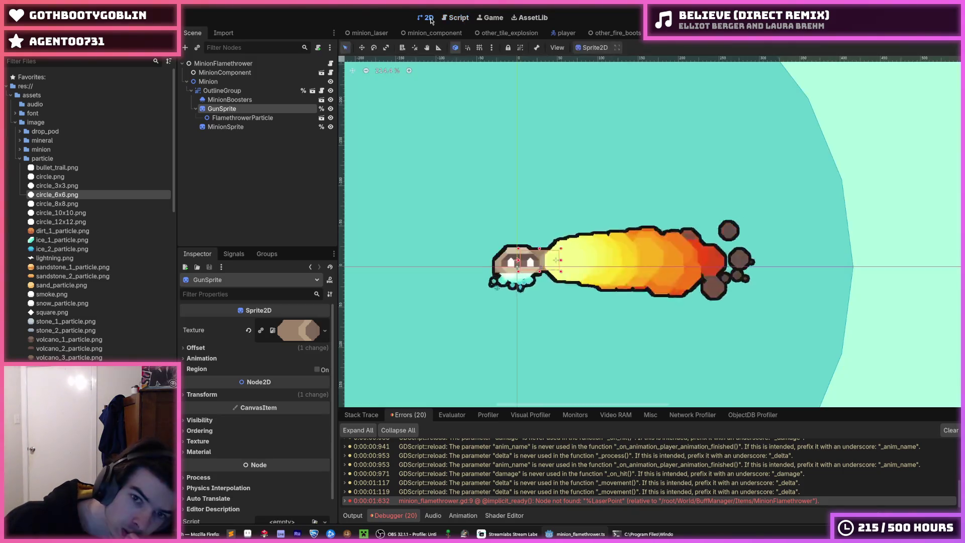
Step: Open the FlamethrowerParticle scene and set the particle Spread to 30
scroll(647, 157, down, 4)
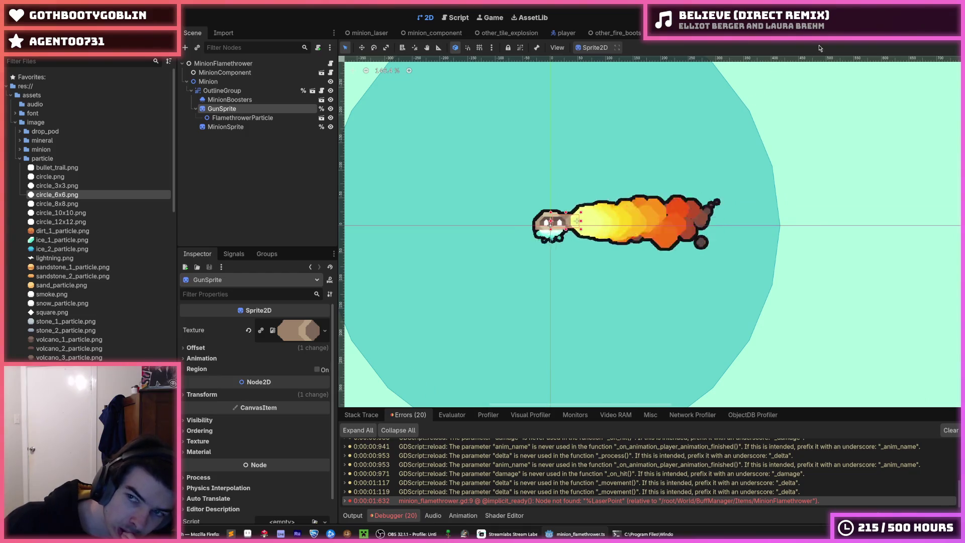
double_click(629, 222)
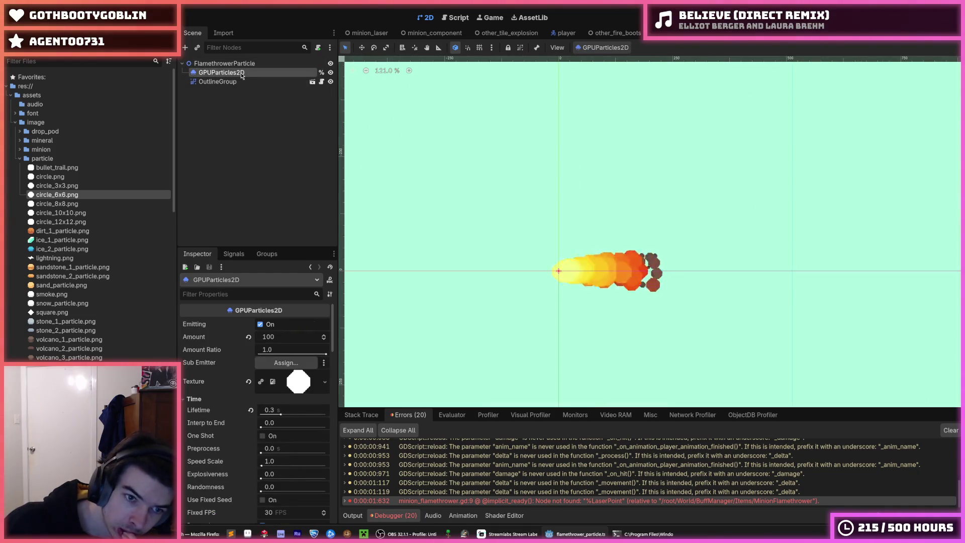
scroll(229, 331, down, 10)
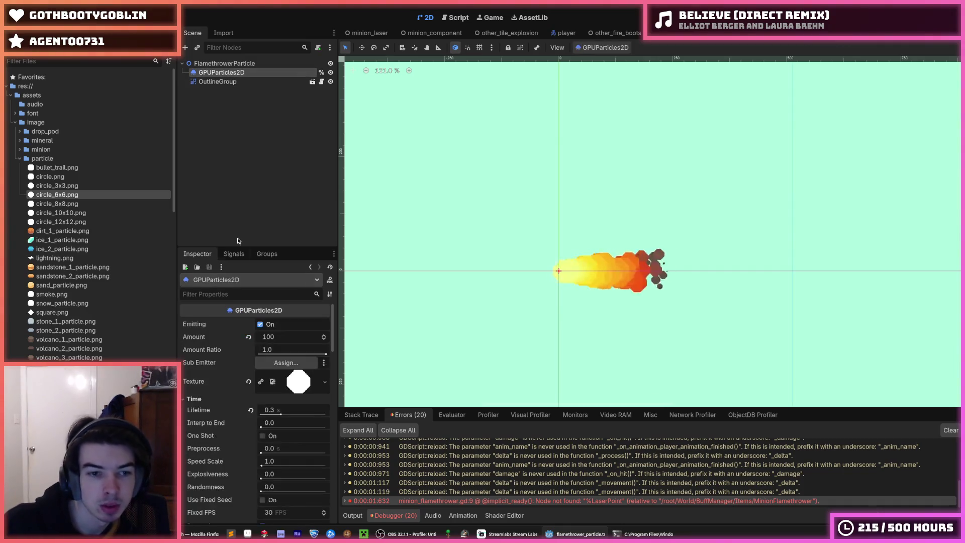
scroll(228, 331, down, 10)
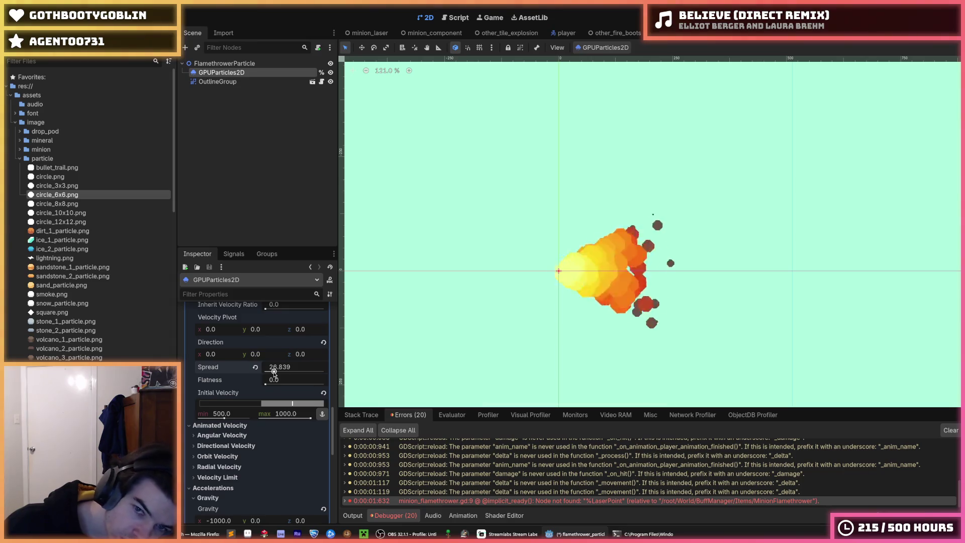
drag(280, 374, 335, 376)
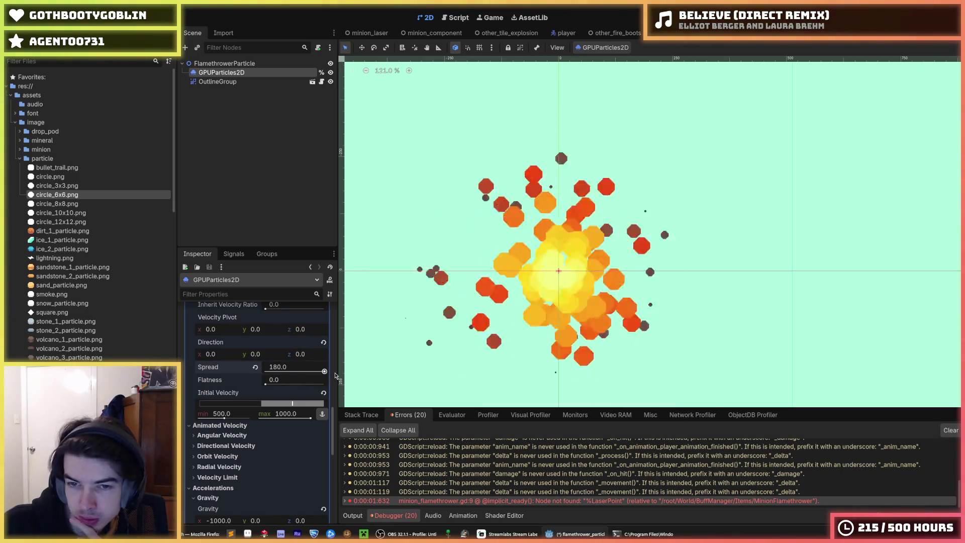
drag(324, 371, 286, 374)
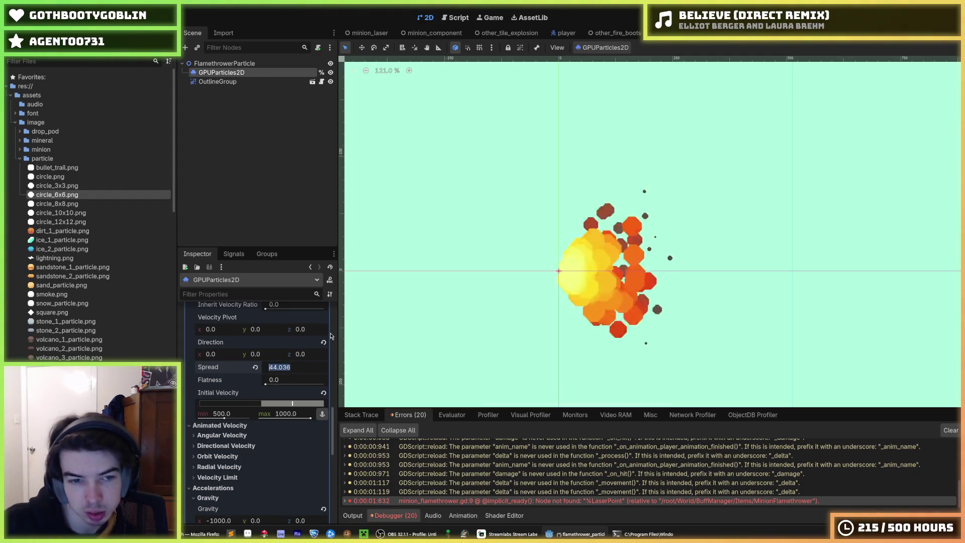
text(5)
key(Return)
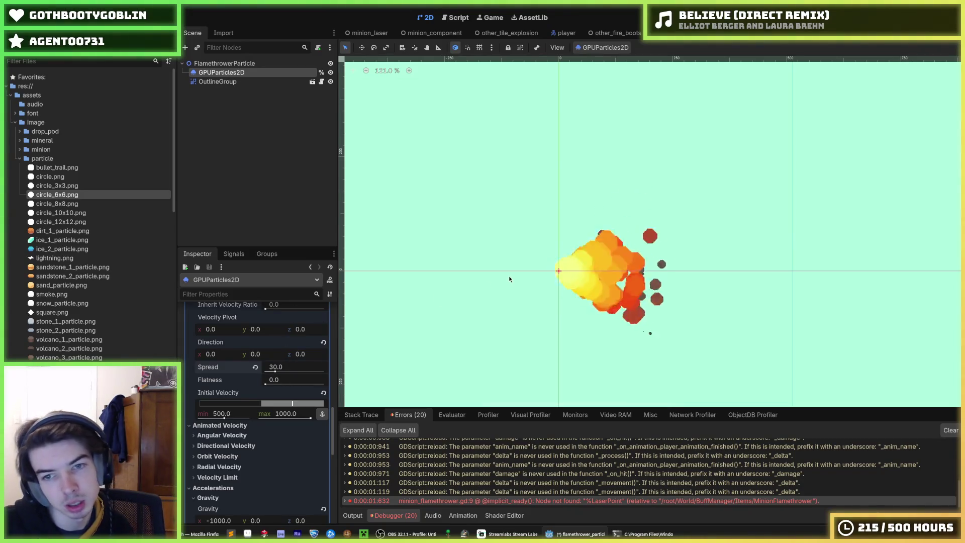
scroll(509, 279, down, 5)
scroll(513, 269, up, 5)
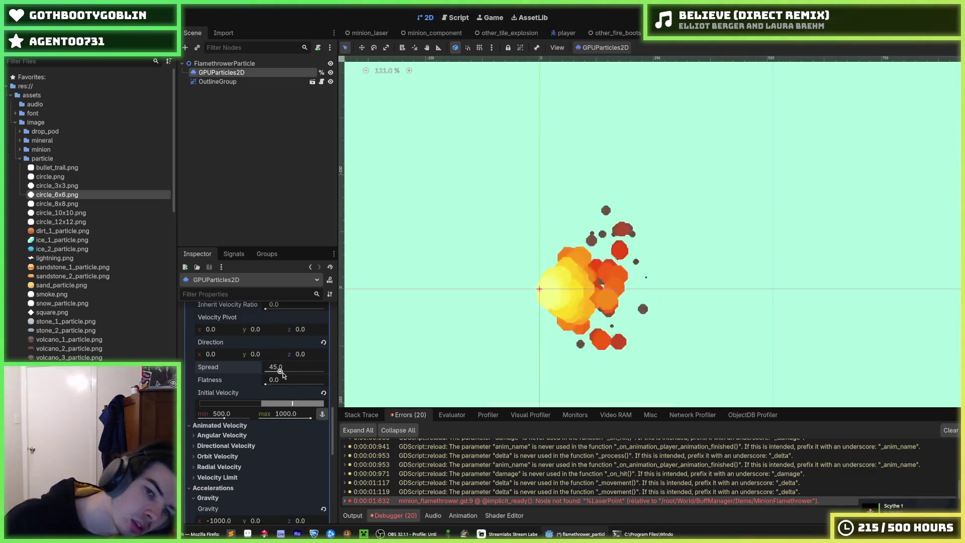
click(282, 374)
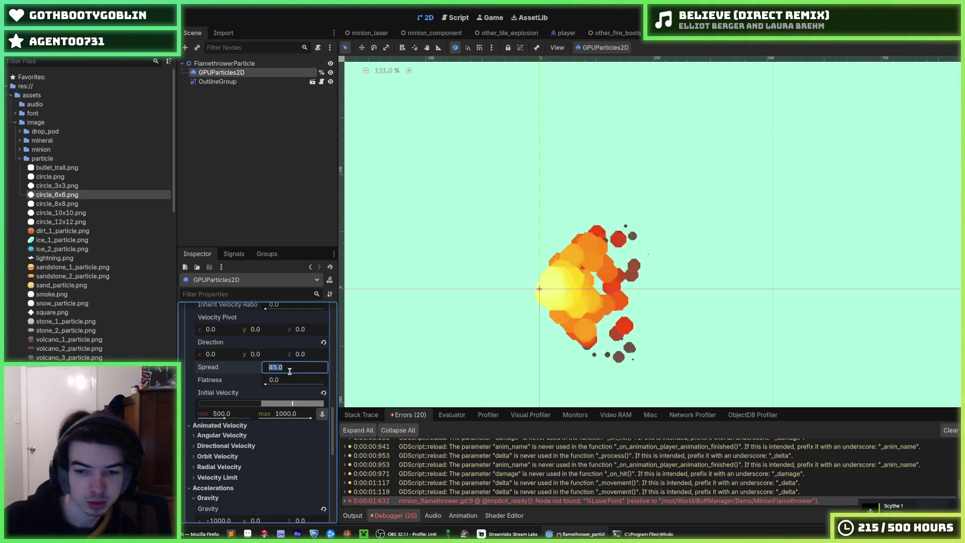
text(30)
key(Return)
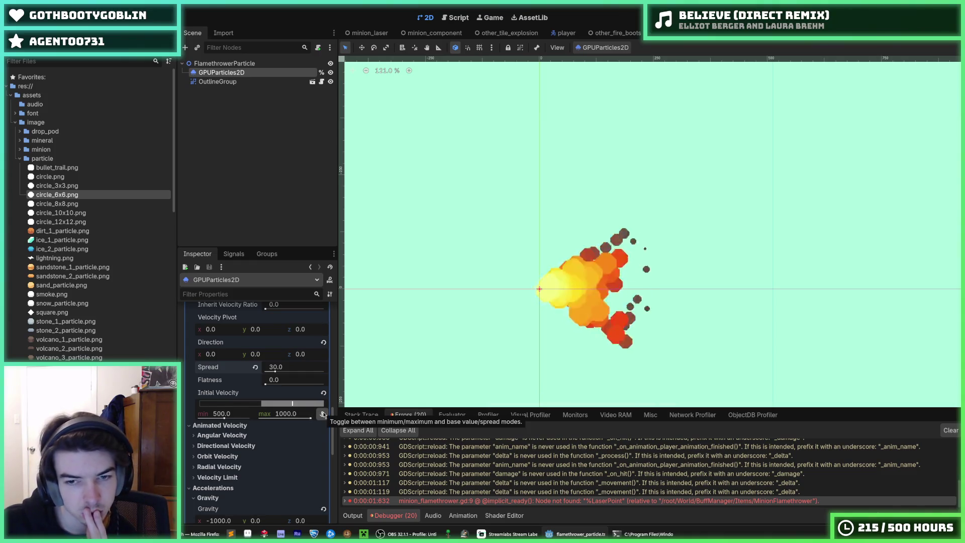
Step: Reset the particle gravity to zero, set Amount to 50, and save the scene
scroll(236, 429, down, 2)
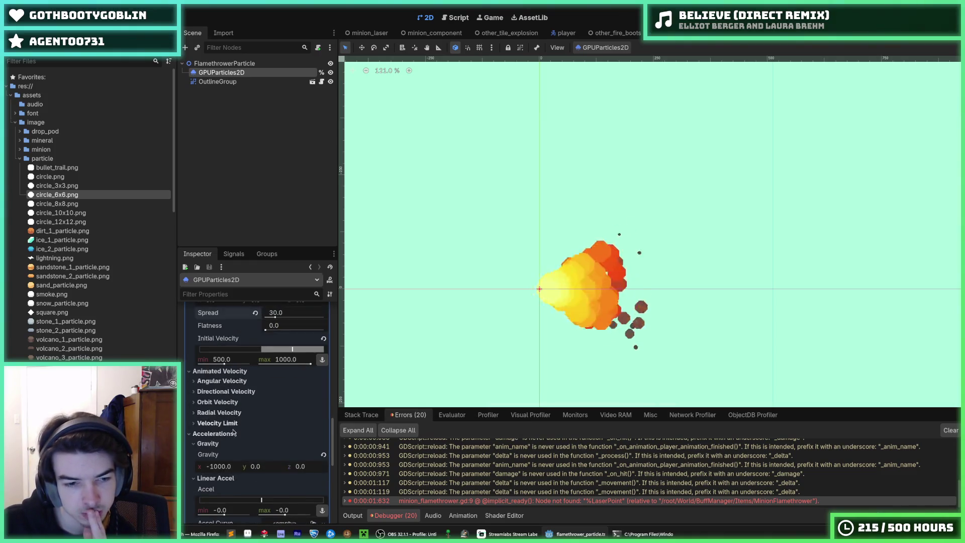
click(323, 455)
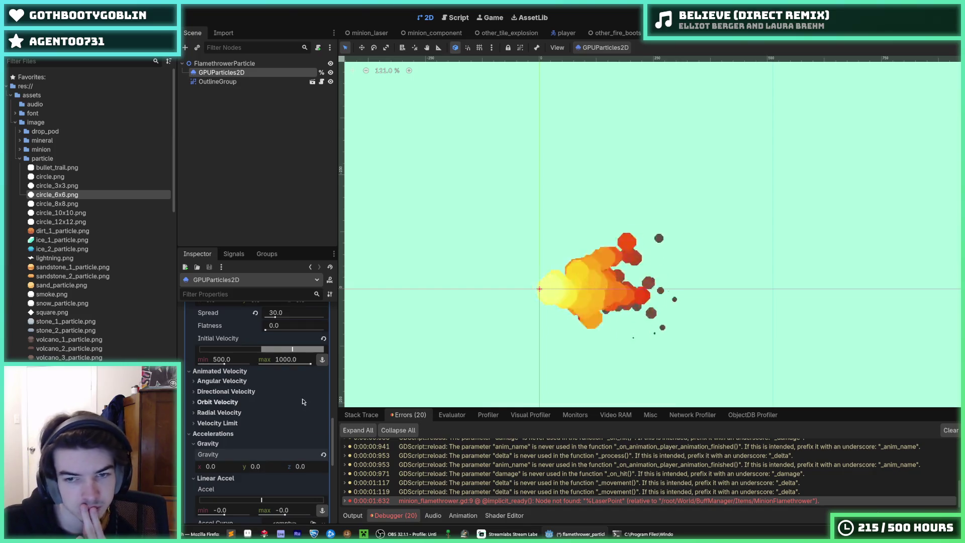
scroll(270, 376, down, 5)
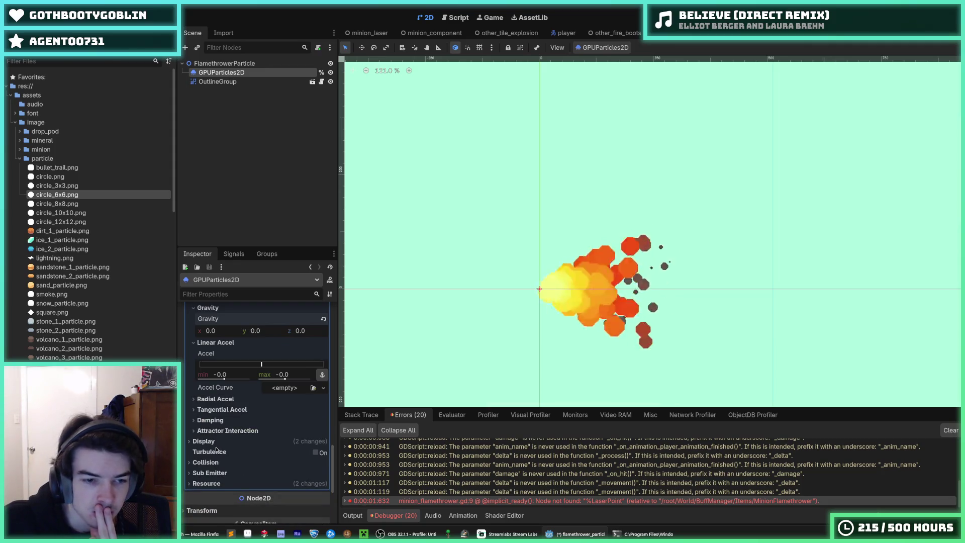
scroll(217, 449, up, 15)
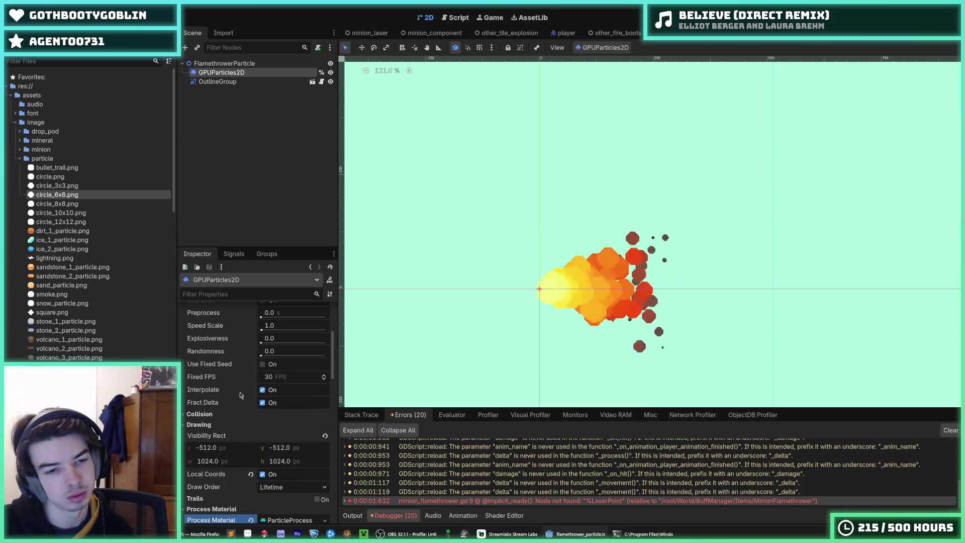
scroll(240, 396, up, 5)
drag(267, 340, 266, 340)
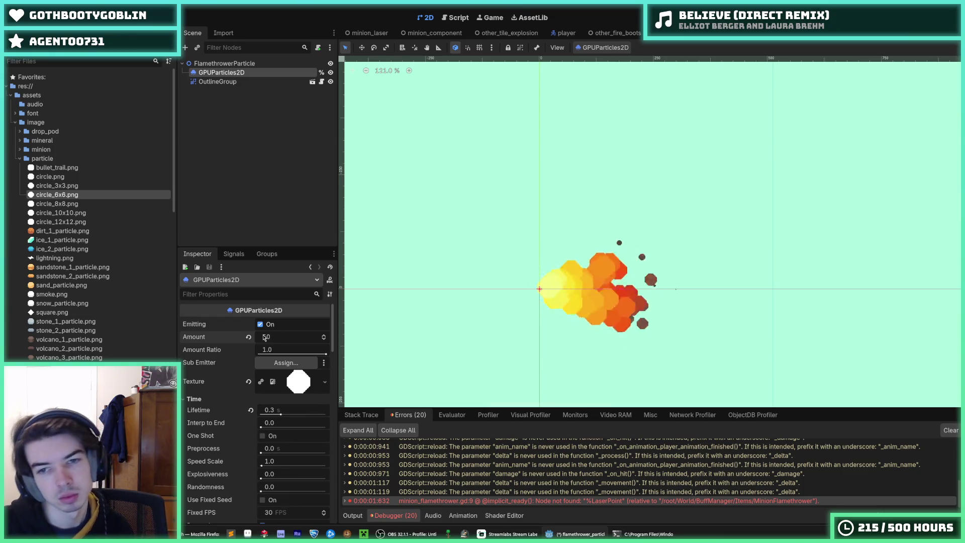
key(ctrl+s)
key(ctrl+s)
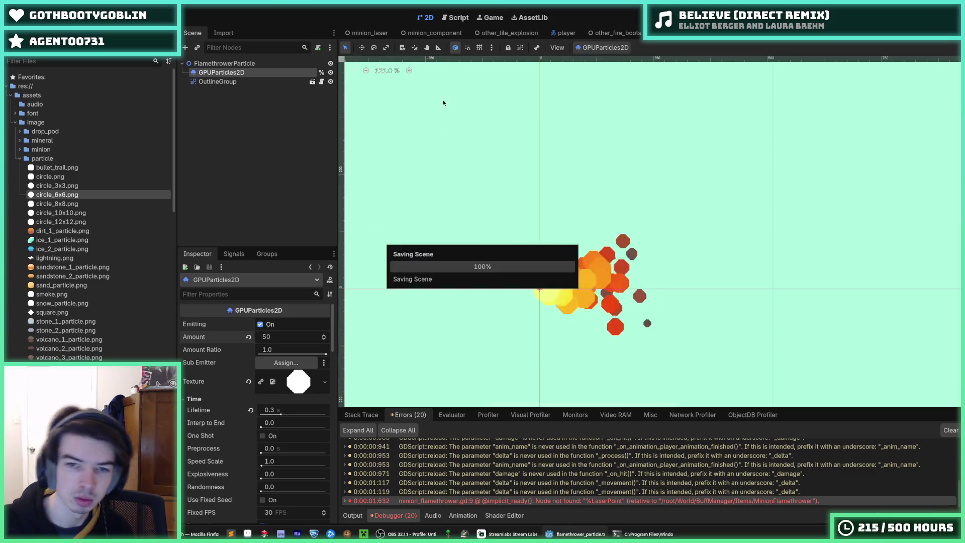
key(ctrl+s)
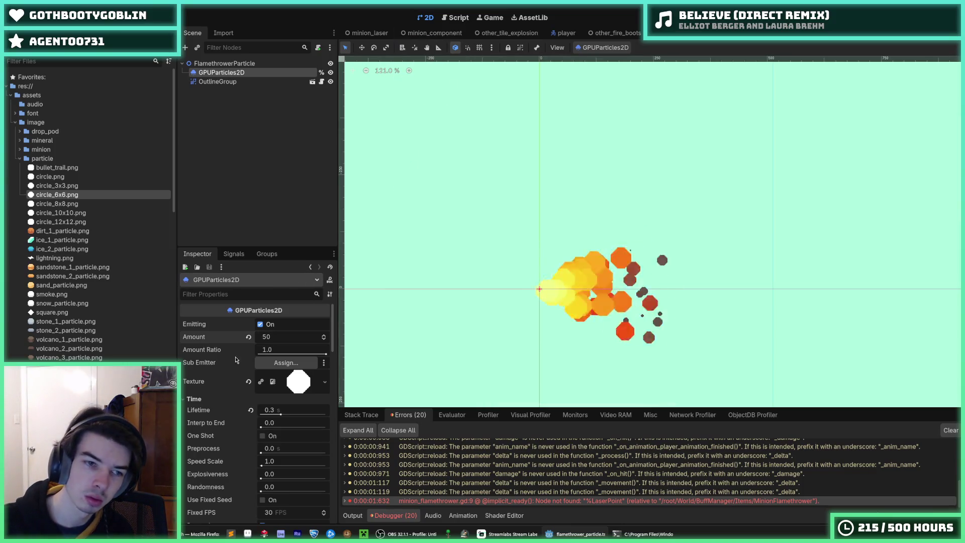
Step: Switch the particle texture to circle_8x8.png and run the game
mouse_move(67, 205)
mouse_down()
mouse_move(140, 226)
mouse_move(303, 380)
mouse_up()
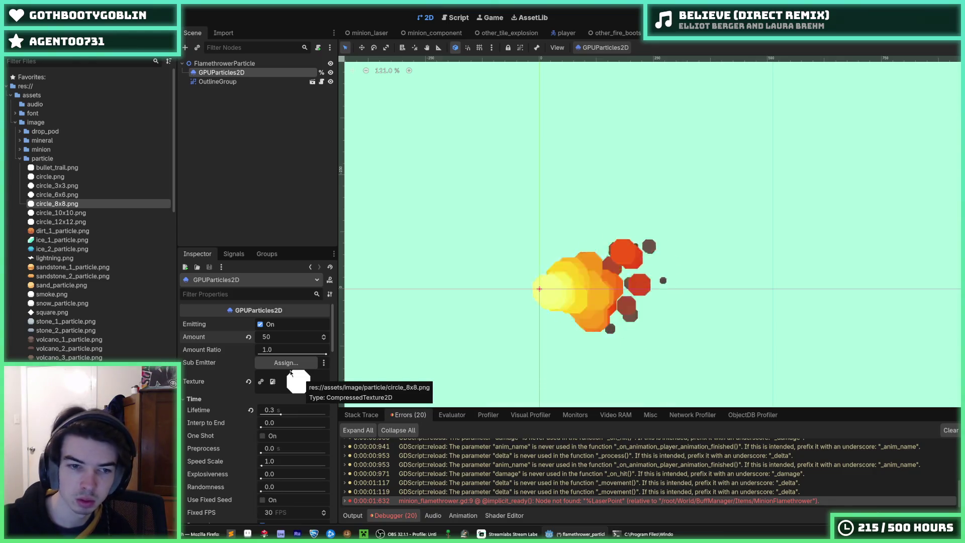
drag(268, 336, 269, 341)
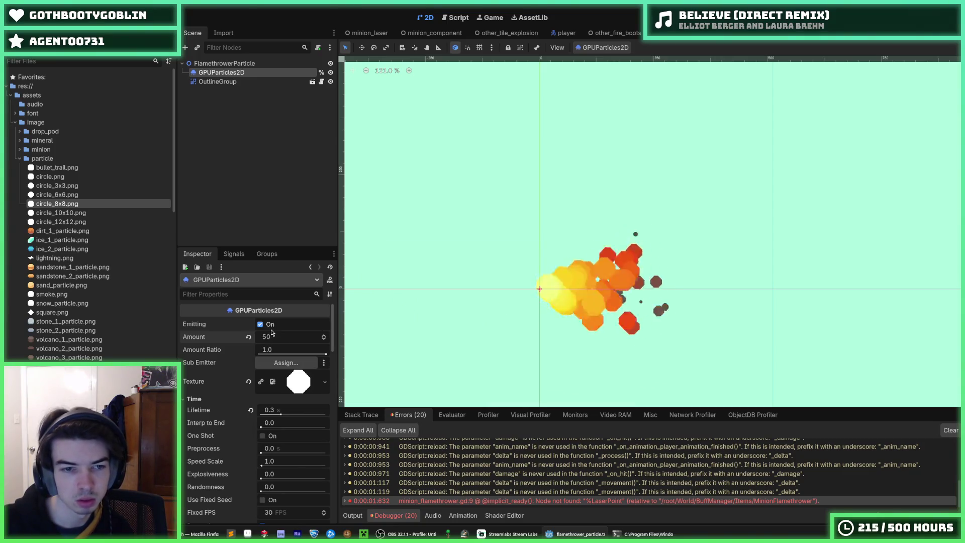
key(F5)
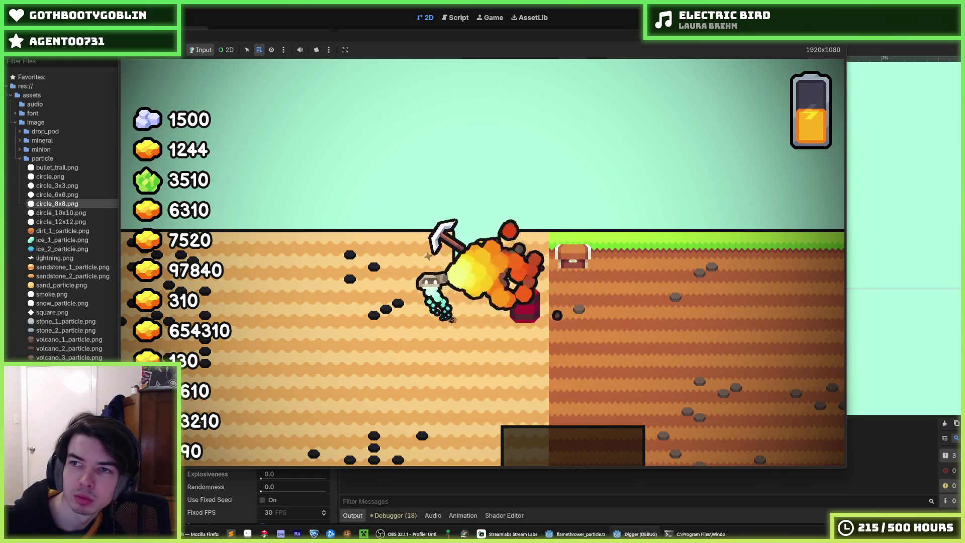
Step: Stop the game after watching the flames spread over the tiles, and save
key(F8)
key(ctrl+s)
Step: Check the particle scene's GPUParticles2D node, then show MinionFlamethrower in the 2D editor
click(456, 19)
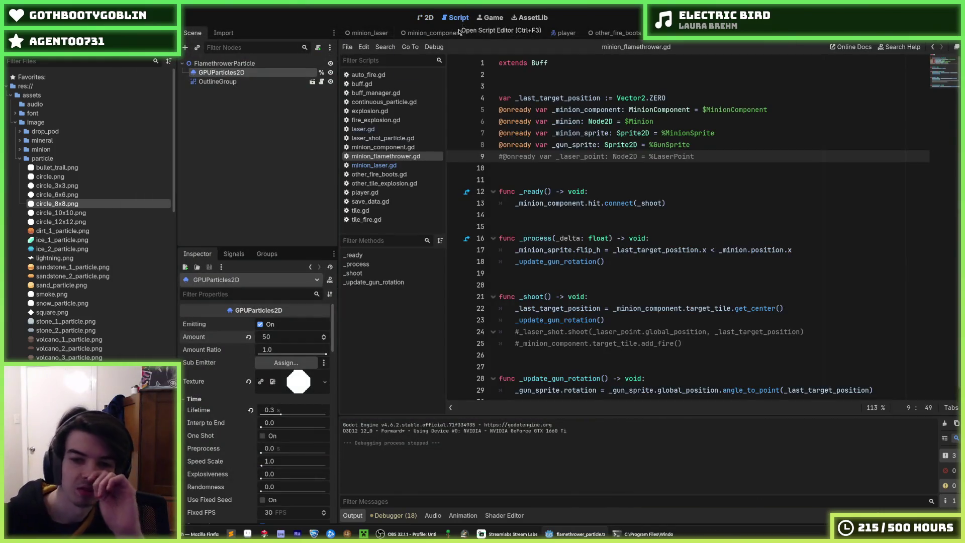
scroll(570, 283, down, 1)
click(217, 82)
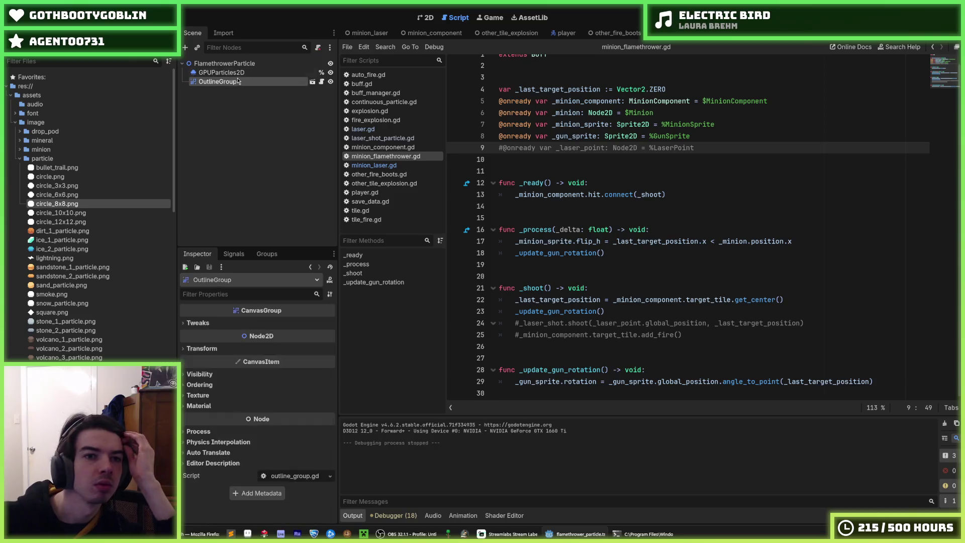
click(224, 63)
click(235, 74)
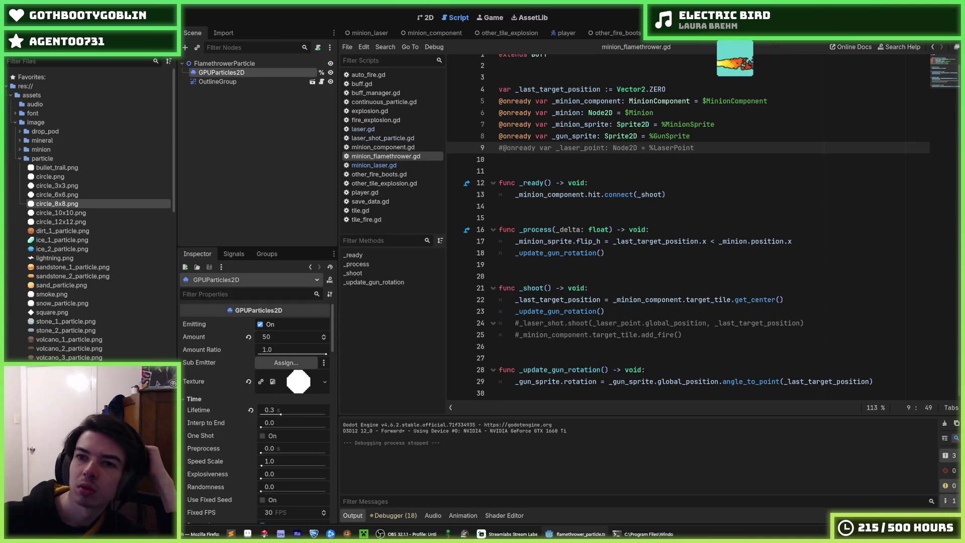
key(ctrl+Tab)
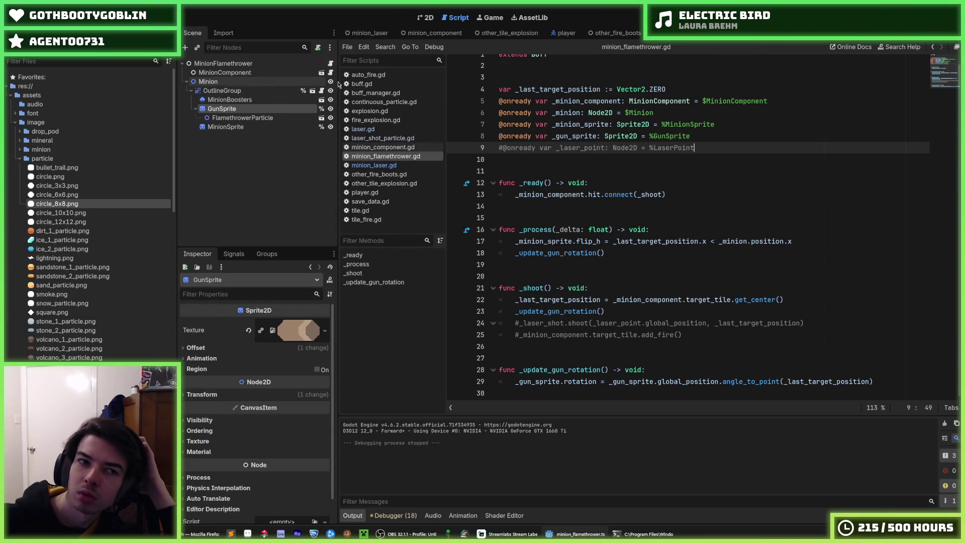
key(ctrl+Tab)
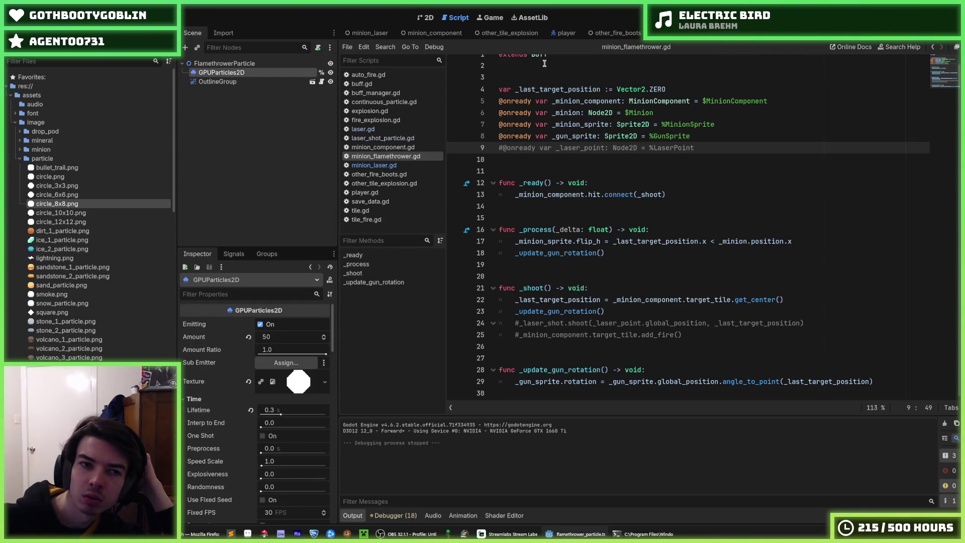
click(230, 81)
click(222, 74)
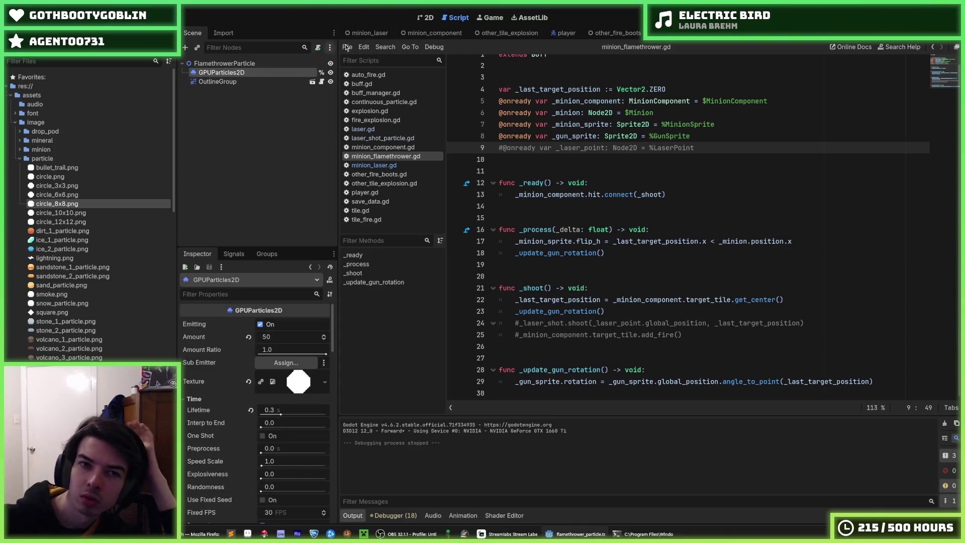
key(ctrl+Tab)
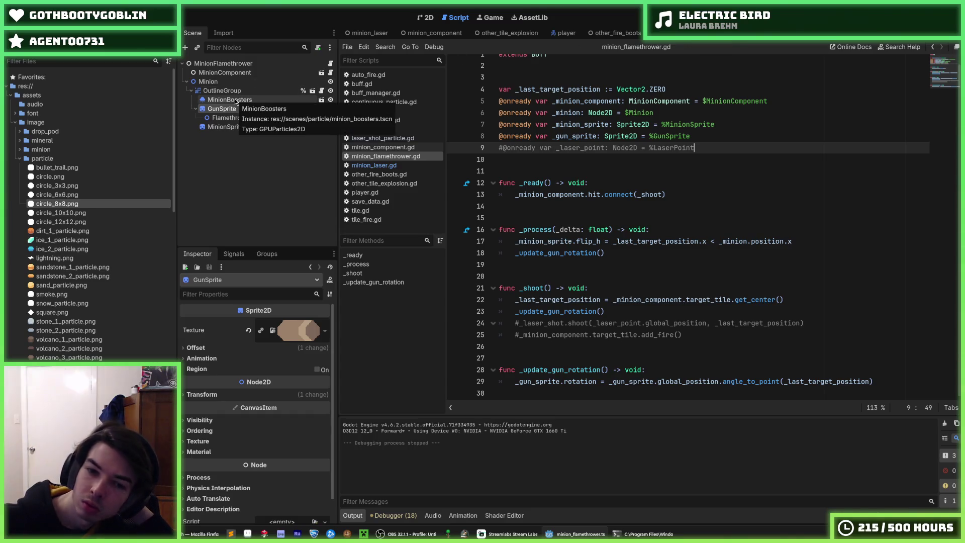
click(425, 17)
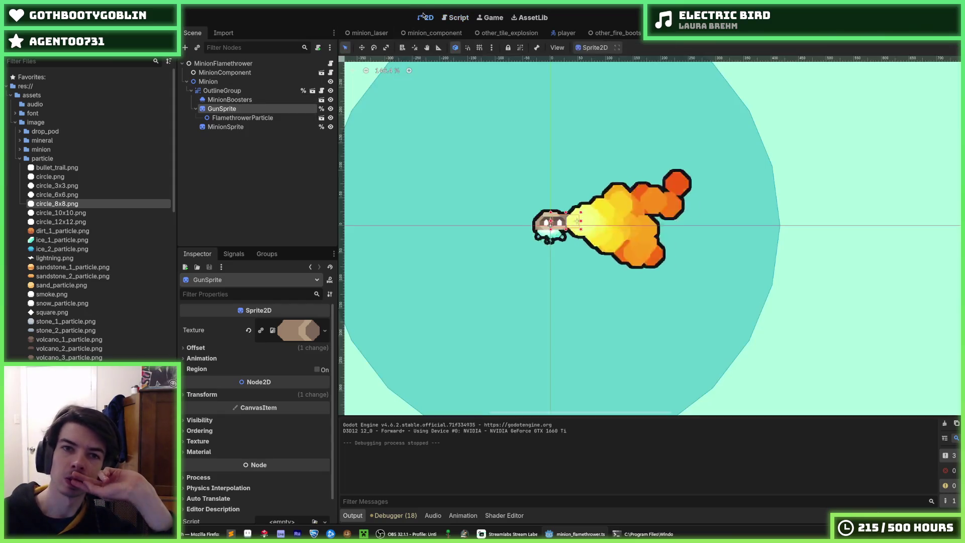
Step: Add a CollisionShape2D child under GunSprite with a new CapsuleShape2D, radius 10, height 30
right_click(243, 110)
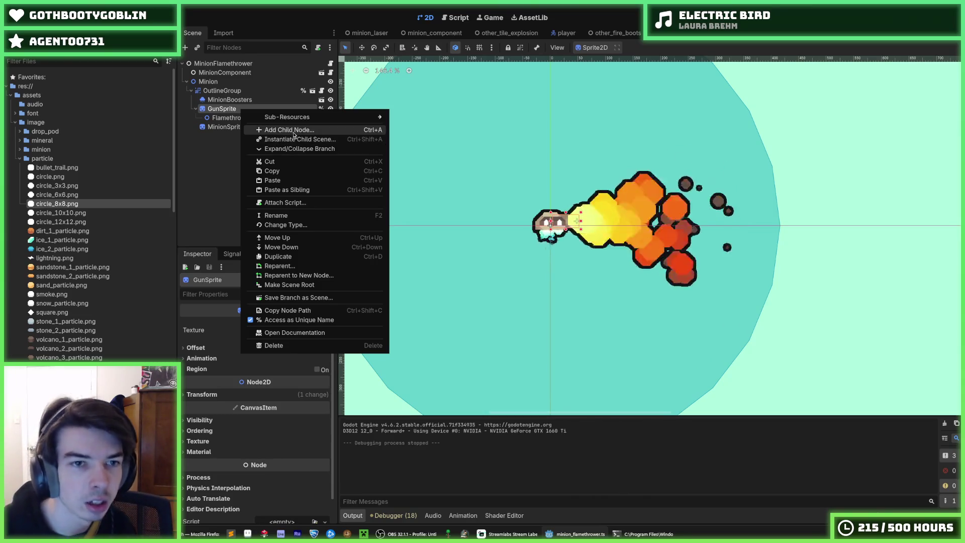
click(290, 132)
text(collision)
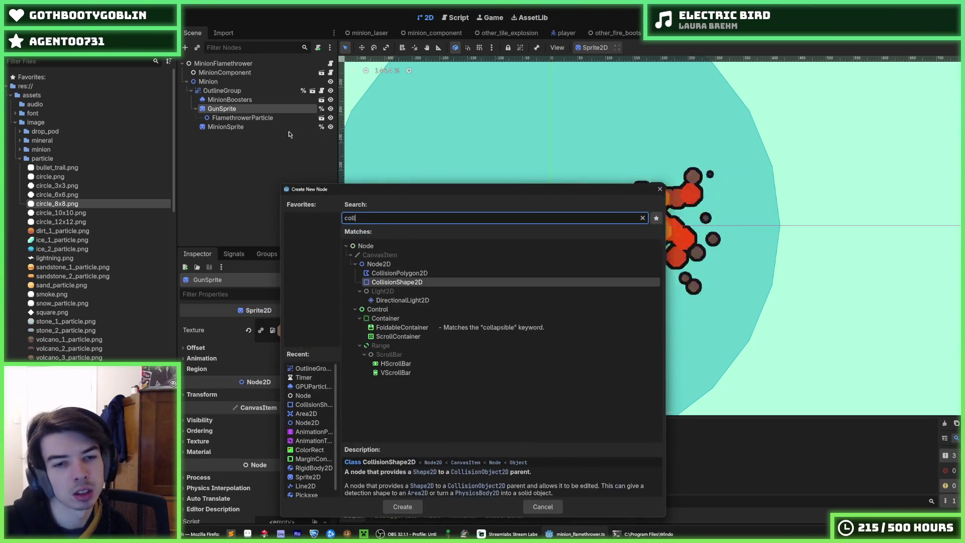
key(Return)
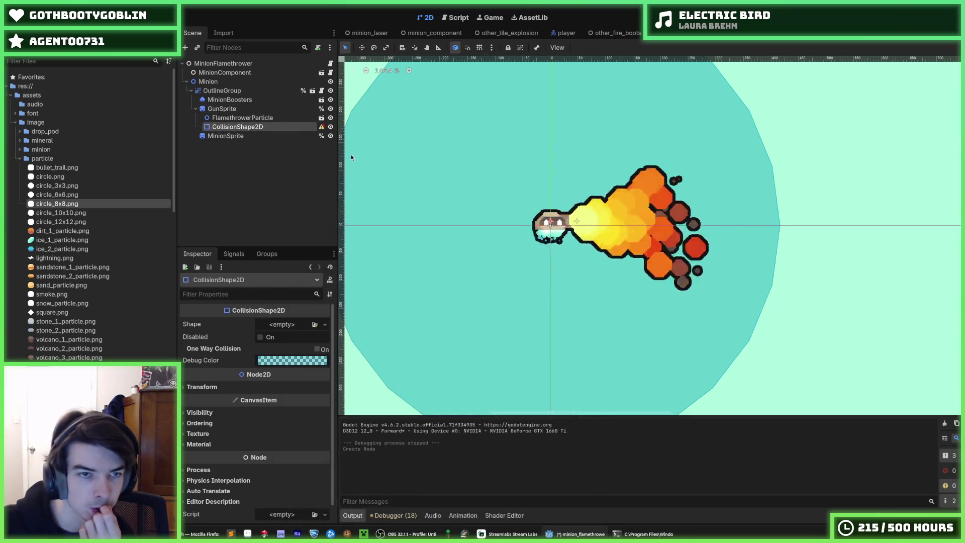
click(279, 326)
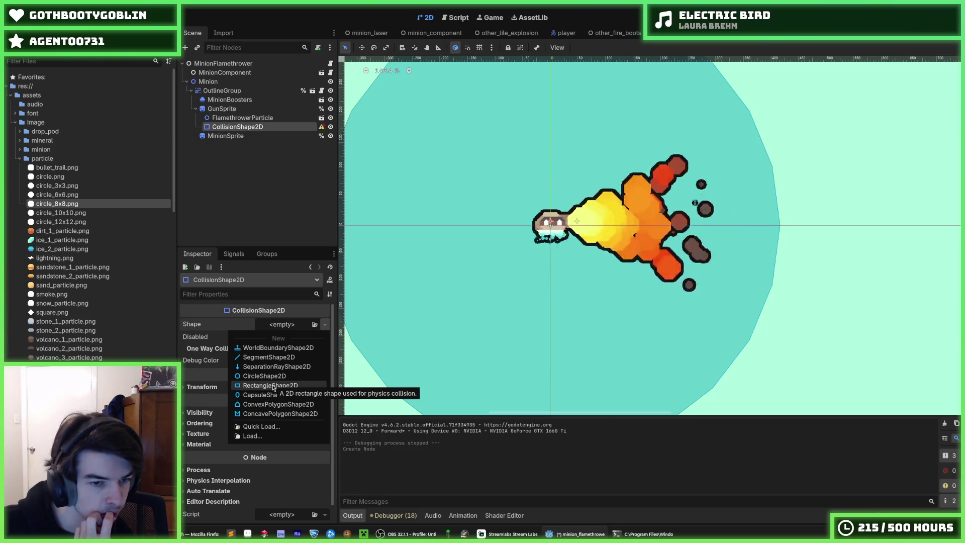
click(289, 396)
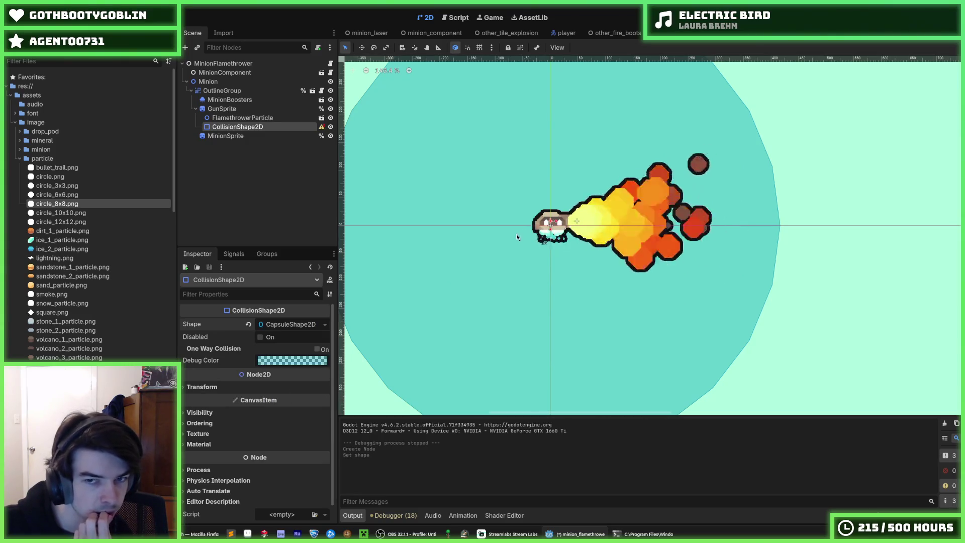
scroll(562, 214, up, 2)
click(291, 324)
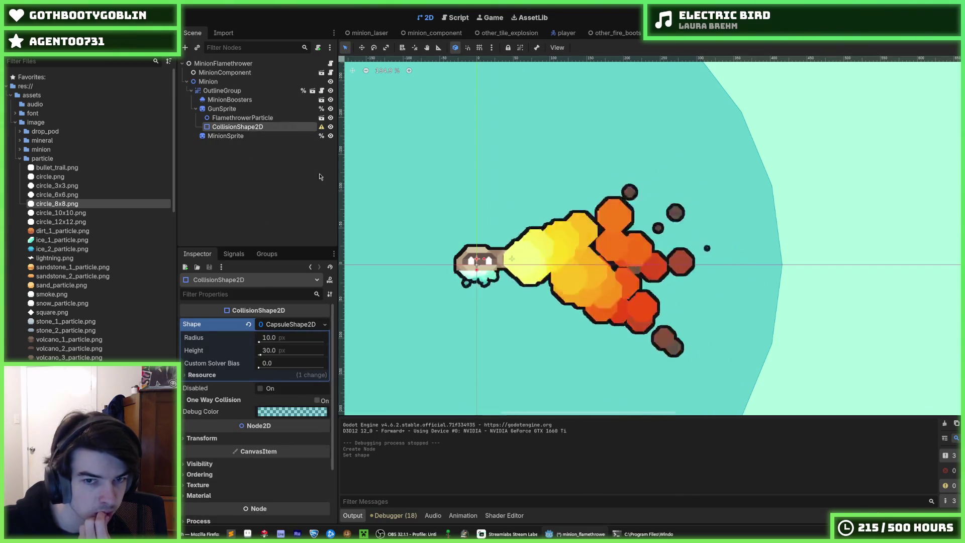
scroll(397, 226, up, 3)
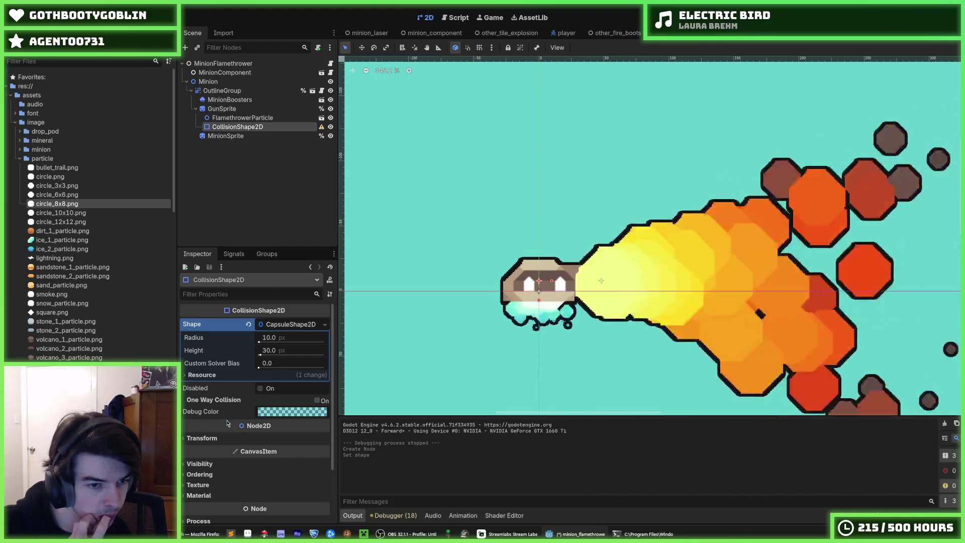
click(240, 108)
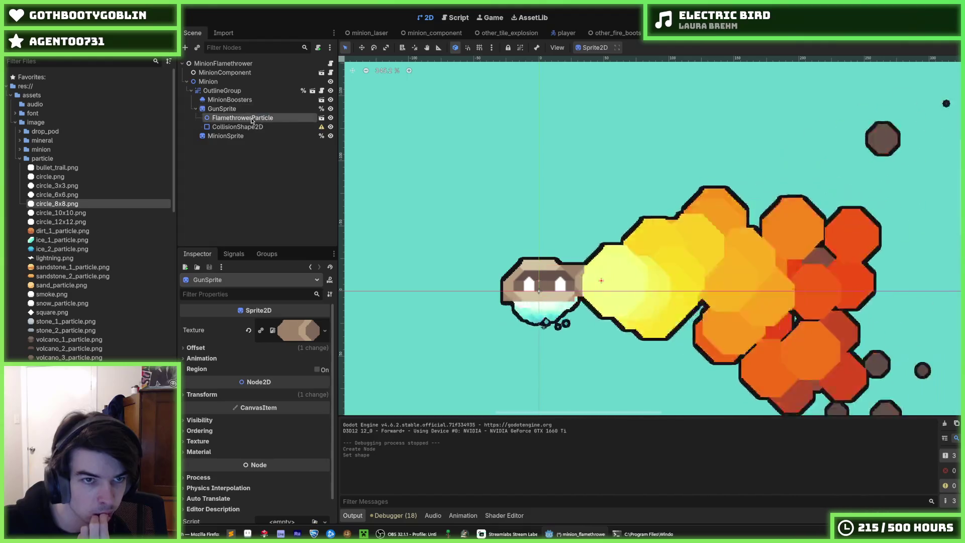
Step: Move CollisionShape2D under FlamethrowerParticle and reset its position to 0,0
click(252, 119)
drag(252, 120, 253, 120)
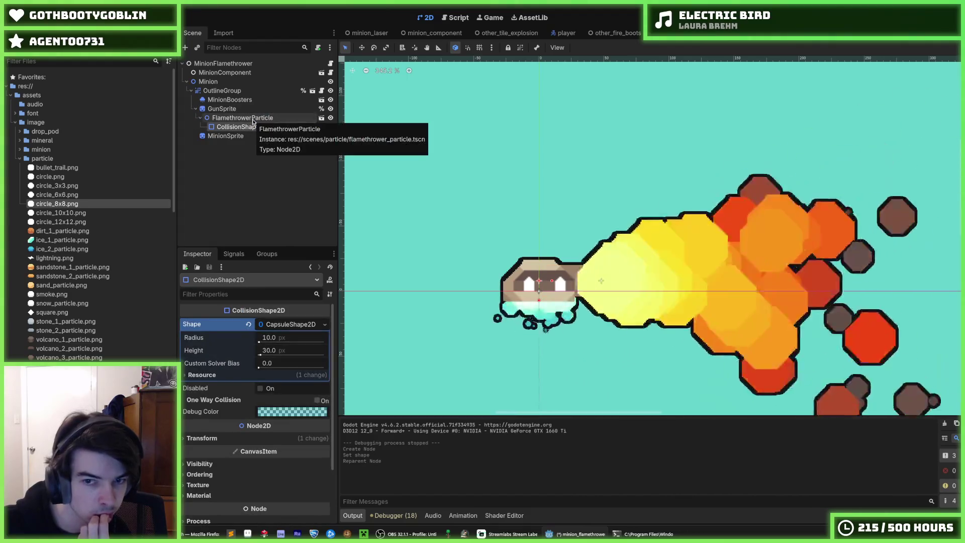
click(253, 119)
click(254, 127)
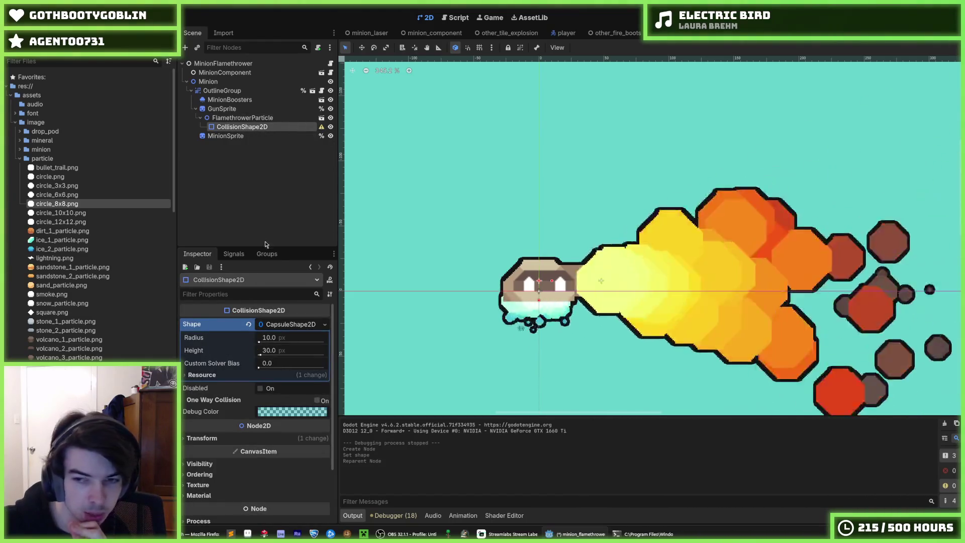
click(202, 438)
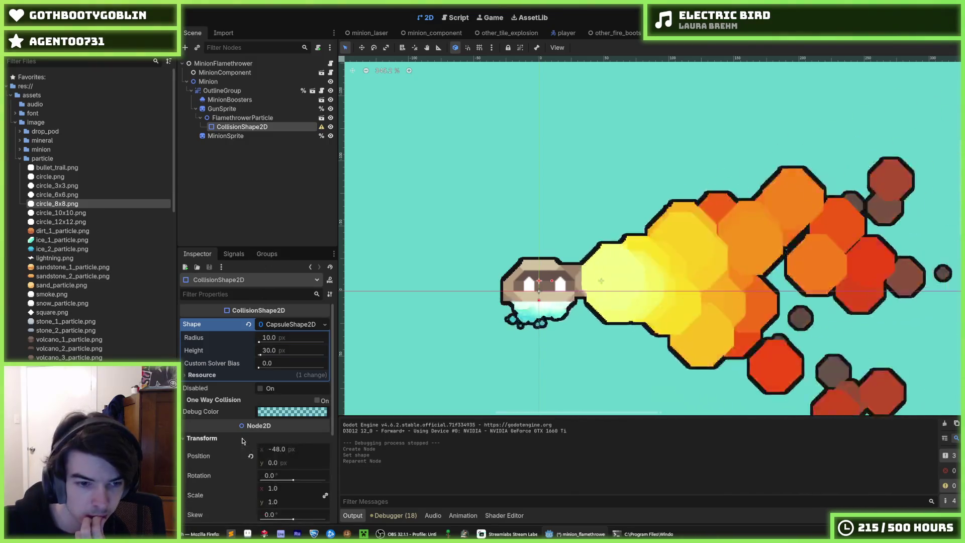
click(256, 452)
Step: Resize the capsule to radius 8 and height about 172 across the flame's base
drag(827, 306, 700, 282)
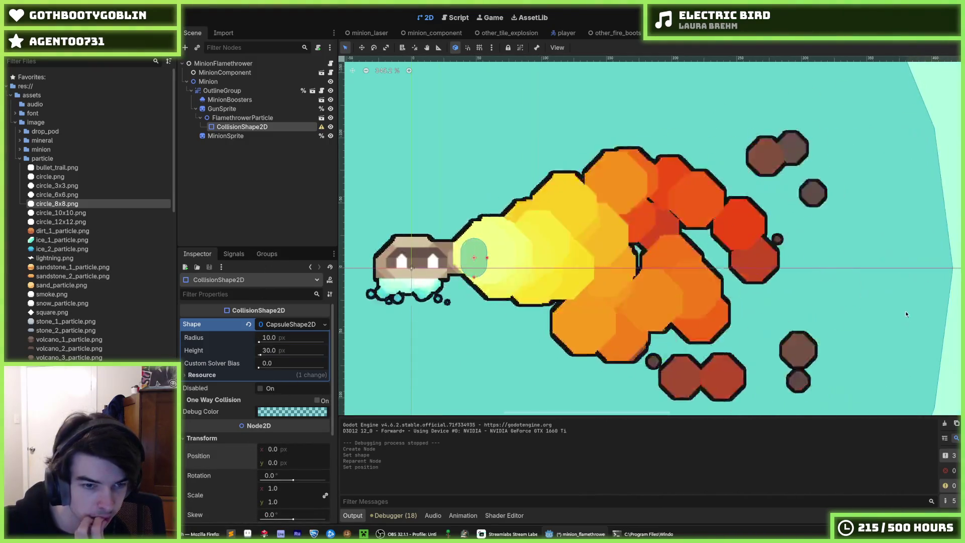
scroll(700, 283, down, 5)
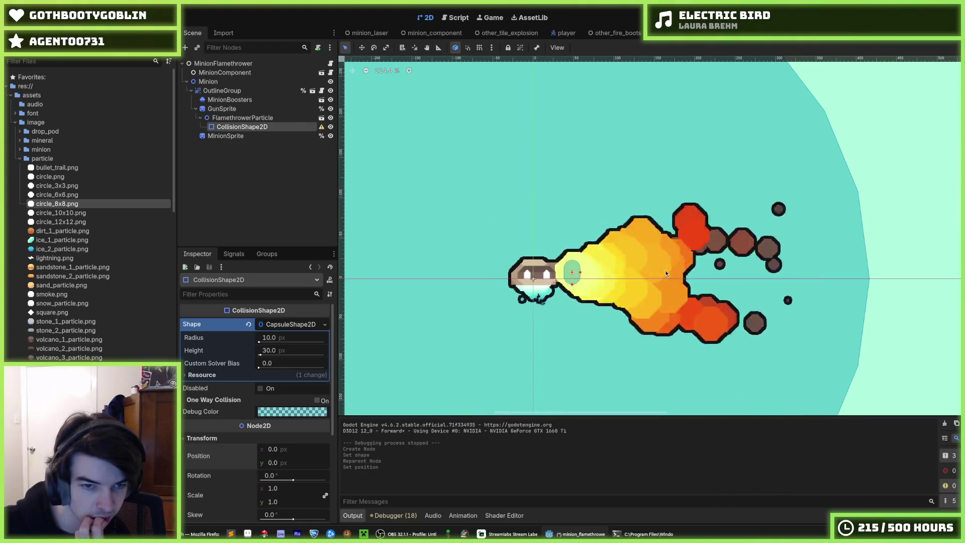
drag(262, 343, 259, 342)
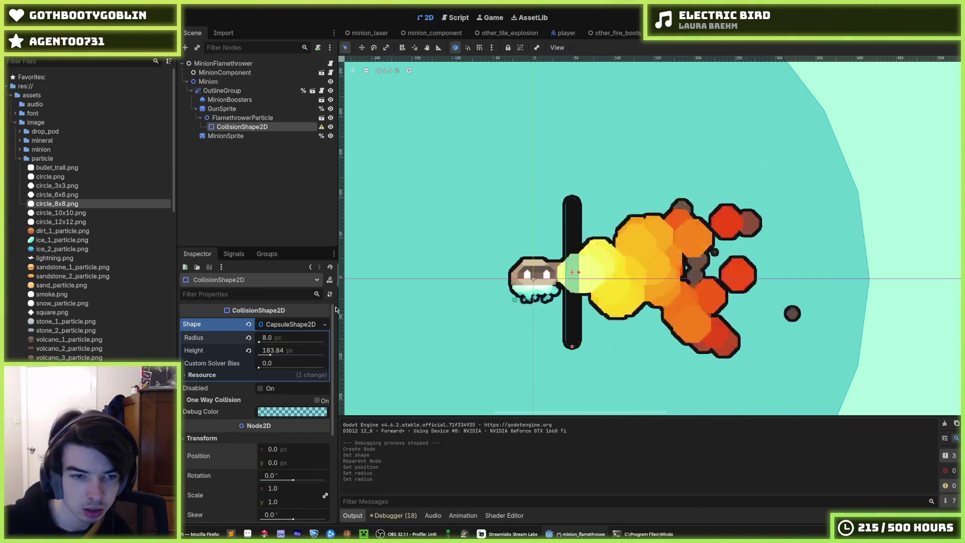
drag(270, 356, 261, 355)
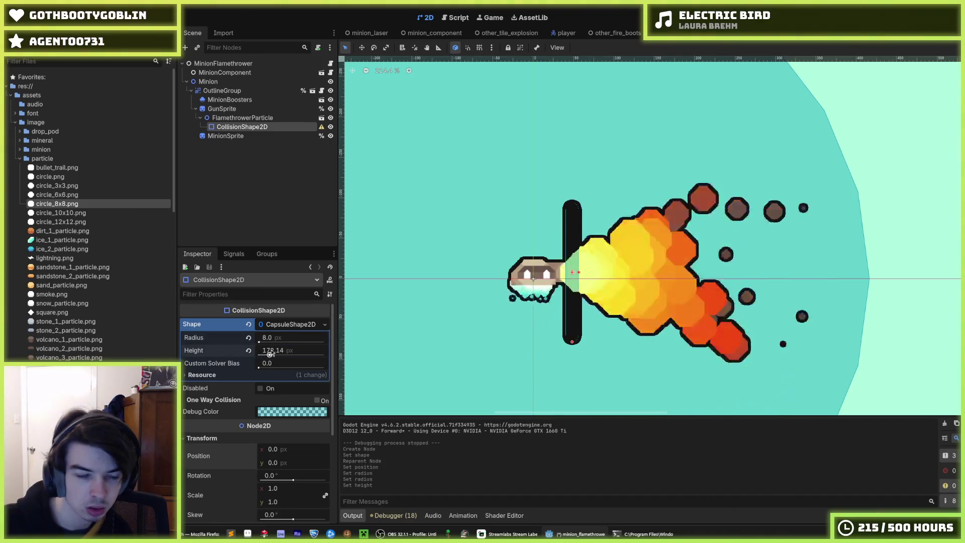
click(324, 324)
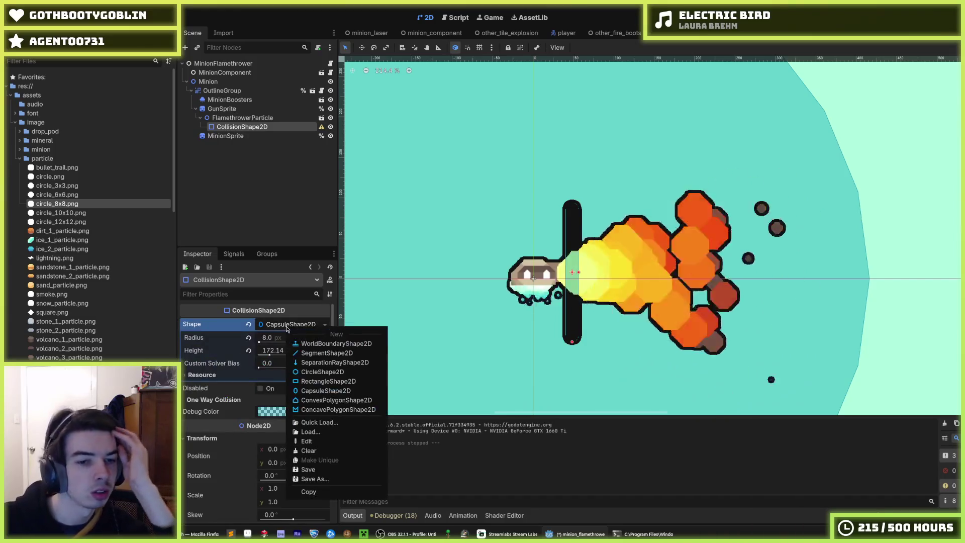
Step: Switch the flame hitbox to a RectangleShape2D 256 long and 8 high
click(312, 382)
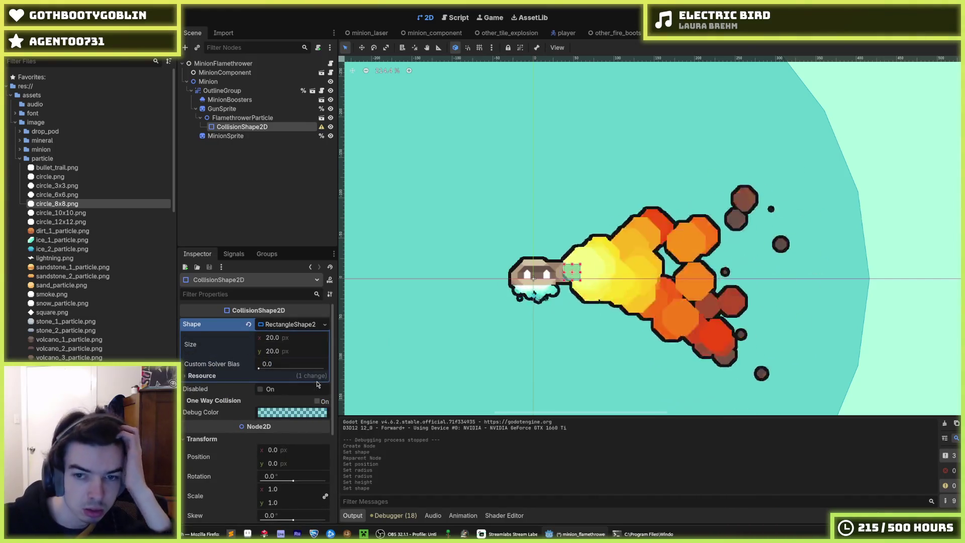
click(289, 338)
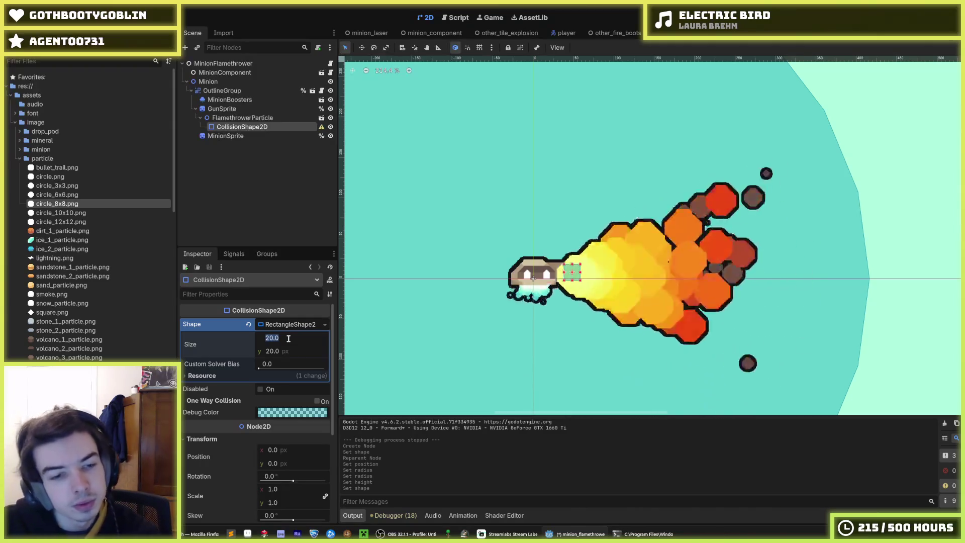
text(8)
key(Tab)
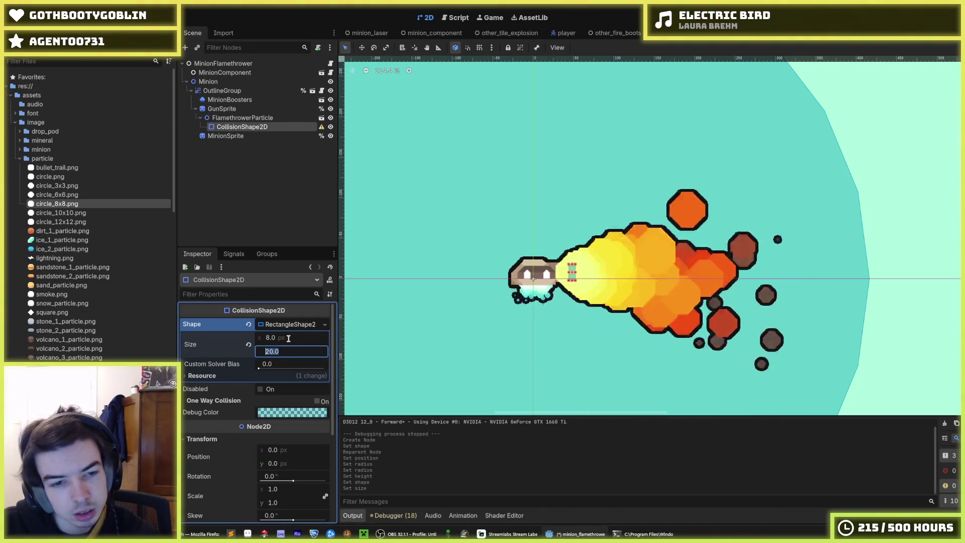
key(Return)
key(Tab)
text(8)
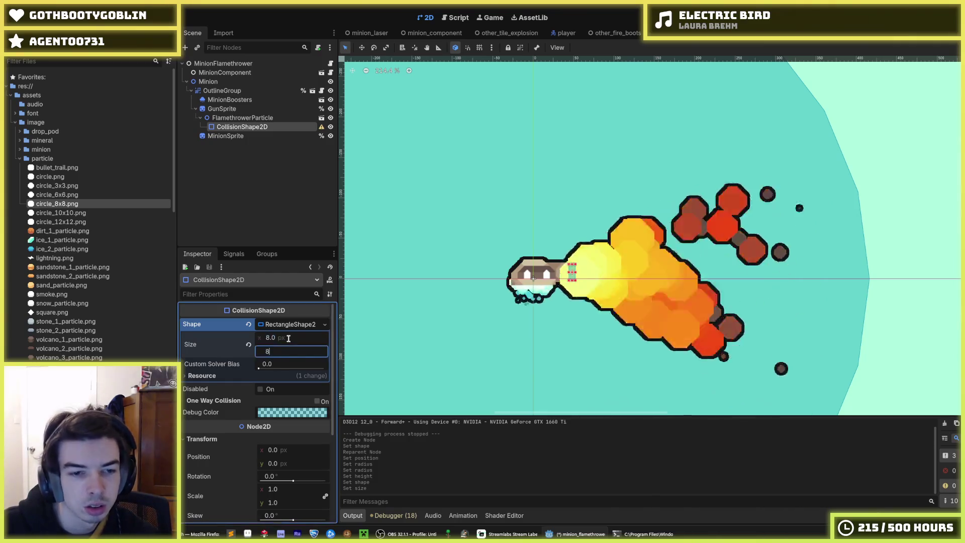
key(shift+Tab)
text(6)
key(Return)
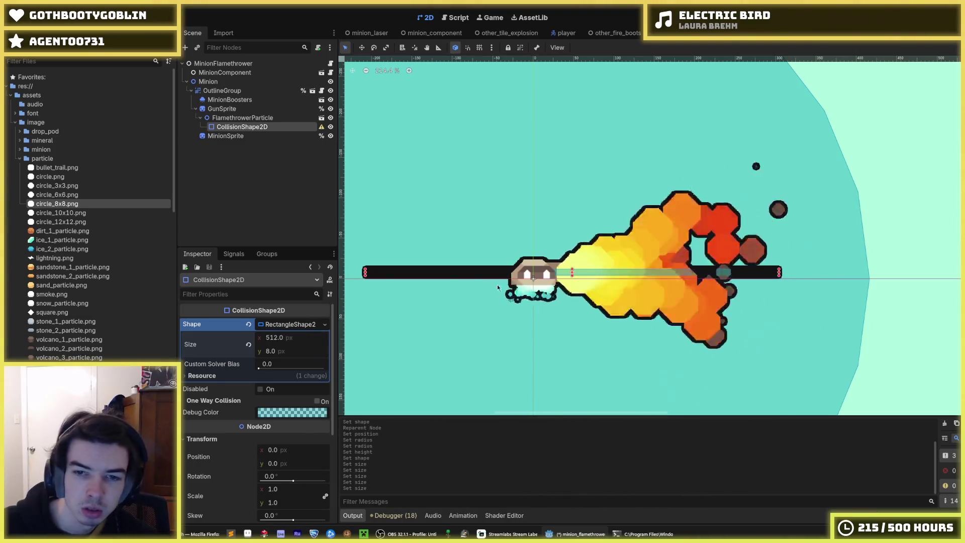
Step: Push the collision shape 128 px forward along the flame and save the scene
scroll(501, 289, down, 1)
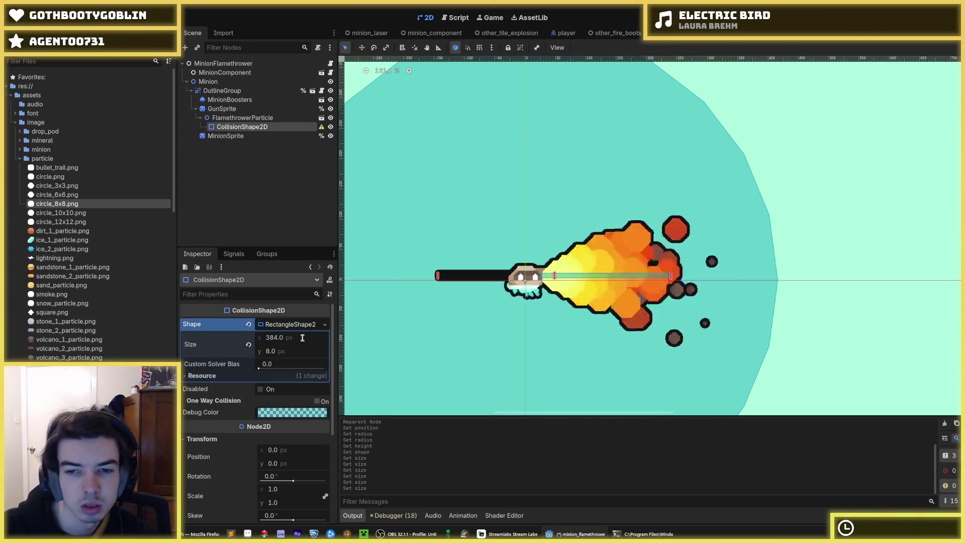
click(294, 338)
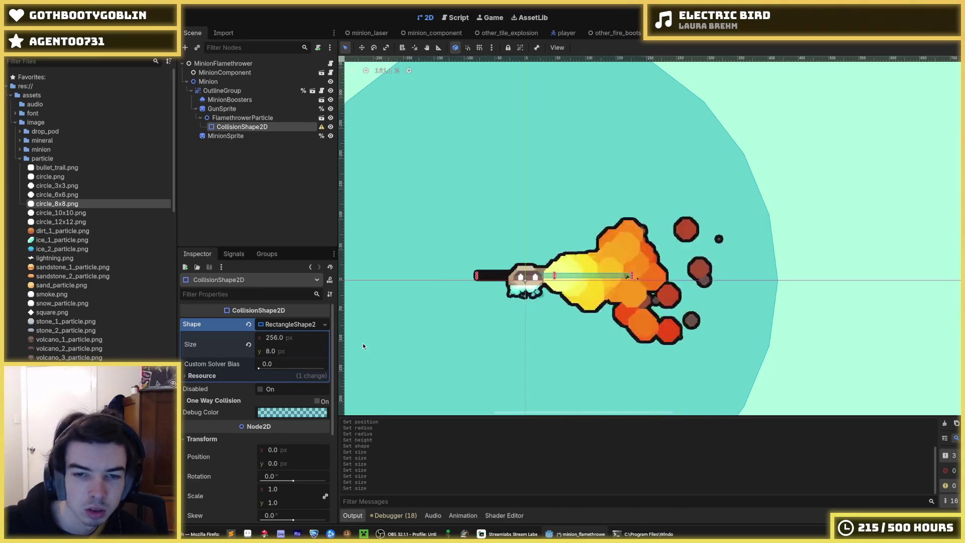
scroll(212, 397, down, 5)
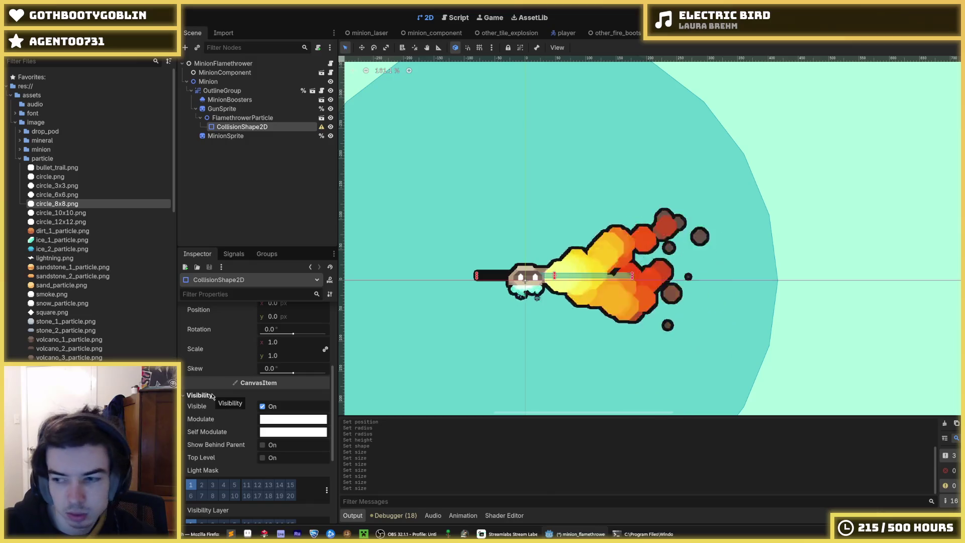
scroll(229, 411, up, 3)
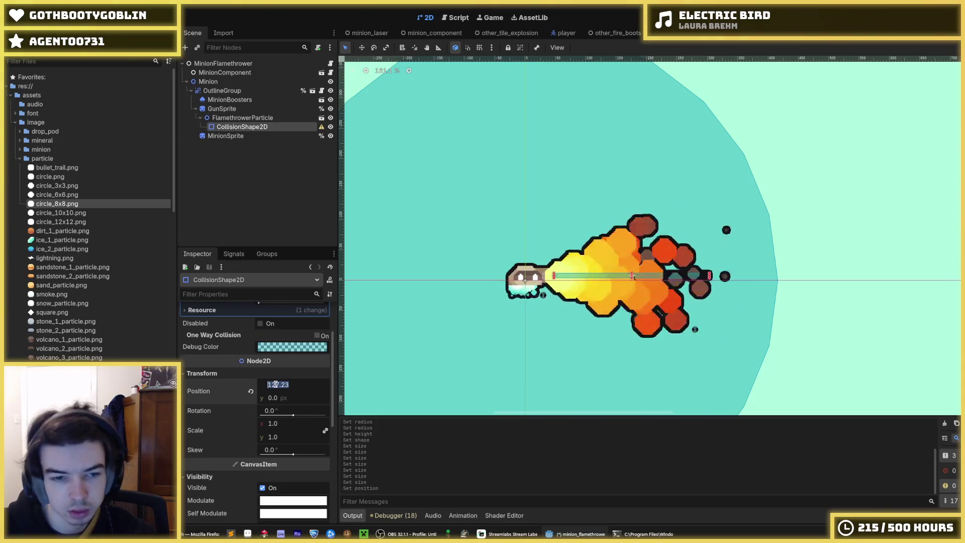
key(ctrl+s)
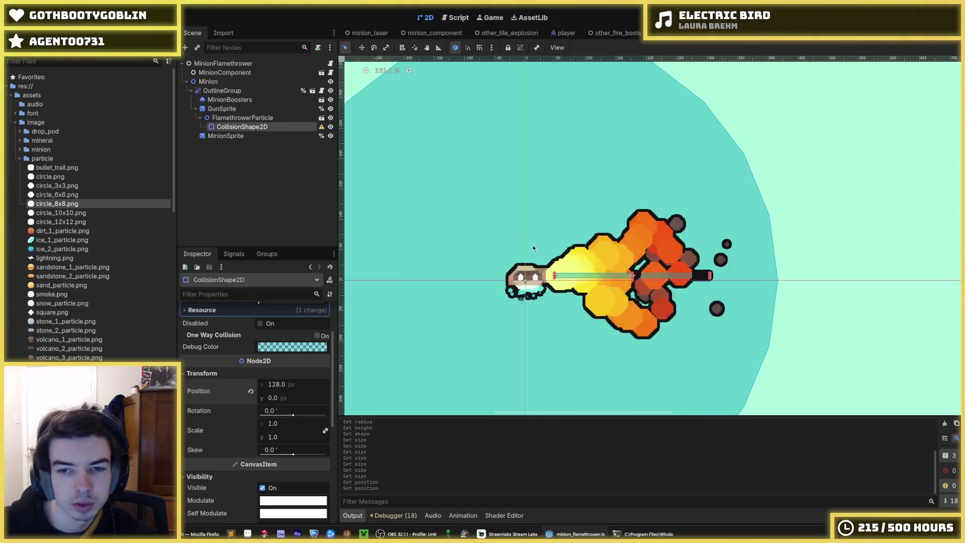
scroll(534, 248, down, 3)
scroll(536, 278, up, 2)
right_click(534, 276)
click(480, 265)
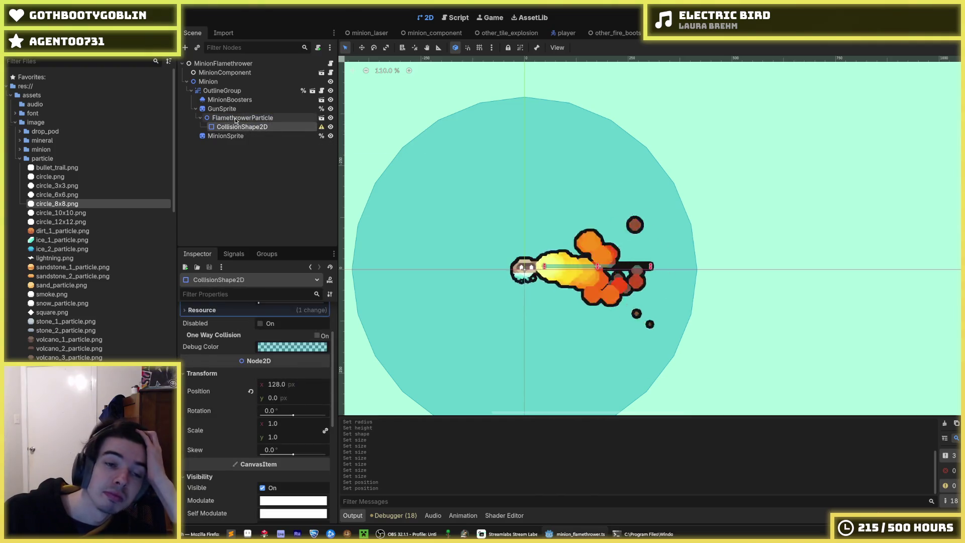
click(235, 120)
click(231, 123)
click(228, 121)
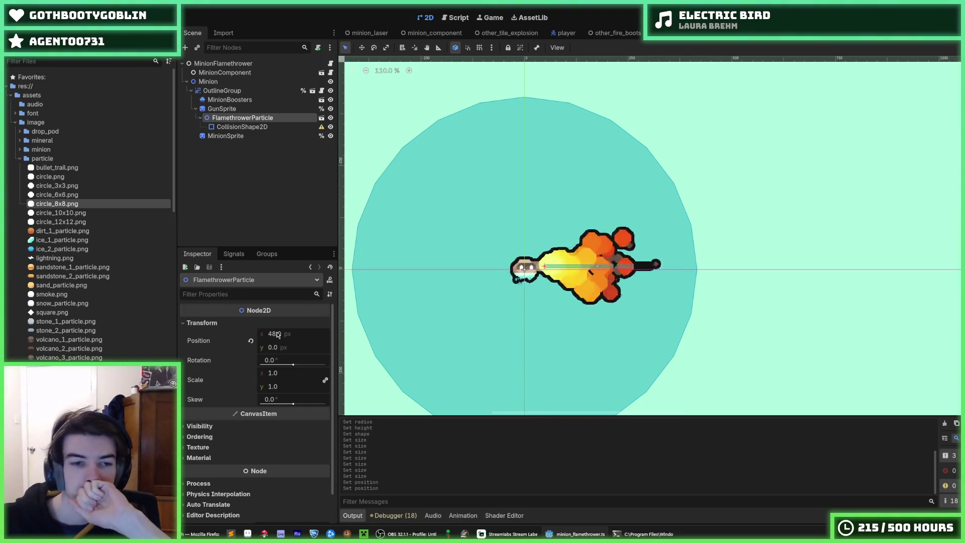
click(223, 128)
click(225, 119)
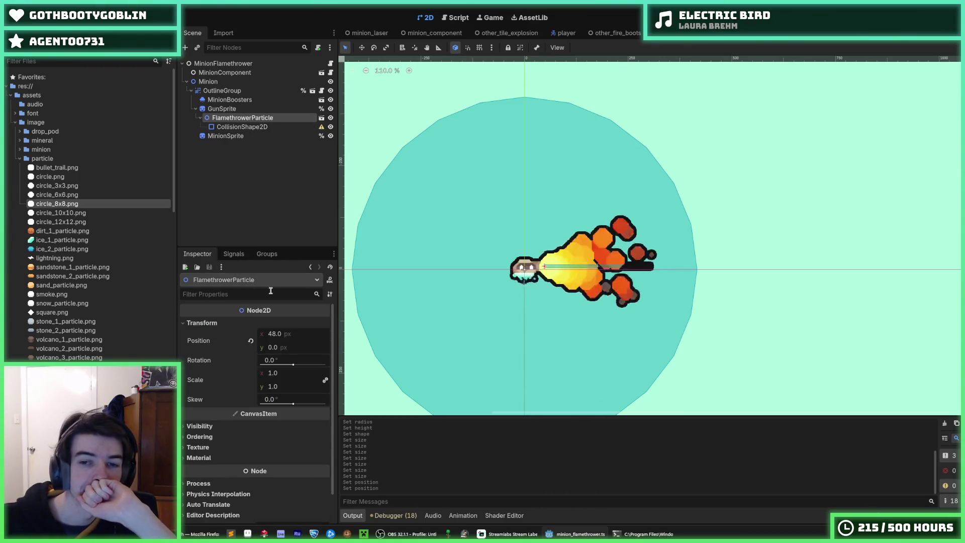
click(240, 128)
right_click(241, 128)
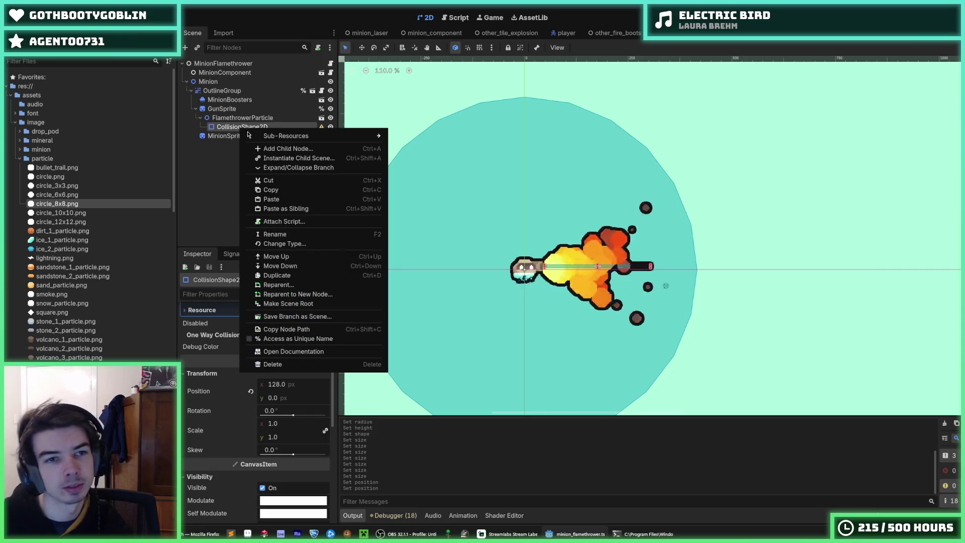
click(227, 150)
scroll(248, 325, up, 2)
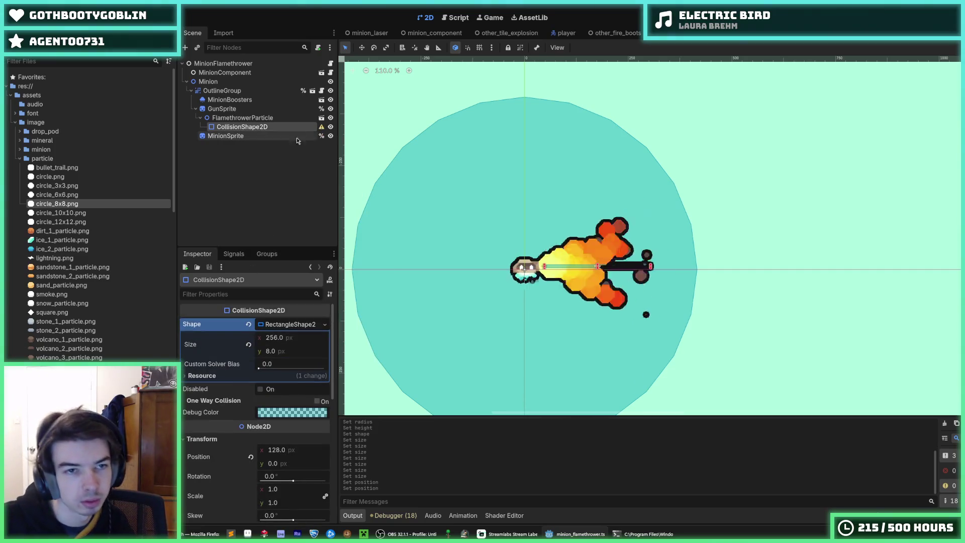
Step: Add an Area2D under FlamethrowerParticle and move CollisionShape2D into it at position 0
mouse_move(322, 129)
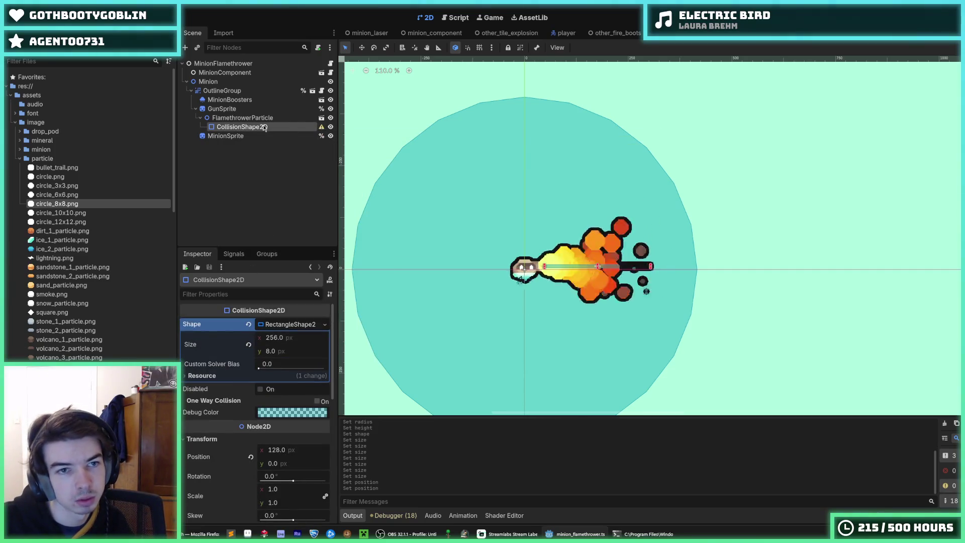
click(241, 118)
right_click(240, 118)
click(255, 128)
text(area)
key(Return)
drag(254, 126, 255, 135)
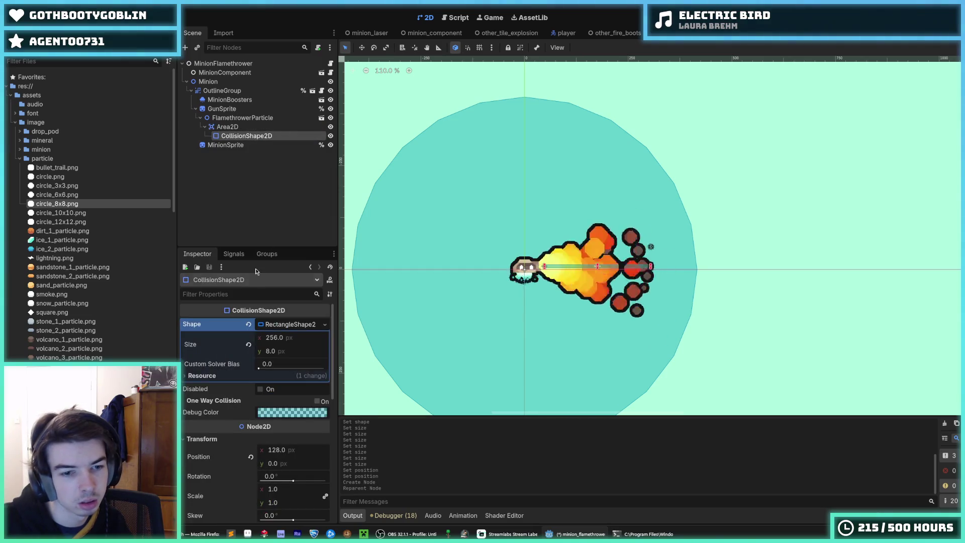
click(251, 457)
Step: Set the Area2D's position x to 128
click(228, 127)
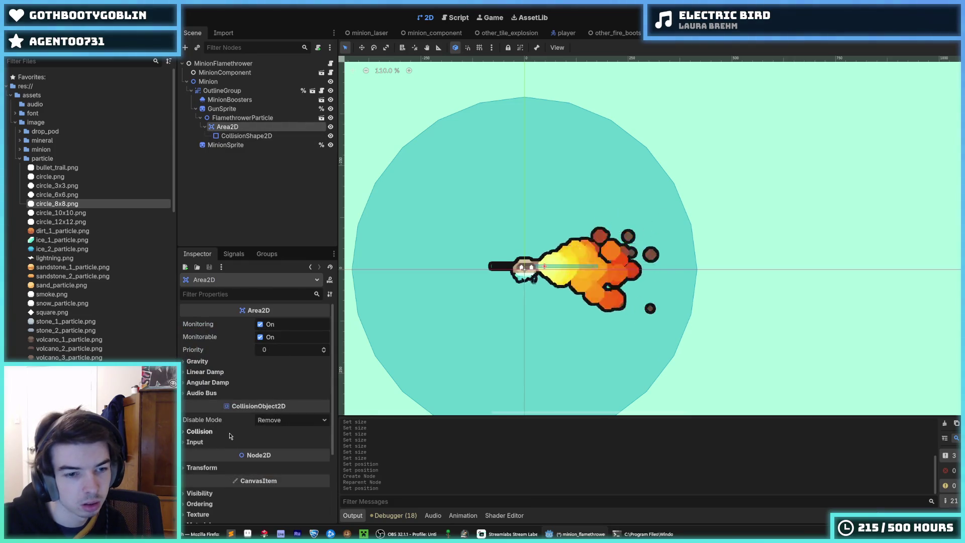
click(222, 468)
click(294, 476)
text(128)
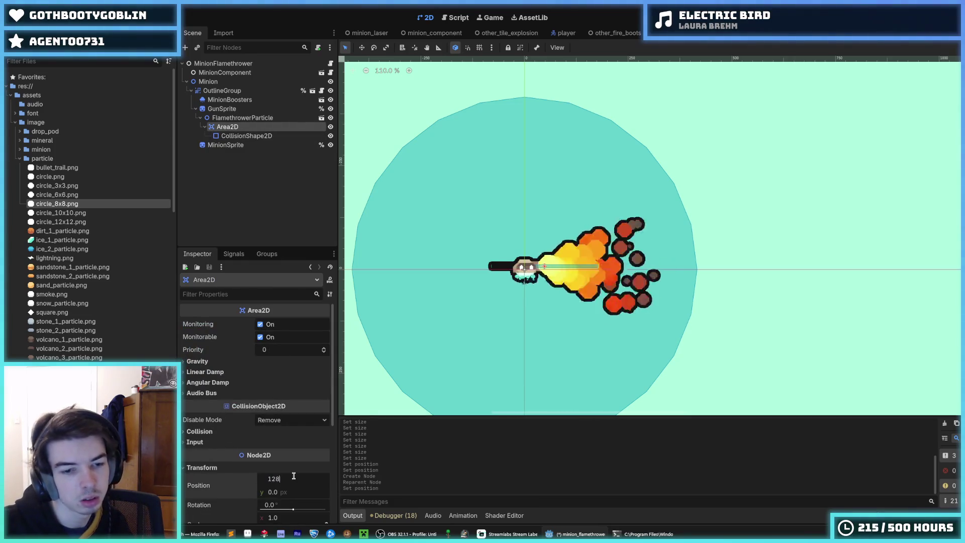
scroll(653, 271, up, 5)
click(246, 135)
click(325, 324)
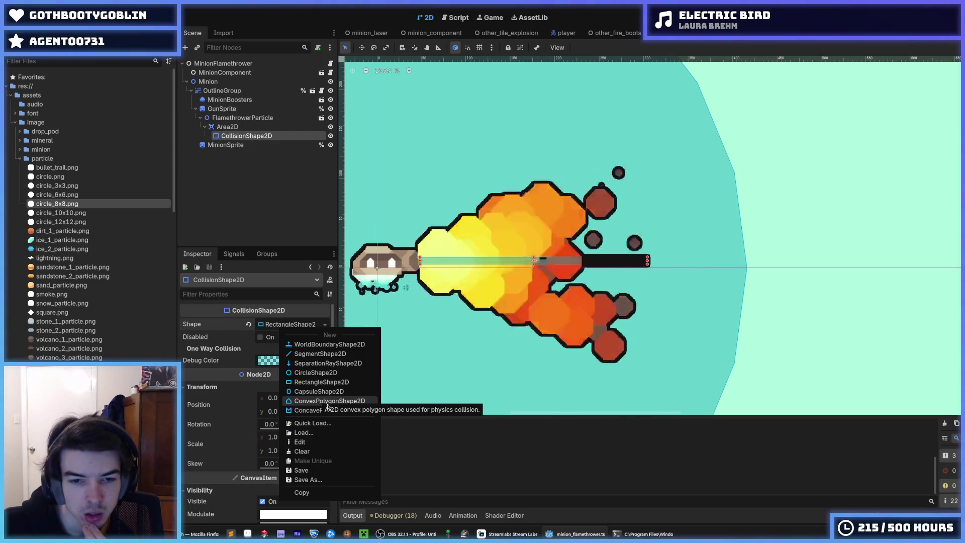
Step: Change the hitbox to a new ConvexPolygonShape2D with one point and reset the Area2D position to zero
click(359, 403)
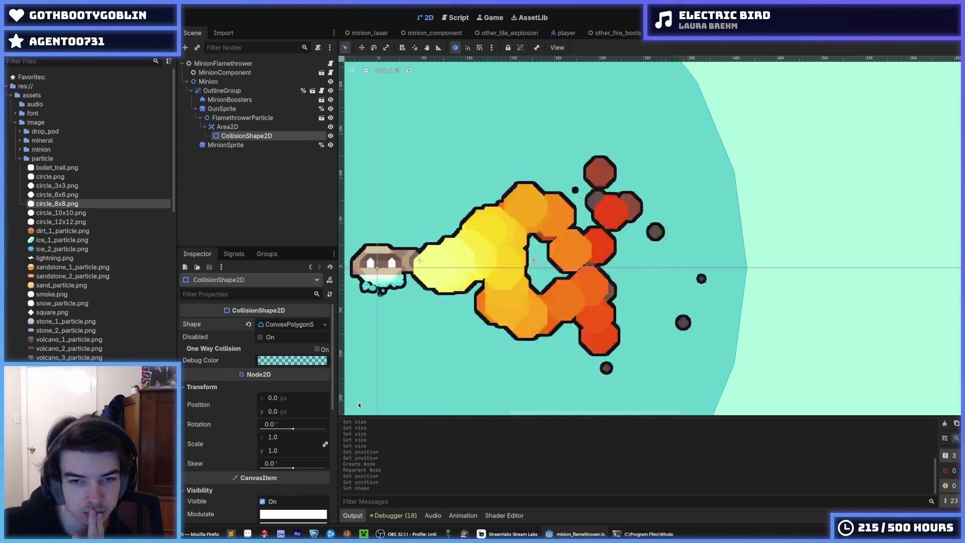
click(289, 324)
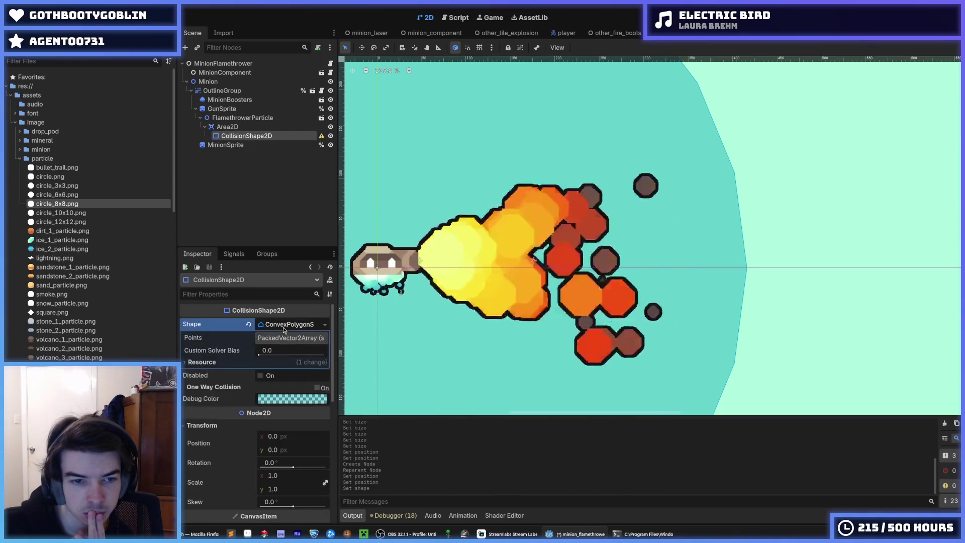
click(284, 338)
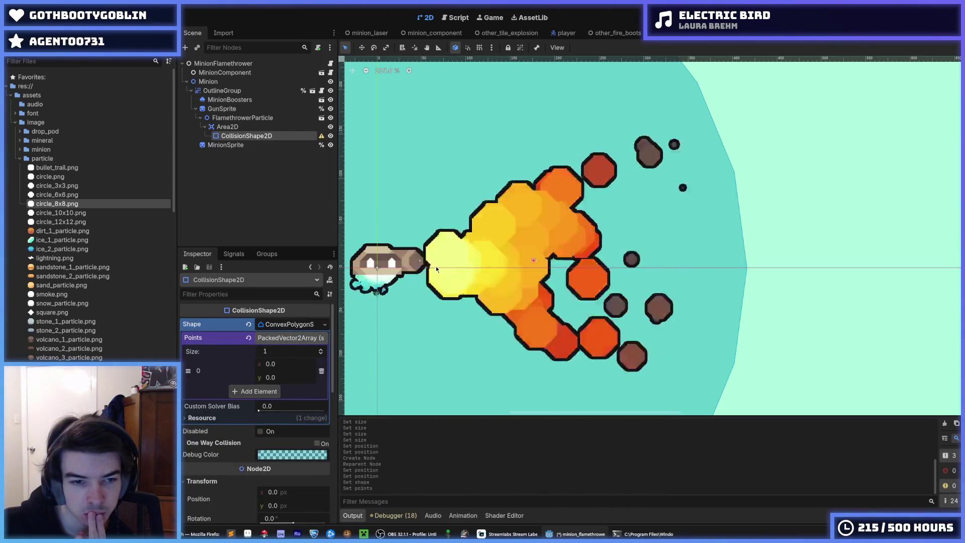
click(418, 224)
click(246, 136)
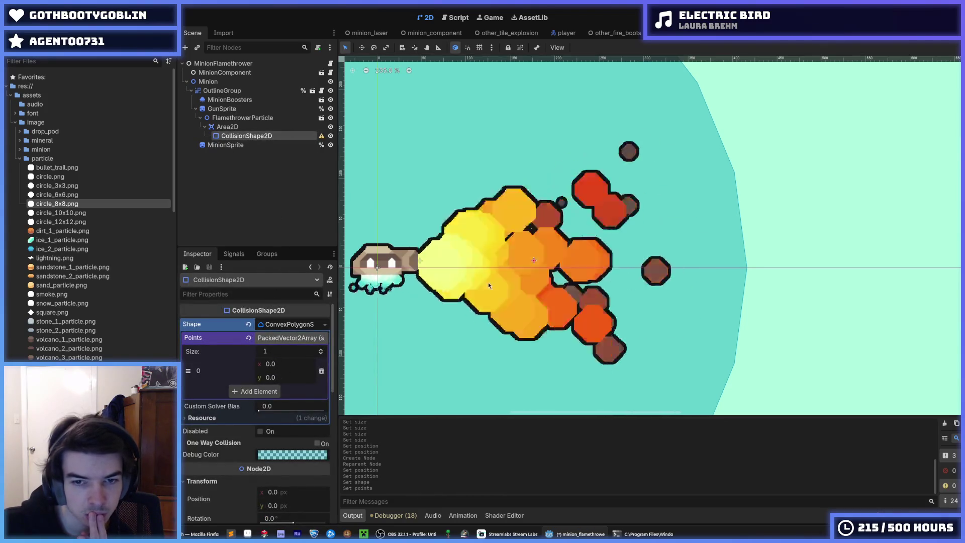
mouse_move(534, 258)
mouse_down()
mouse_move(559, 238)
mouse_move(532, 209)
mouse_move(457, 174)
mouse_move(420, 261)
mouse_up()
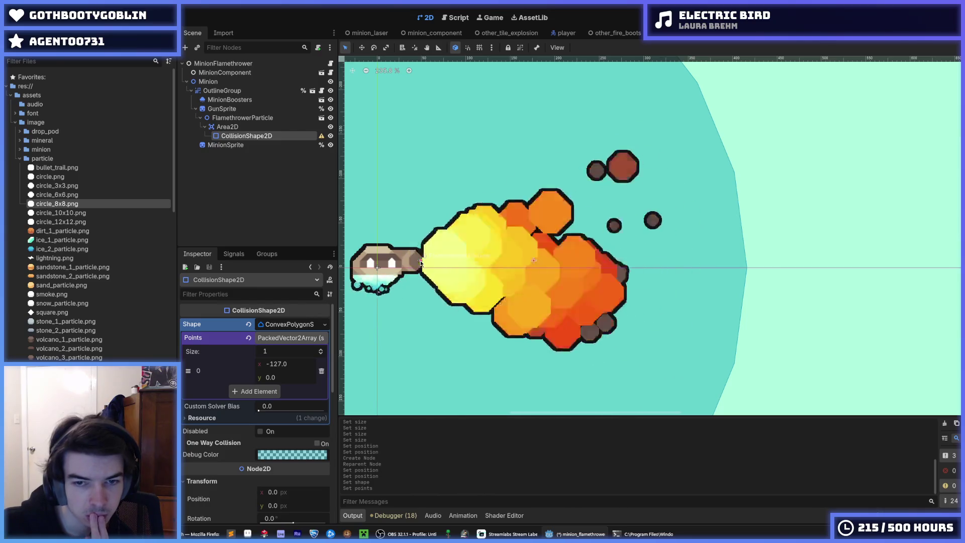
drag(421, 261, 420, 260)
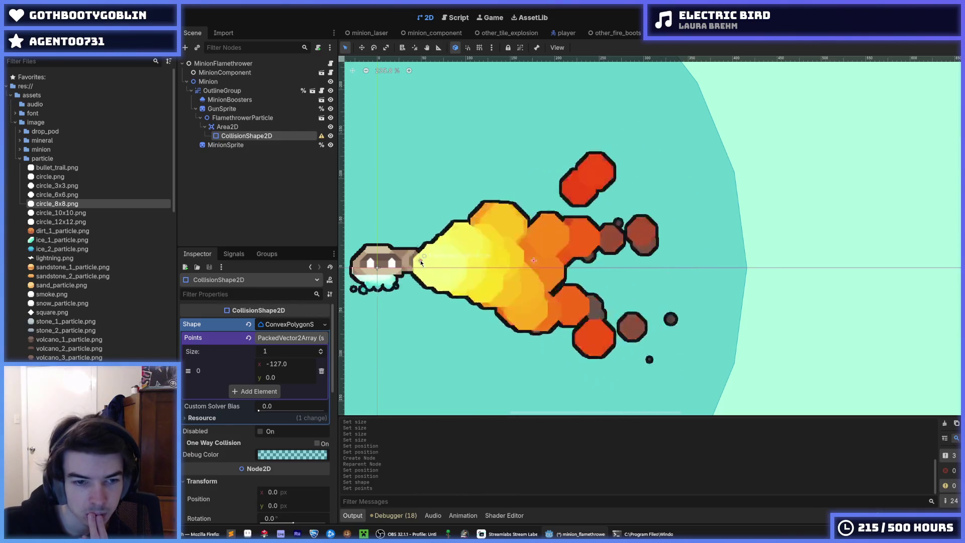
click(227, 127)
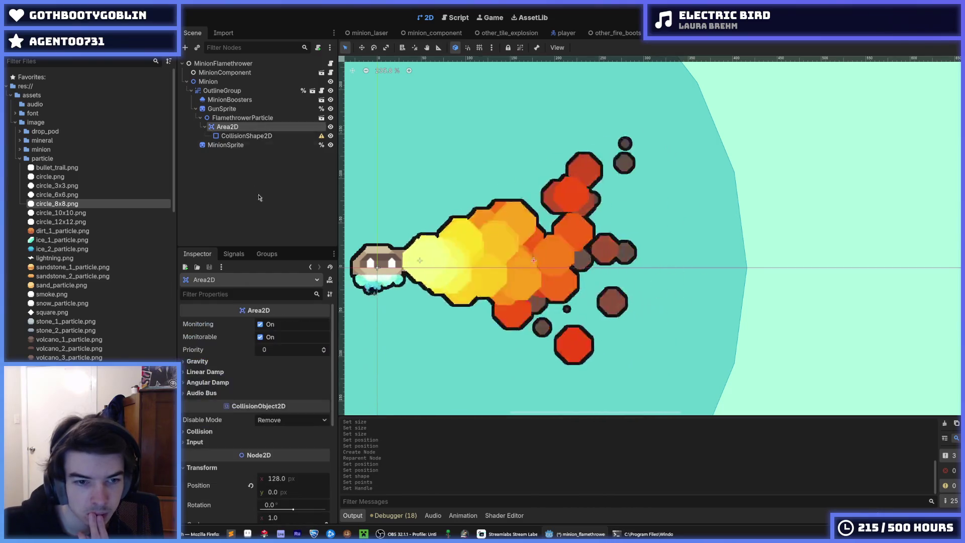
click(251, 487)
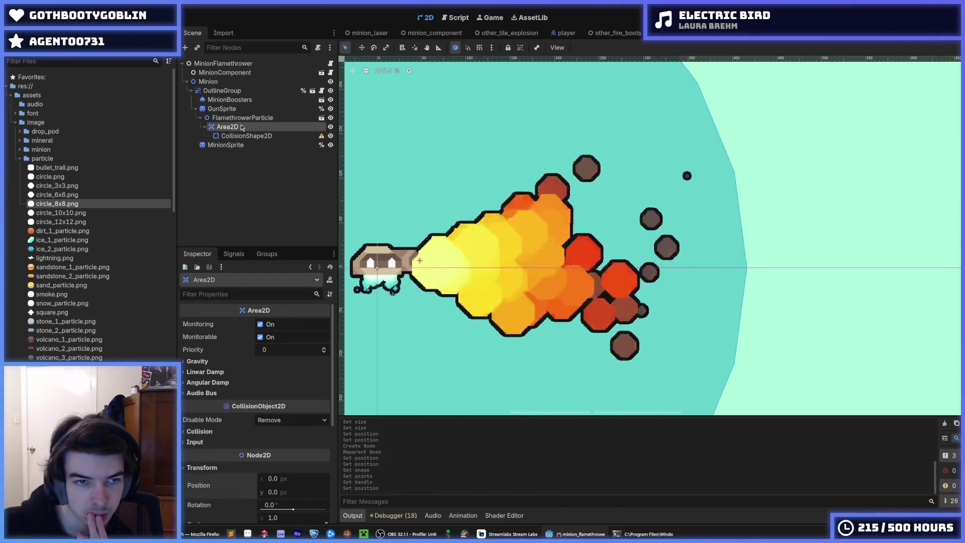
click(261, 139)
Step: Set the first polygon point's x to 0 and add a second point
click(287, 362)
text(0)
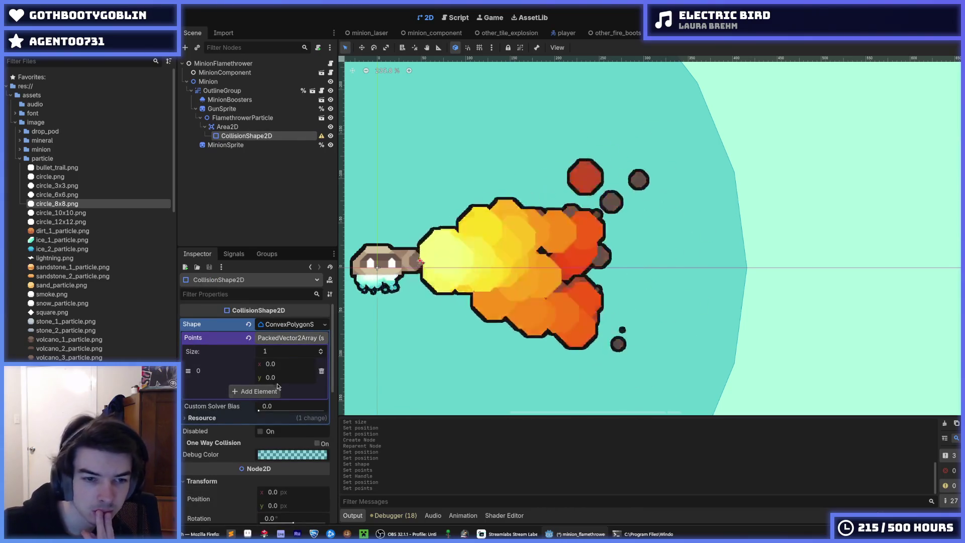
click(275, 391)
mouse_move(275, 391)
mouse_down()
mouse_move(395, 293)
mouse_move(276, 386)
mouse_move(381, 292)
mouse_up()
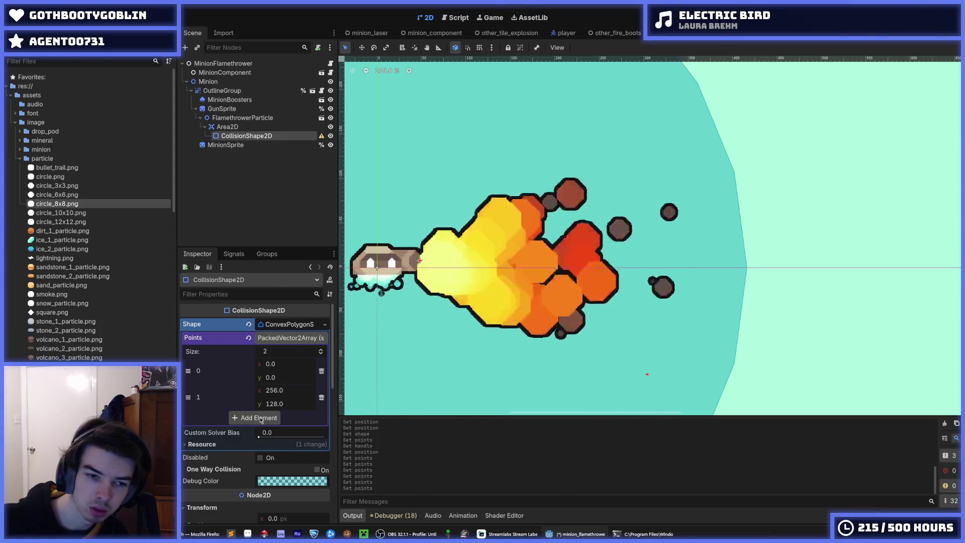
Step: Add a third point at (256, 128) and set the second point to (256, -128)
click(259, 418)
click(280, 416)
text(25)
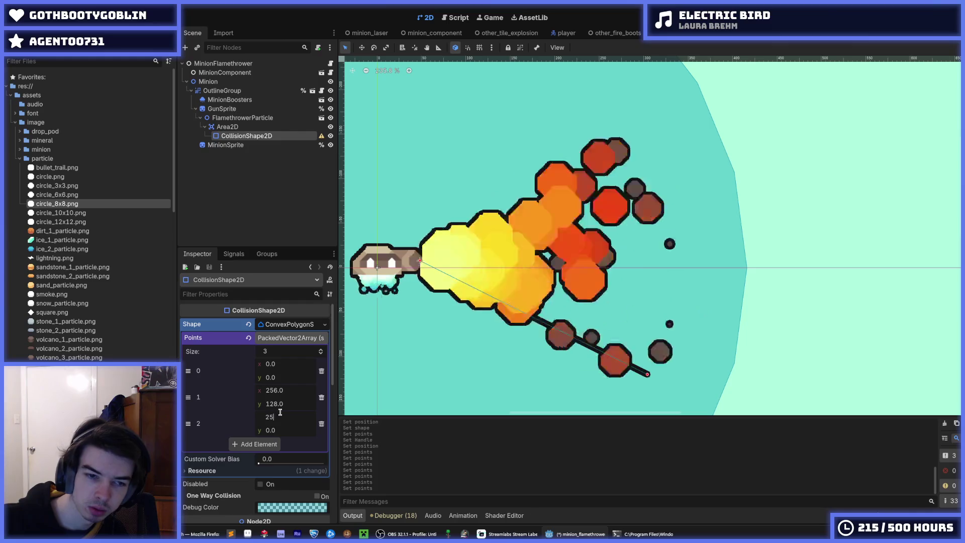
text(6)
click(281, 428)
text(-)
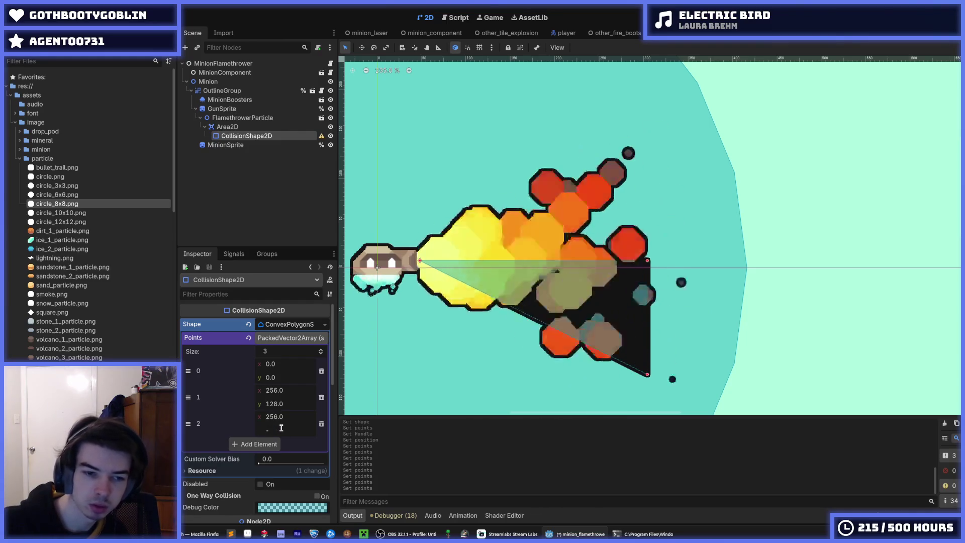
key(BackSpace)
text(128)
key(Return)
click(282, 404)
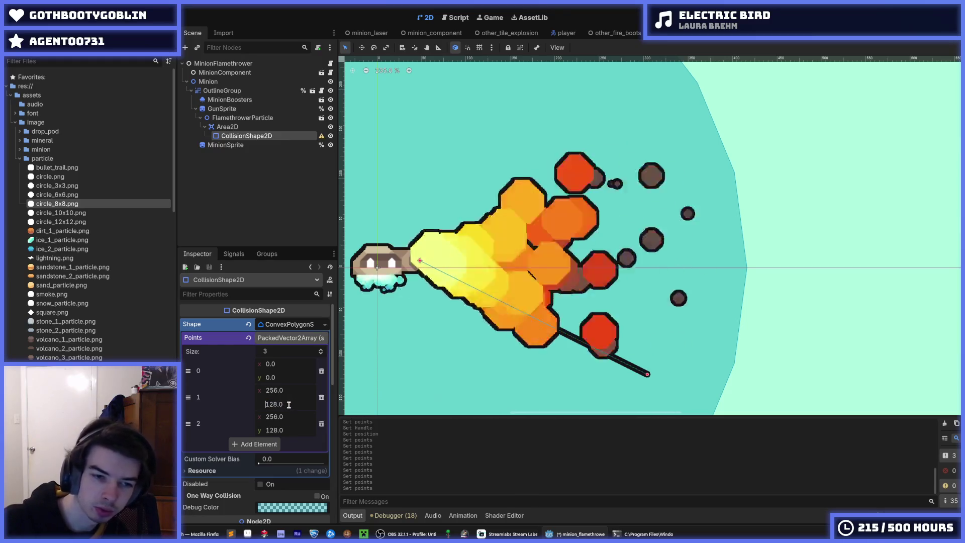
text(-)
key(Return)
scroll(629, 305, down, 3)
click(719, 277)
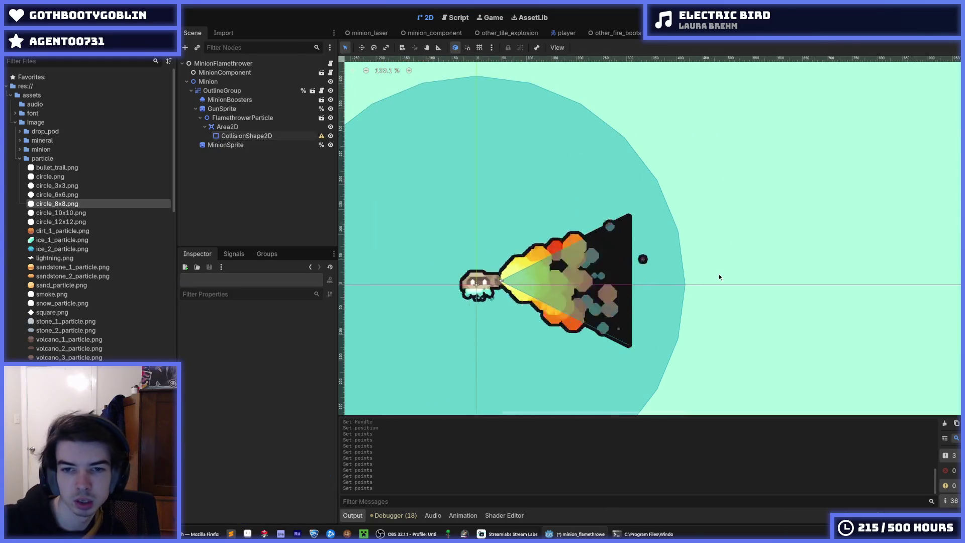
Step: Save the minion_flamethrower scene
scroll(719, 277, down, 5)
scroll(726, 292, up, 6)
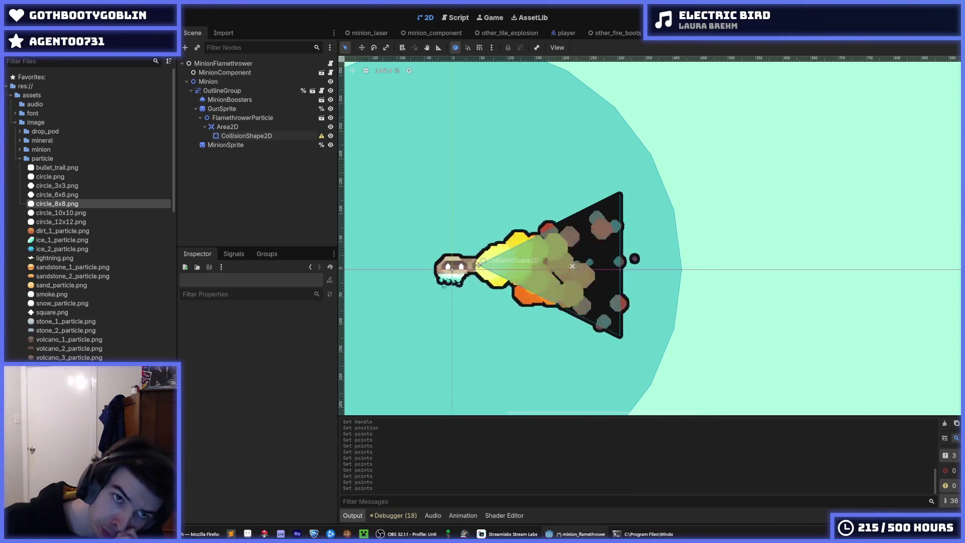
scroll(591, 279, down, 2)
scroll(592, 280, up, 1)
key(ctrl+s)
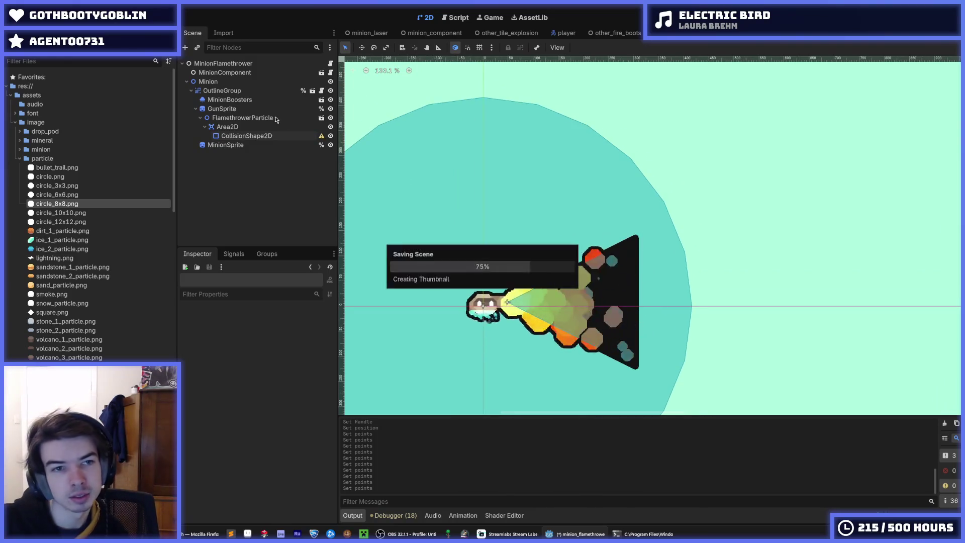
Step: Select the Area2D, keep its name unchanged, and show its Signals list
click(237, 127)
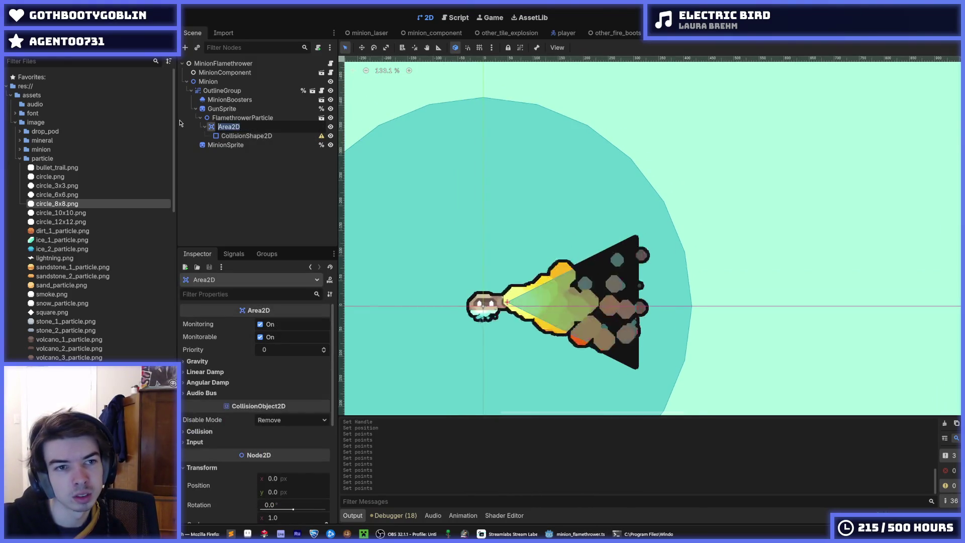
text(Fl)
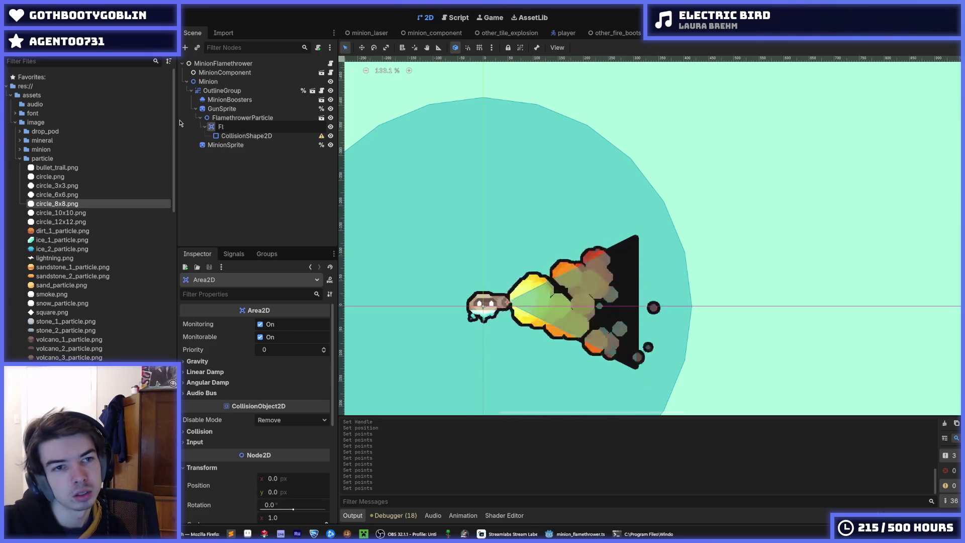
key(BackSpace)
key(BackSpace)
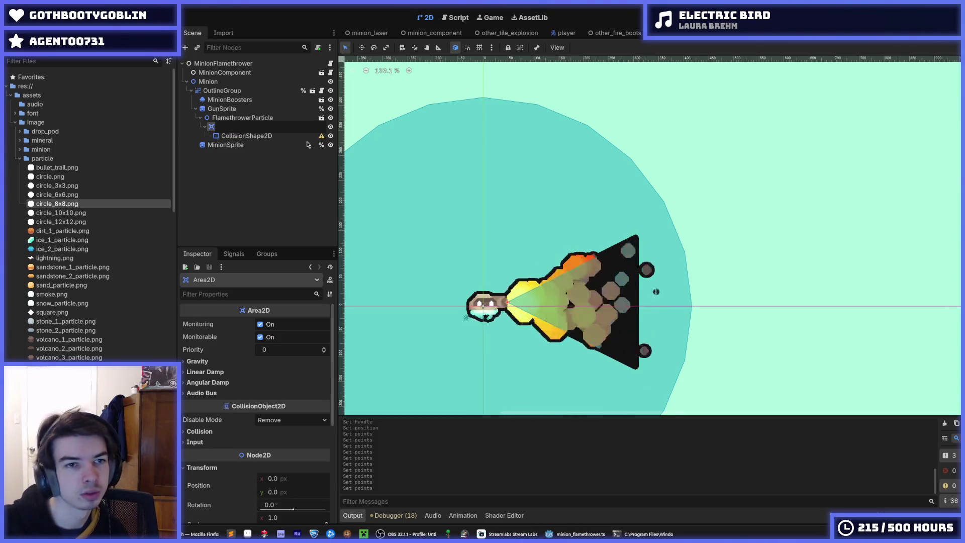
key(Escape)
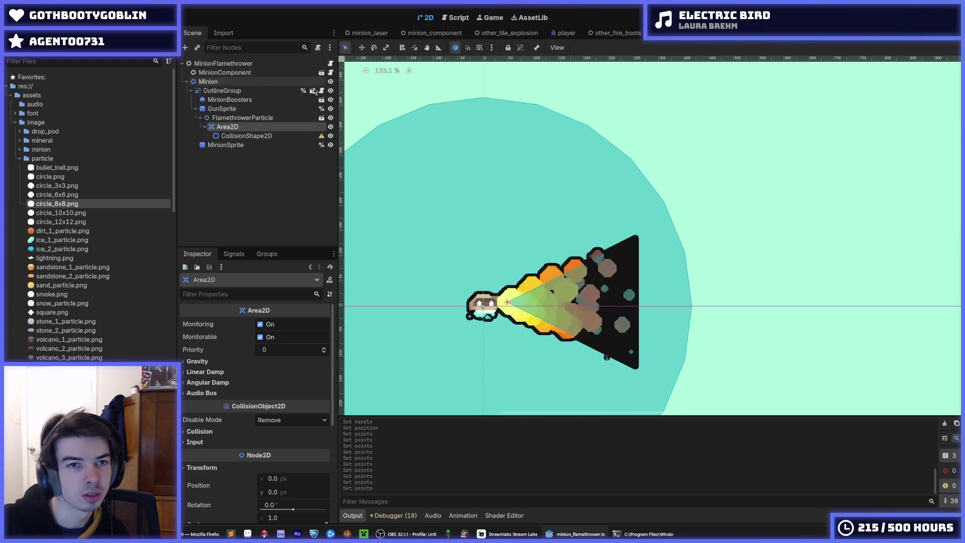
key(F2)
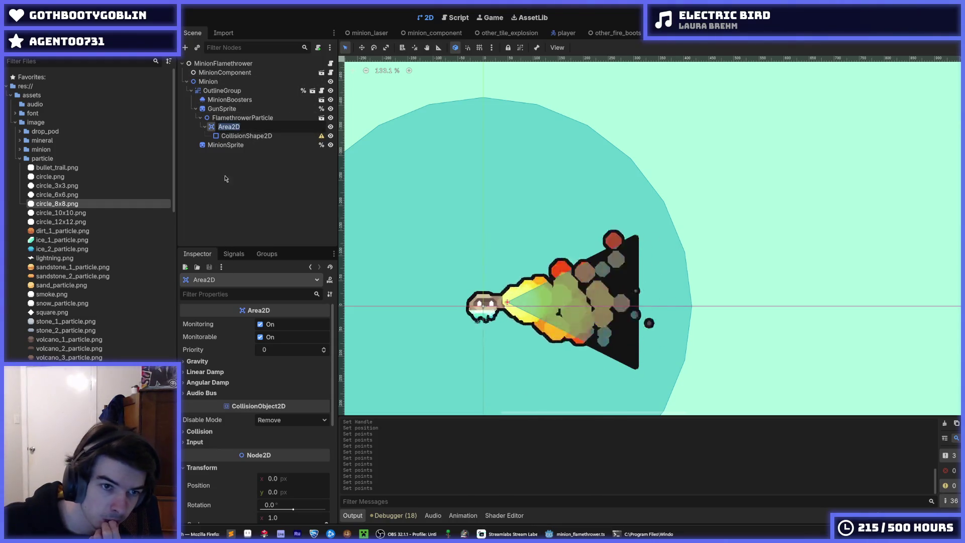
key(Escape)
click(233, 253)
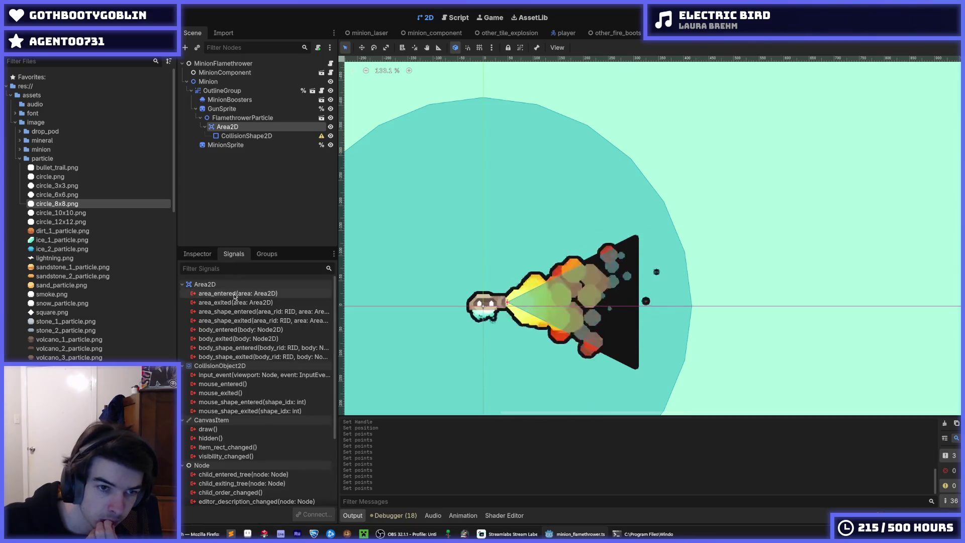
Step: Connect body_entered to a new _on_area_2d_body_entered method on MinionFlamethrower
right_click(231, 330)
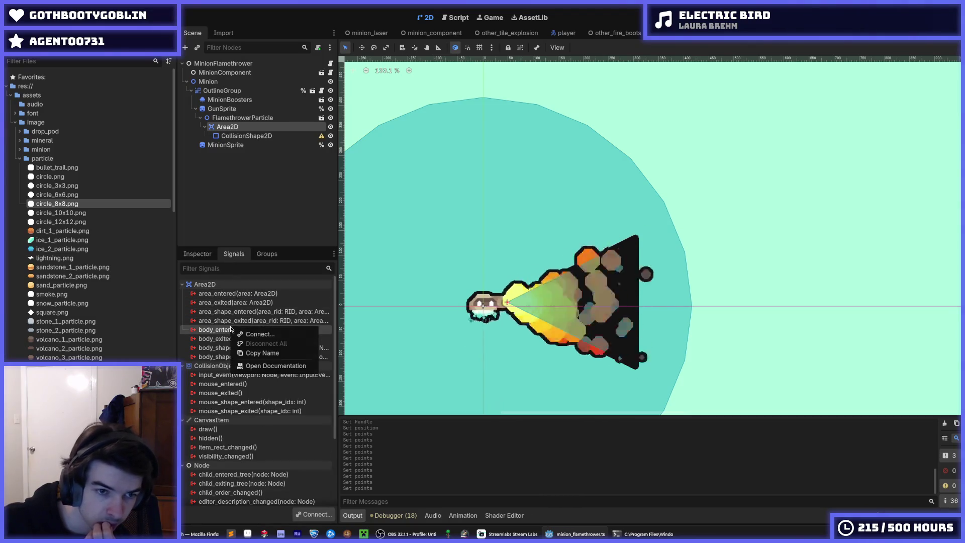
click(260, 334)
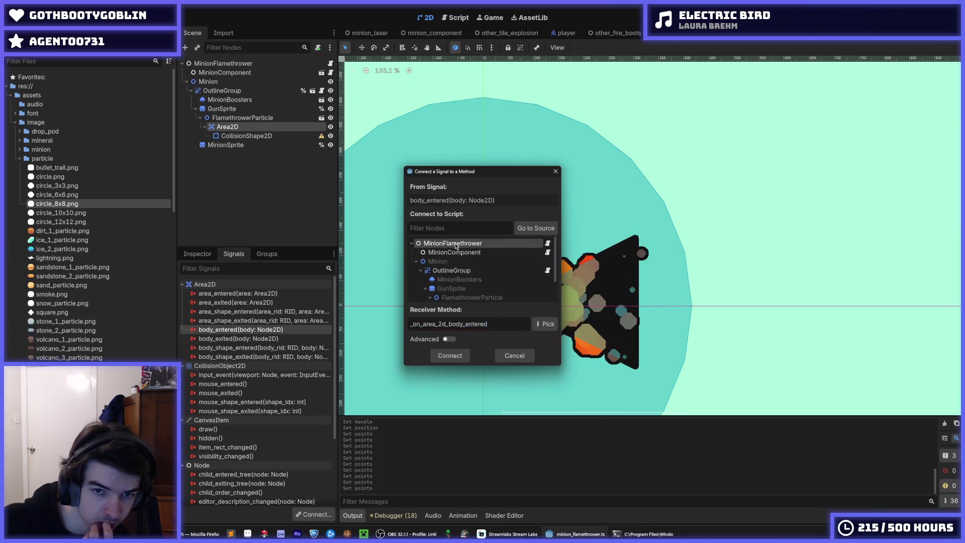
double_click(456, 246)
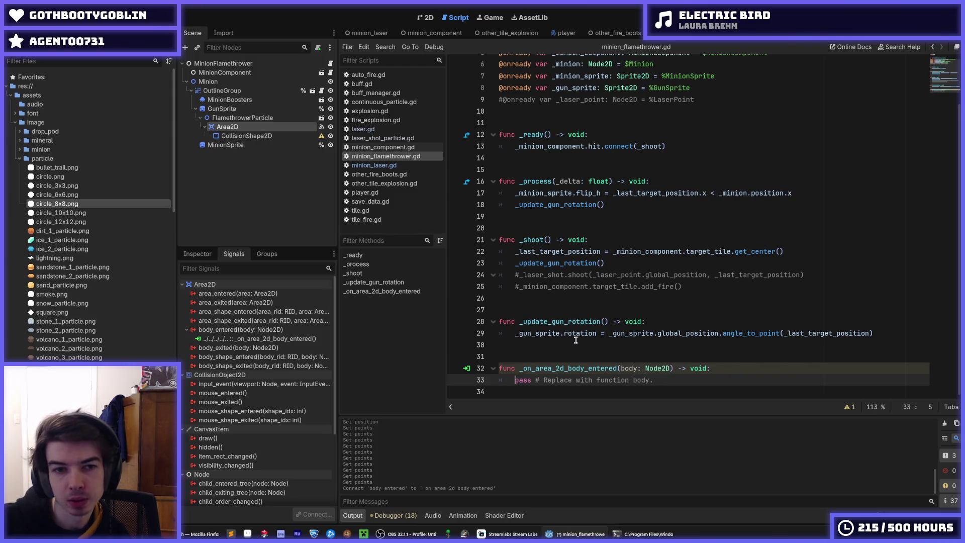
click(210, 255)
scroll(229, 377, down, 4)
click(200, 351)
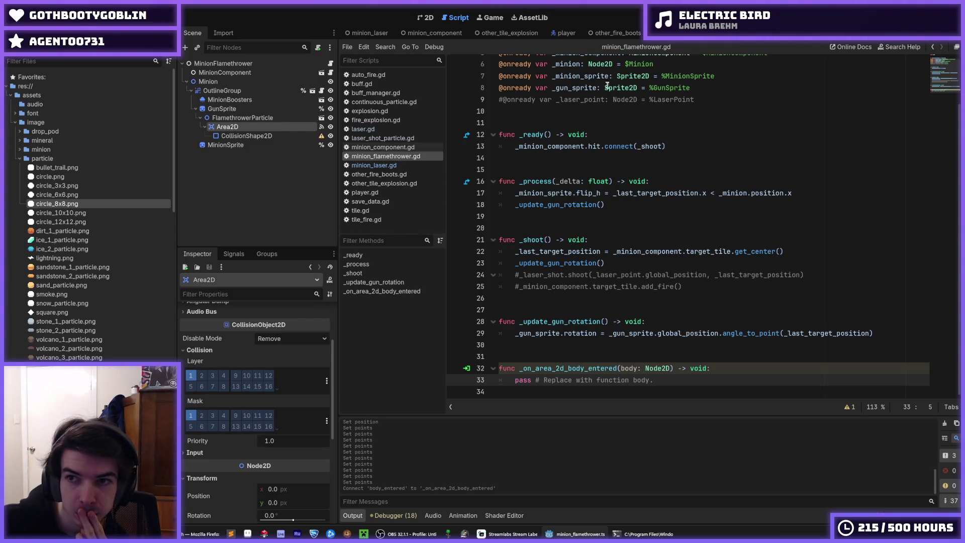
Step: Untick collision Layer 1 on the Area2D while keeping Mask 1, and save the scene
mouse_move(633, 82)
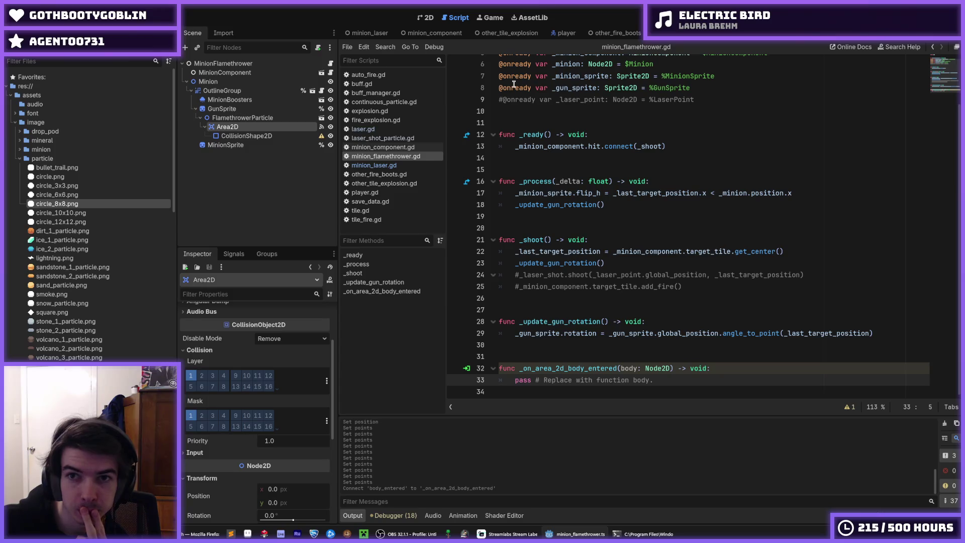
mouse_move(514, 84)
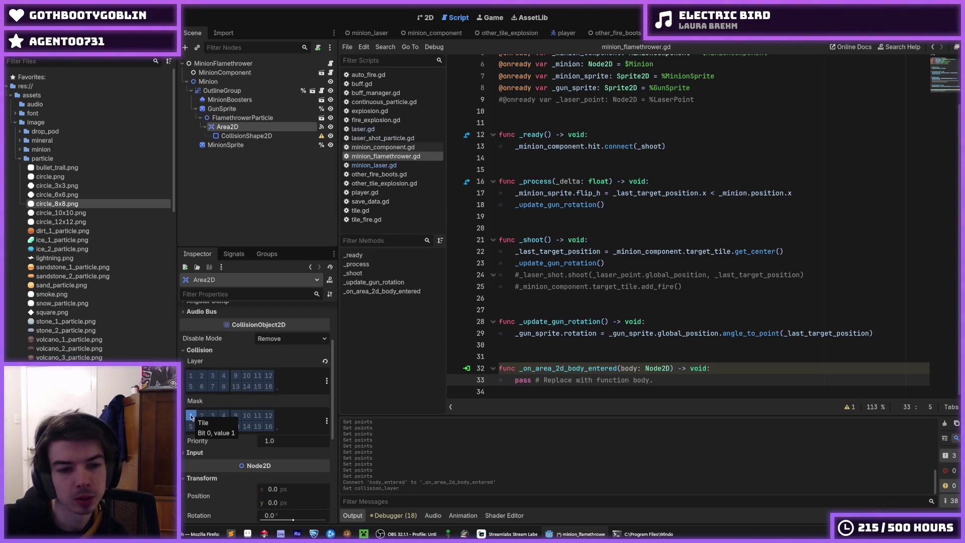
key(ctrl+s)
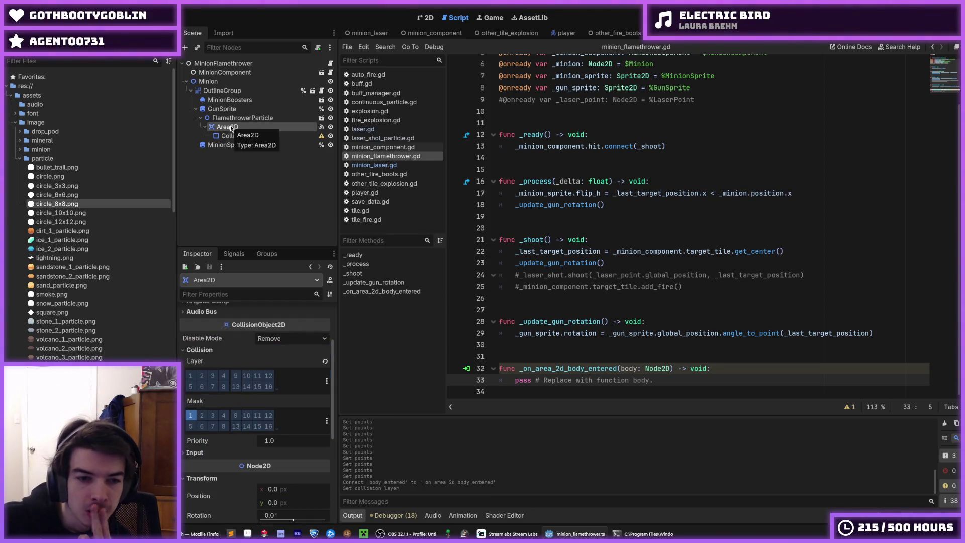
click(234, 254)
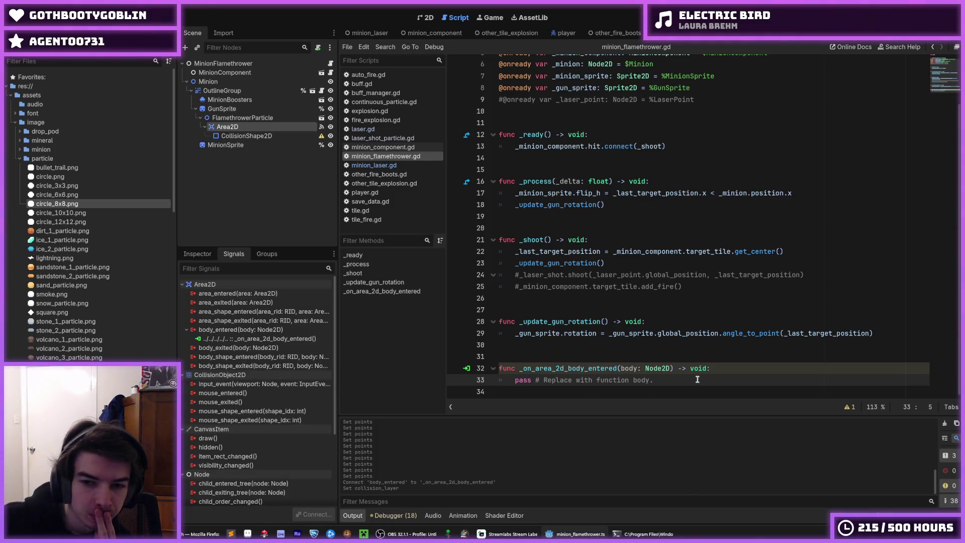
drag(655, 380, 514, 380)
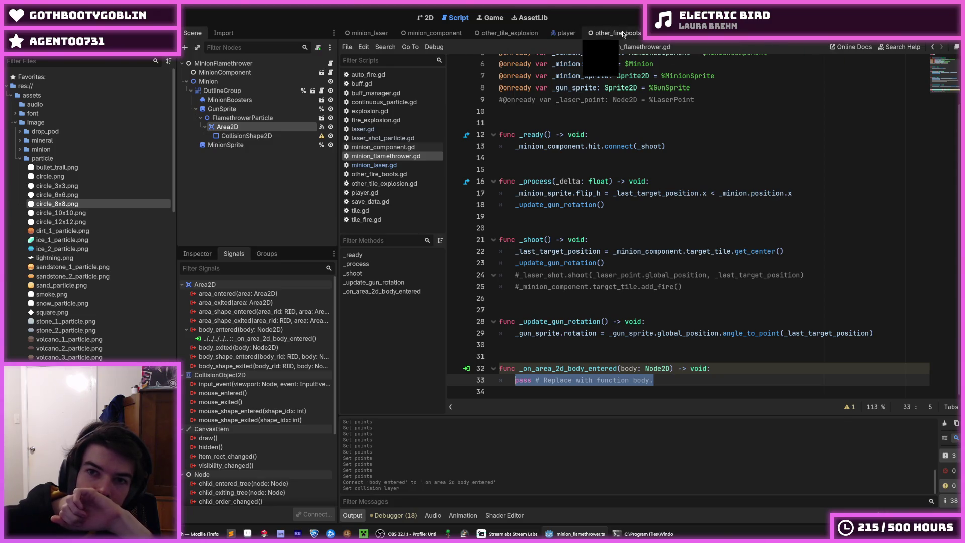
Step: Copy the two tile-igniting lines from auto_fire.gd over the pass placeholder in minion_flamethrower.gd
click(369, 75)
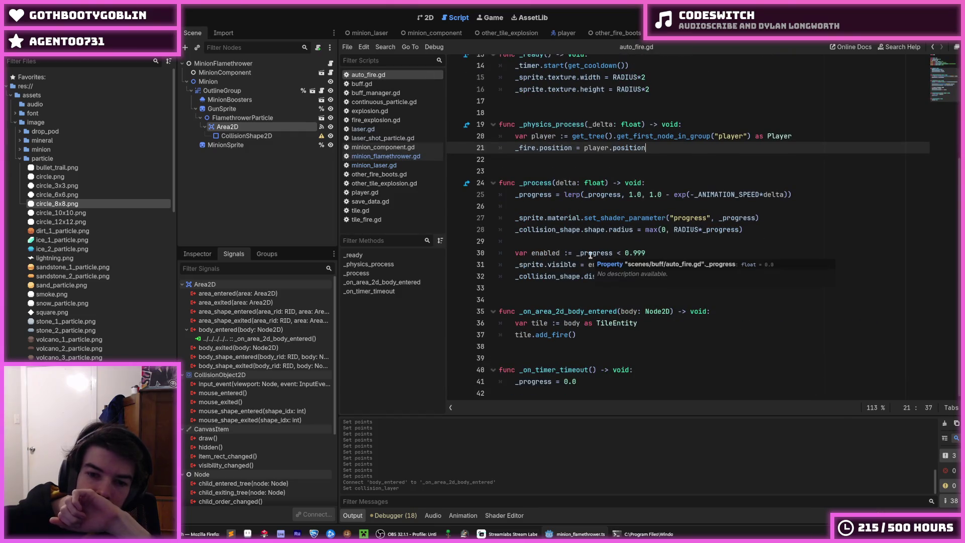
click(605, 332)
drag(606, 331, 516, 323)
key(ctrl+c)
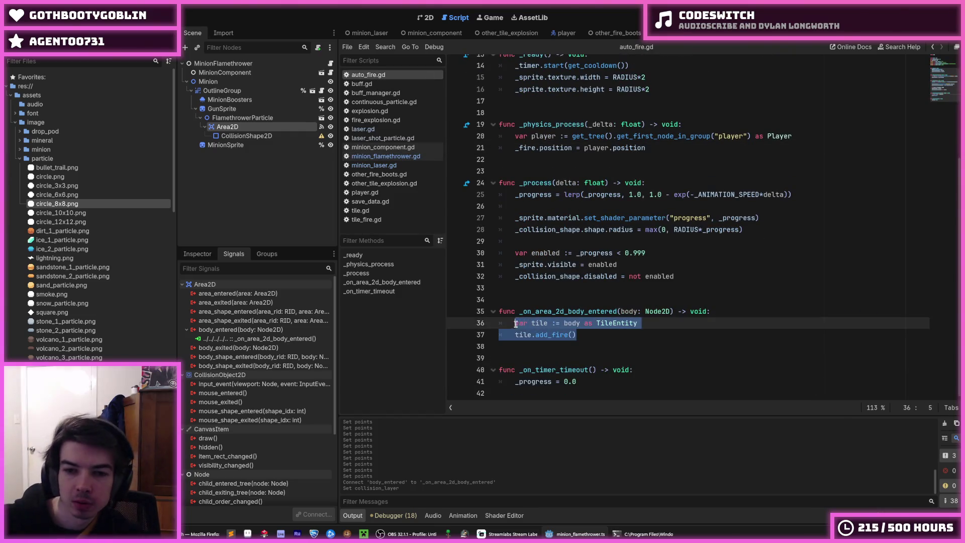
click(390, 156)
drag(654, 390, 514, 389)
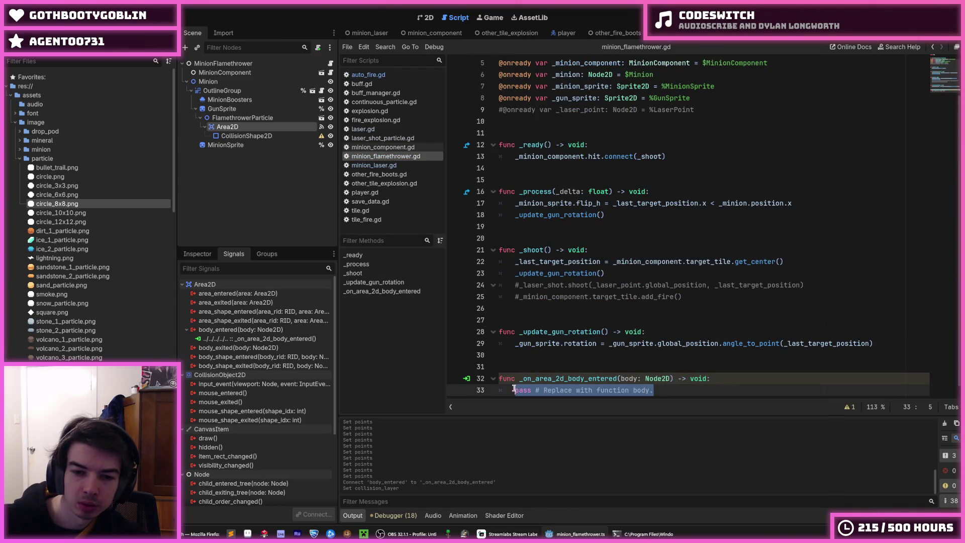
key(ctrl+v)
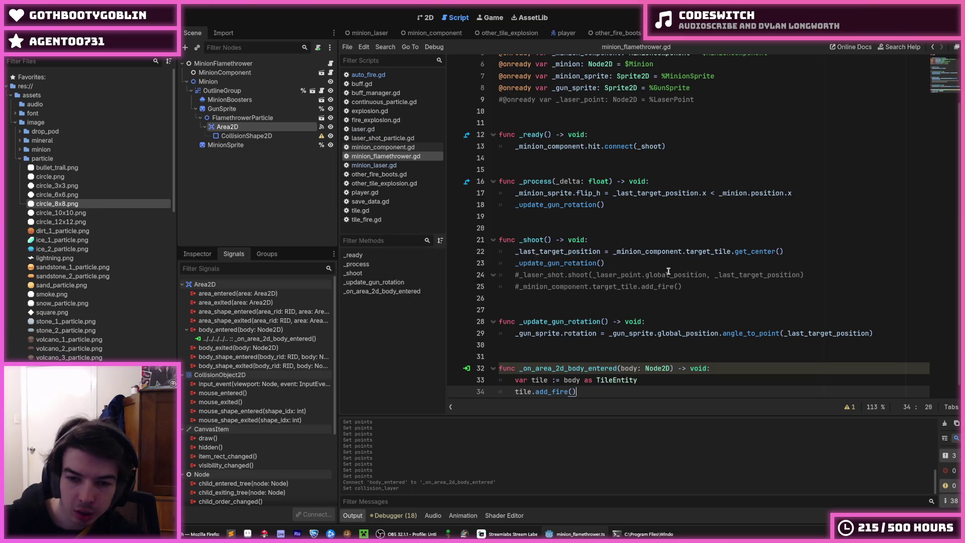
Step: Delete the leftover commented add_fire line from minion_flamethrower.gd
click(676, 285)
scroll(692, 250, down, 1)
drag(684, 276, 826, 261)
key(BackSpace)
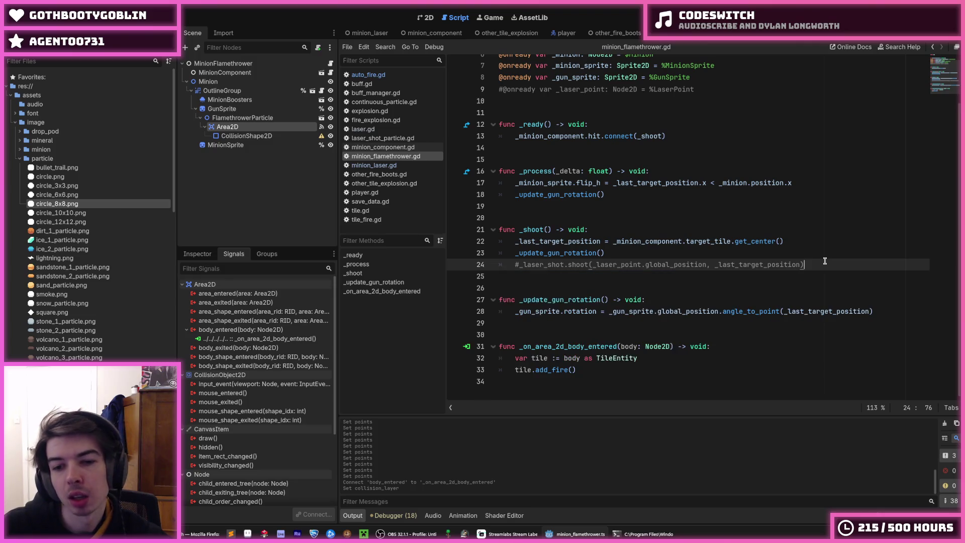
key(F5)
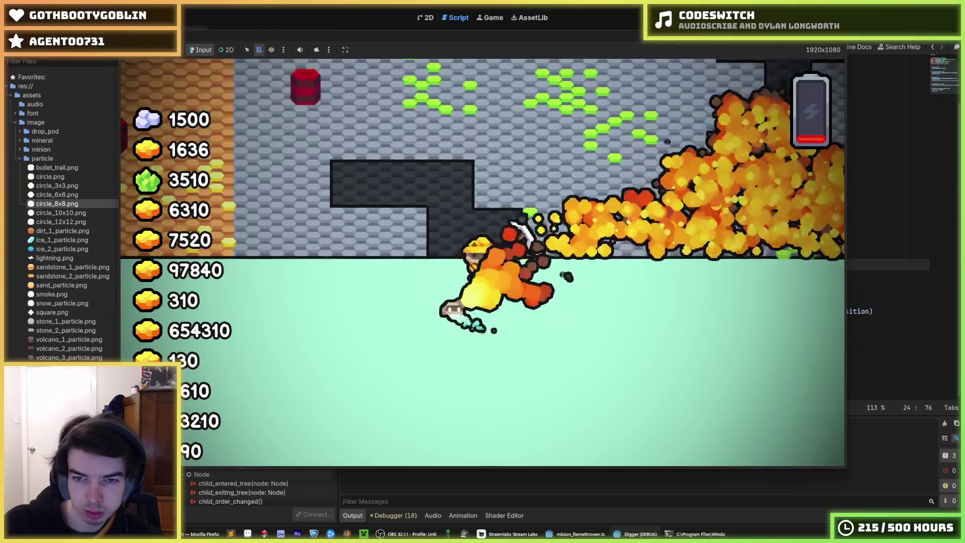
Step: Stop the game, run a second flamethrower test, then stop it again
key(F8)
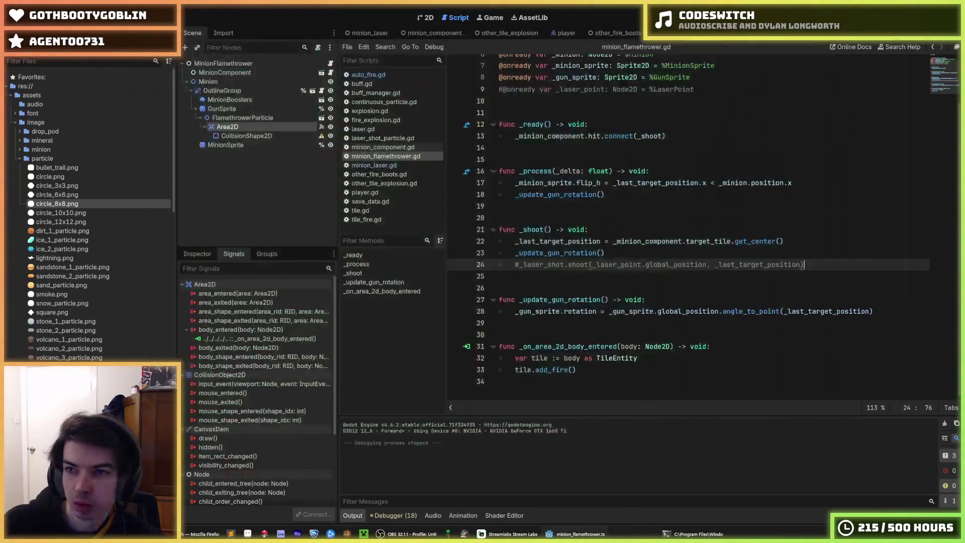
key(F5)
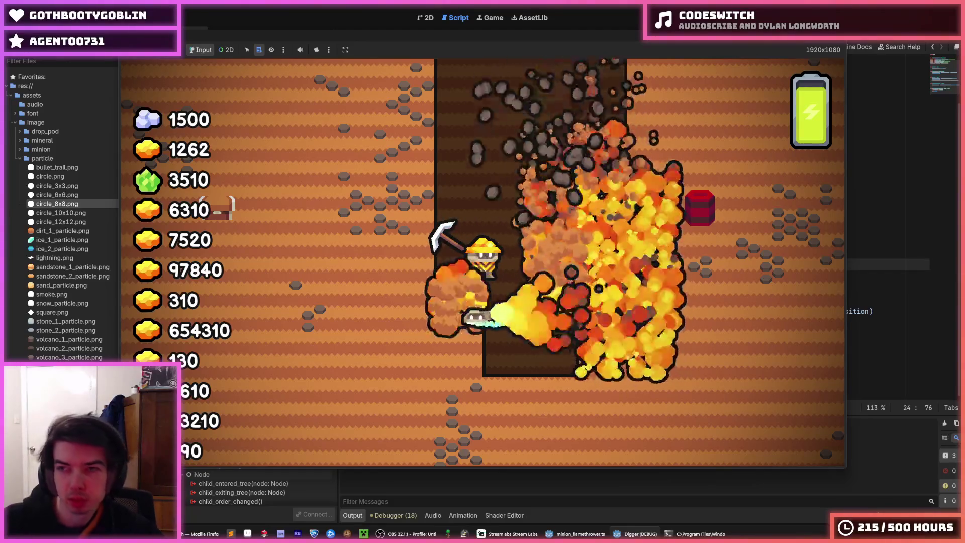
key(F8)
click(709, 176)
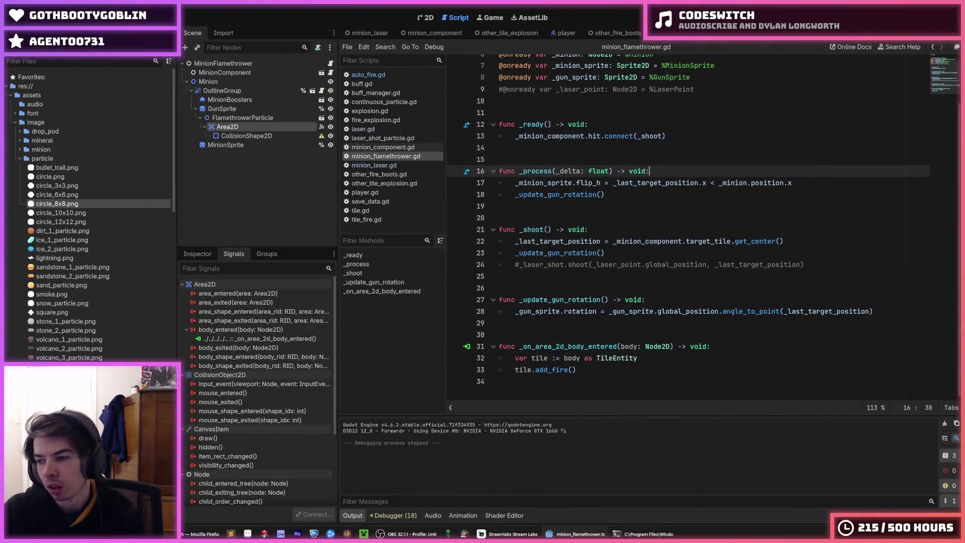